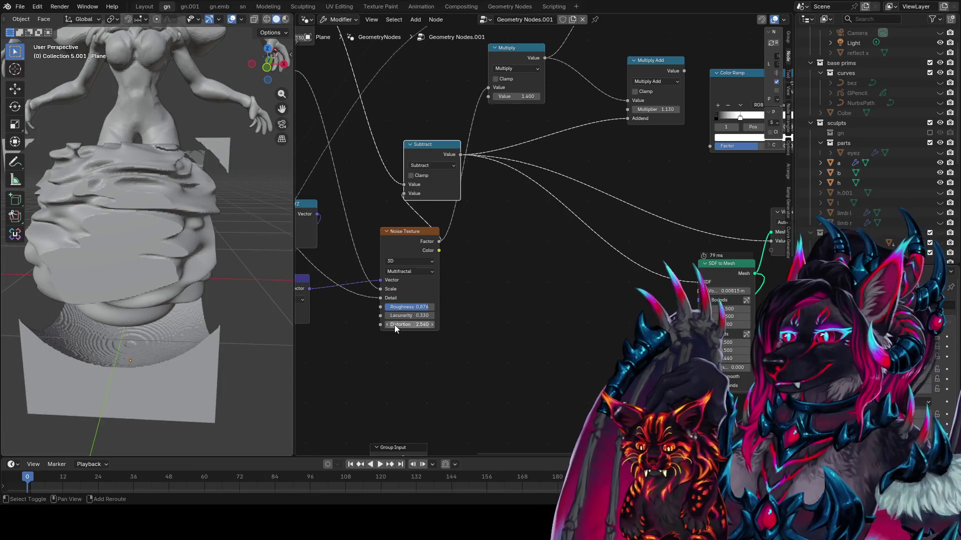
- Set the Noise Texture Distortion to 1.130 and the Power node's exponent to about -1.030
{"action": "key", "text": "ctrl+v"}
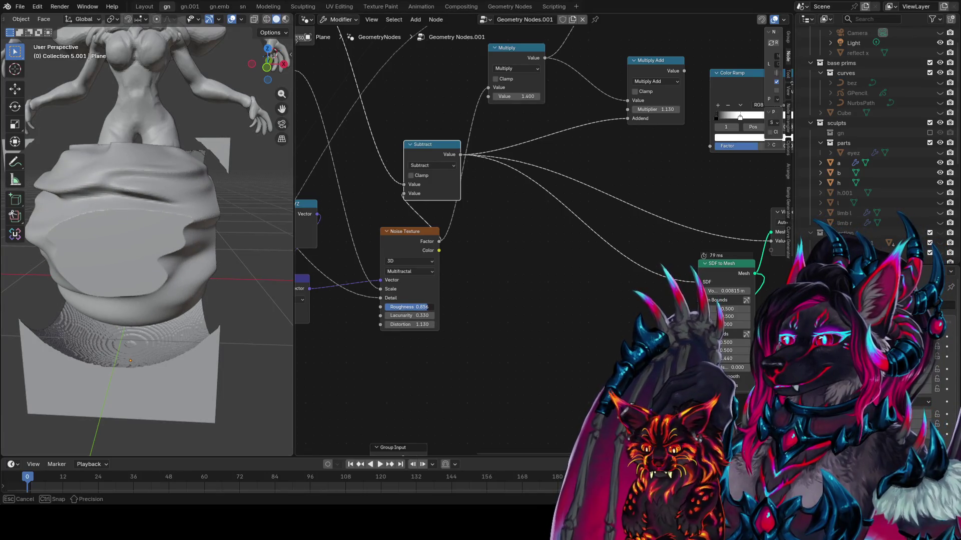
{"action": "middle_click_drag", "start_coordinate": [413, 219], "coordinate": [503, 262]}
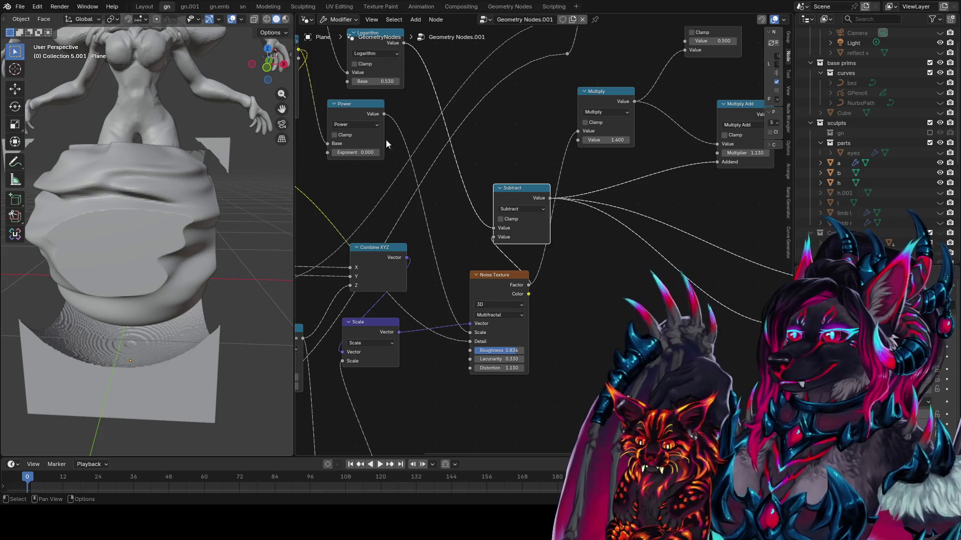
{"action": "mouse_move", "coordinate": [352, 154]}
{"action": "left_mouse_down"}
{"action": "mouse_move", "coordinate": [380, 154]}
{"action": "mouse_move", "coordinate": [265, 154]}
{"action": "left_mouse_up"}
{"action": "middle_click_drag", "start_coordinate": [115, 260], "coordinate": [210, 232]}
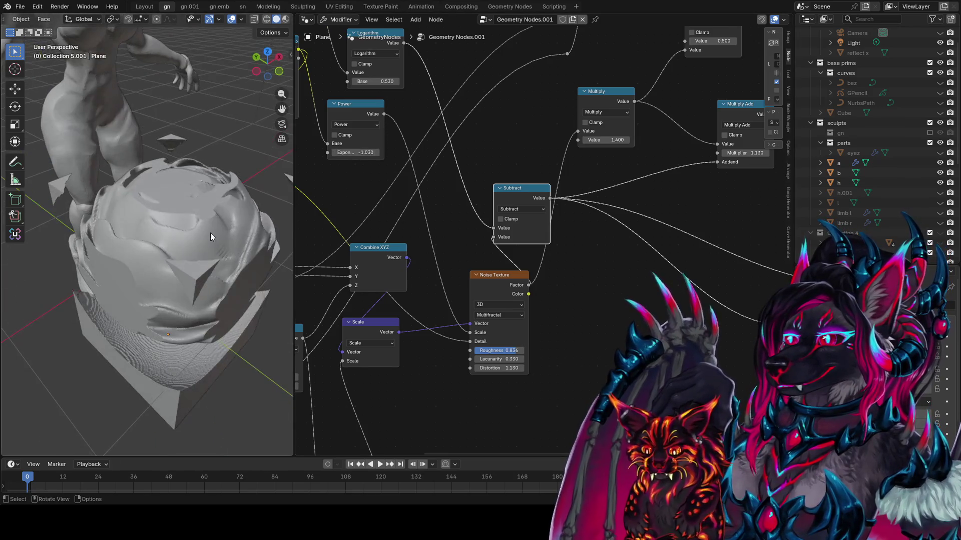
{"action": "middle_click_drag", "start_coordinate": [409, 193], "coordinate": [477, 283]}
{"action": "left_click", "coordinate": [432, 215]}
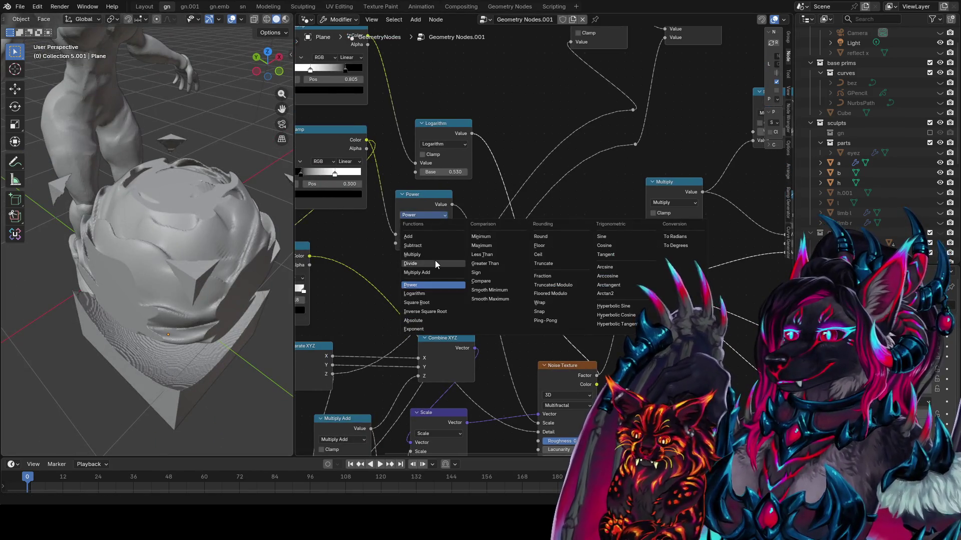
- Change the Power math node's operation to Inverse Square Root
{"action": "left_click", "coordinate": [434, 260]}
{"action": "left_click_drag", "start_coordinate": [442, 244], "coordinate": [397, 244]}
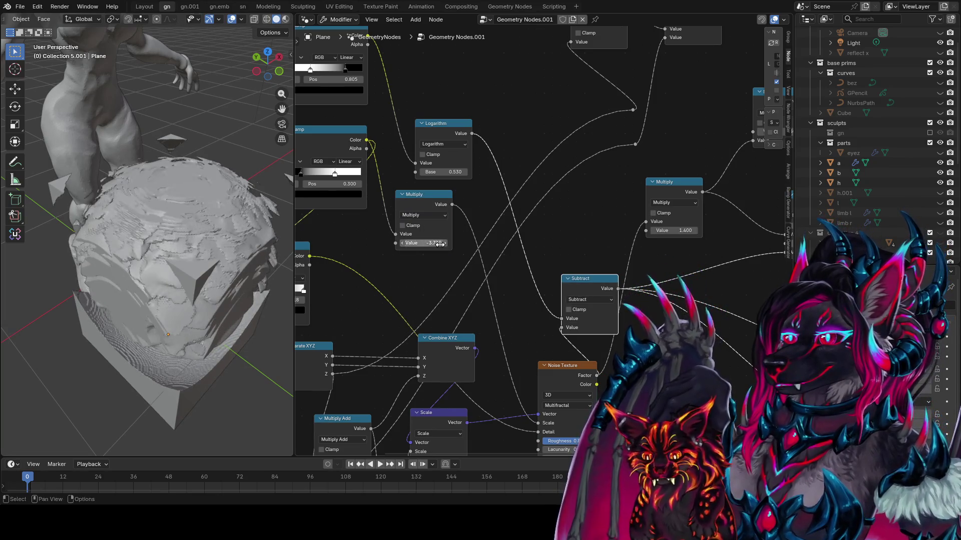
{"action": "left_click", "coordinate": [432, 216]}
{"action": "left_click", "coordinate": [424, 302]}
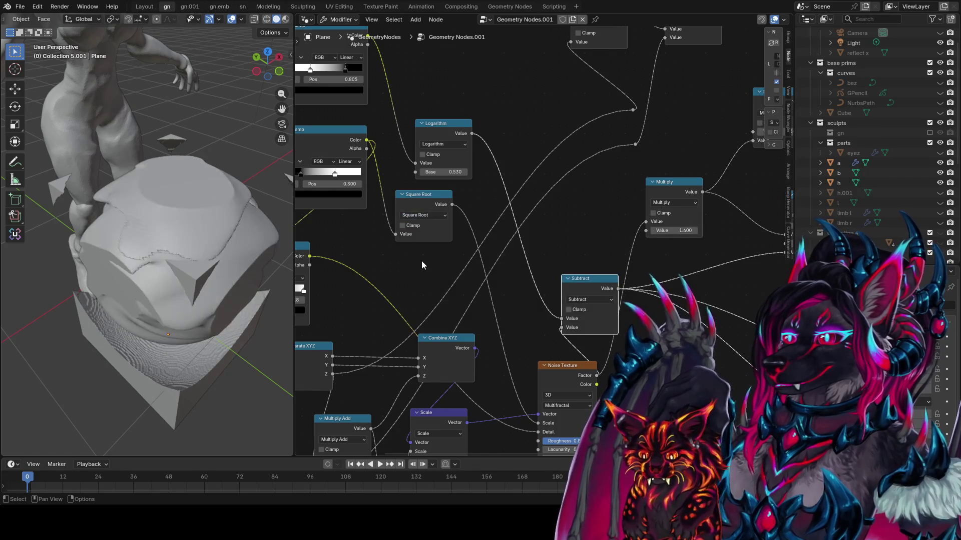
- Duplicate the Inverse Square Root node below the original and take the Noise Texture link from the copy
{"action": "scroll", "coordinate": [420, 218], "scroll_direction": "down", "scroll_amount": 1, "text": "ctrl"}
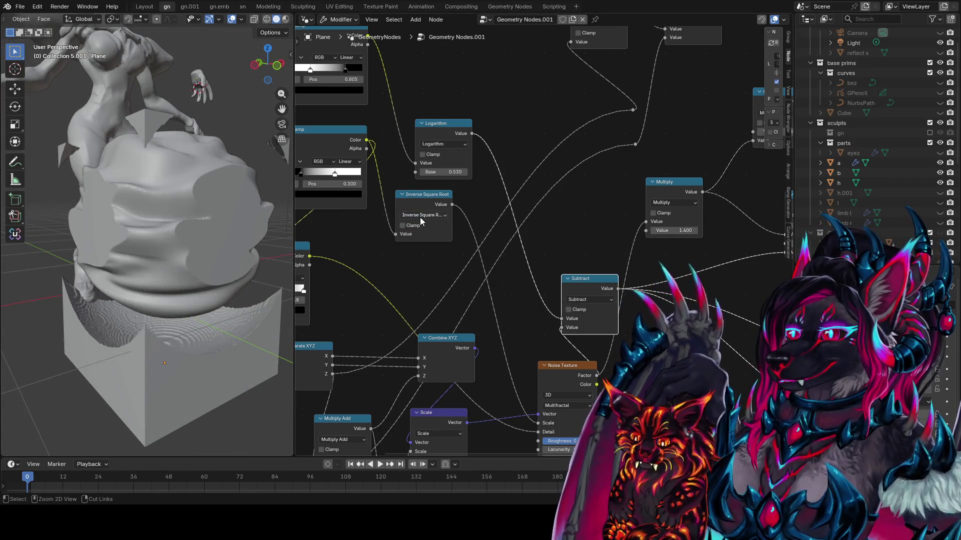
{"action": "left_click_drag", "start_coordinate": [460, 130], "coordinate": [509, 57]}
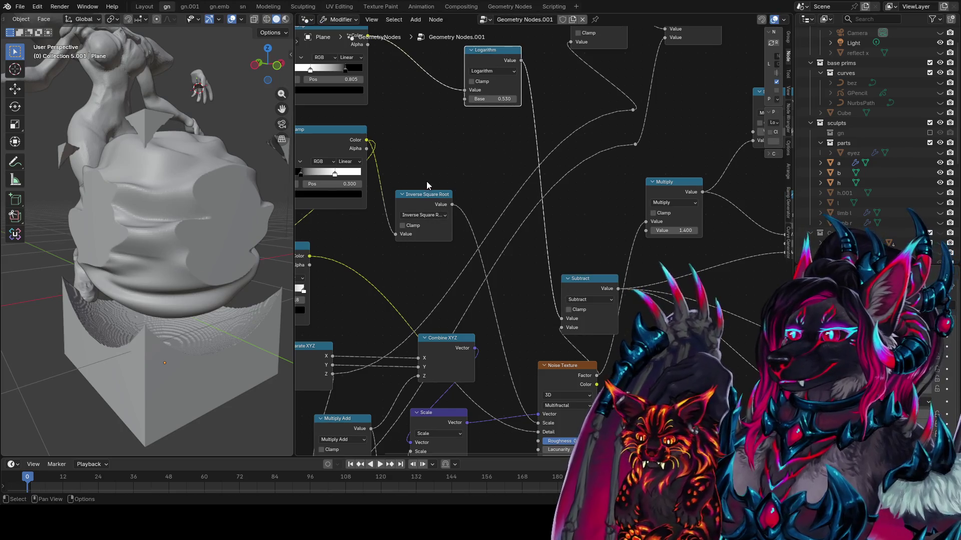
{"action": "key", "text": "shift+d"}
{"action": "left_click", "coordinate": [421, 209]}
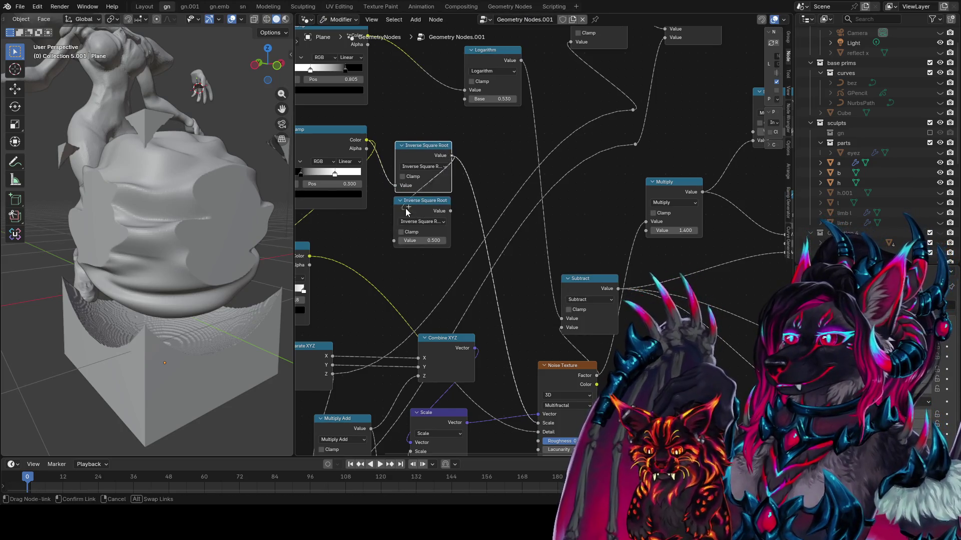
{"action": "left_click", "coordinate": [430, 223]}
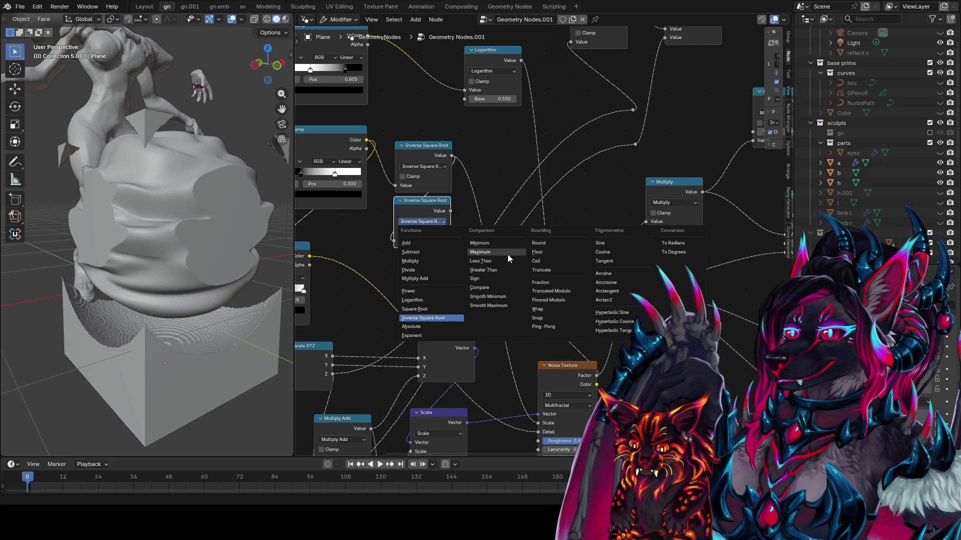
{"action": "key", "text": "Escape"}
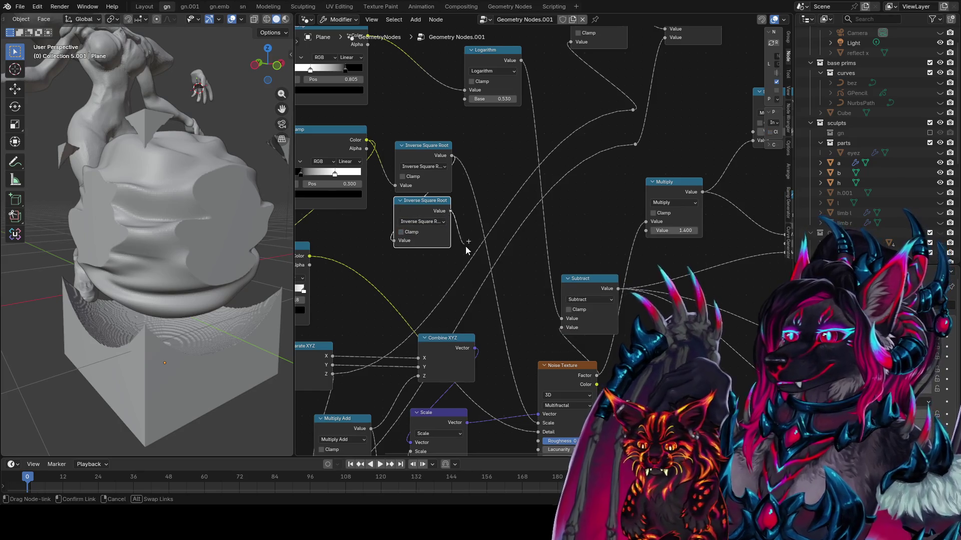
{"action": "key", "text": "alt+s"}
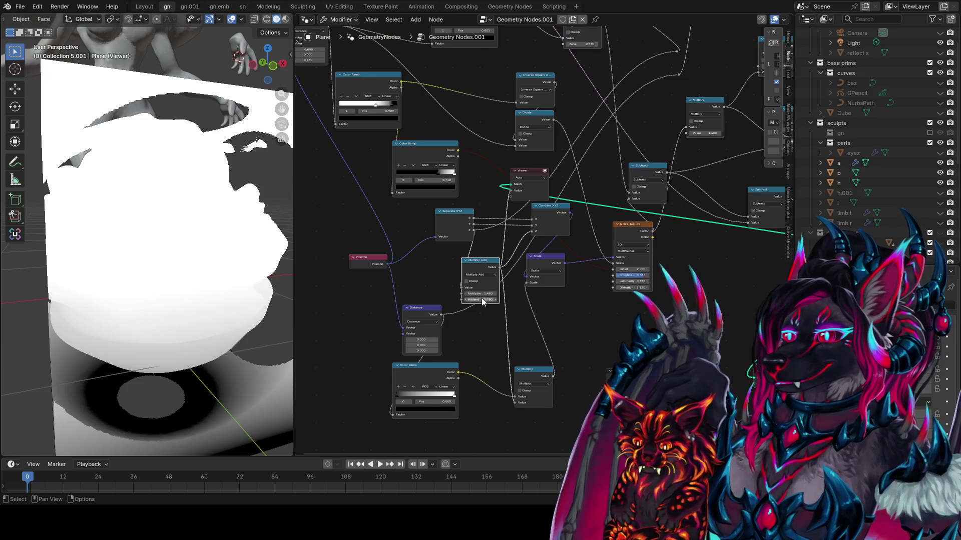
- Turn off the Viewer preview and set Multiply Add to Addend 0.210 and Multiplier 1.270
{"action": "mouse_move", "coordinate": [480, 299]}
{"action": "left_mouse_down"}
{"action": "mouse_move", "coordinate": [440, 299]}
{"action": "mouse_move", "coordinate": [573, 316]}
{"action": "left_mouse_up"}
{"action": "scroll", "coordinate": [572, 311], "scroll_direction": "right", "scroll_amount": 5, "text": "ctrl"}
{"action": "left_click", "coordinate": [614, 322], "text": "ctrl+shift"}
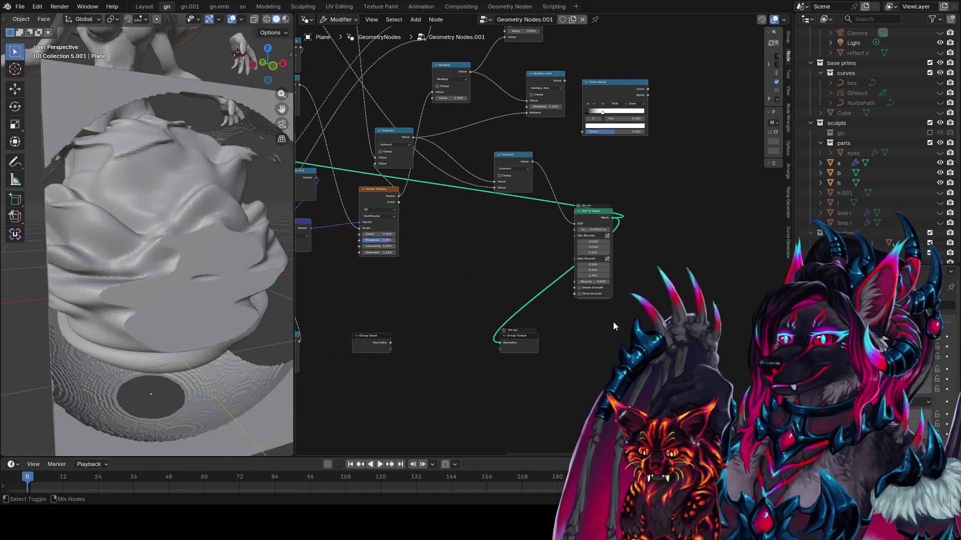
{"action": "scroll", "coordinate": [614, 322], "scroll_direction": "left", "scroll_amount": 5, "text": "ctrl"}
{"action": "mouse_move", "coordinate": [472, 310]}
{"action": "left_mouse_down"}
{"action": "mouse_move", "coordinate": [495, 311]}
{"action": "mouse_move", "coordinate": [421, 304]}
{"action": "mouse_move", "coordinate": [465, 305]}
{"action": "mouse_move", "coordinate": [452, 304]}
{"action": "left_mouse_up"}
{"action": "mouse_move", "coordinate": [170, 300]}
{"action": "middle_mouse_down"}
{"action": "mouse_move", "coordinate": [191, 310]}
{"action": "mouse_move", "coordinate": [220, 374]}
{"action": "mouse_move", "coordinate": [265, 303]}
{"action": "middle_mouse_up"}
- Rearrange the Multiply Add, Distance, Color Ramp and Multiply nodes into a tidier layout
{"action": "middle_click_drag", "start_coordinate": [470, 269], "coordinate": [510, 261]}
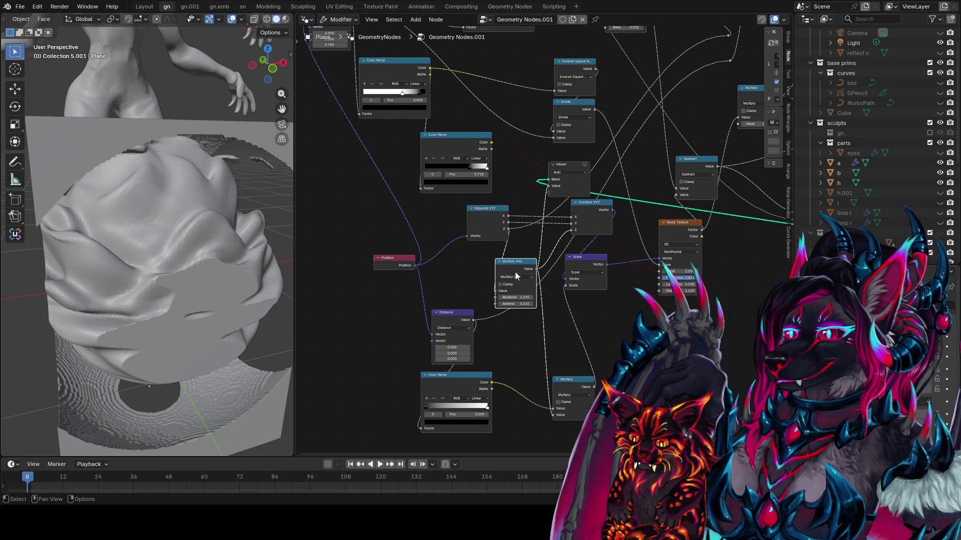
{"action": "left_click_drag", "start_coordinate": [510, 261], "coordinate": [480, 253]}
{"action": "middle_click_drag", "start_coordinate": [583, 301], "coordinate": [542, 236]}
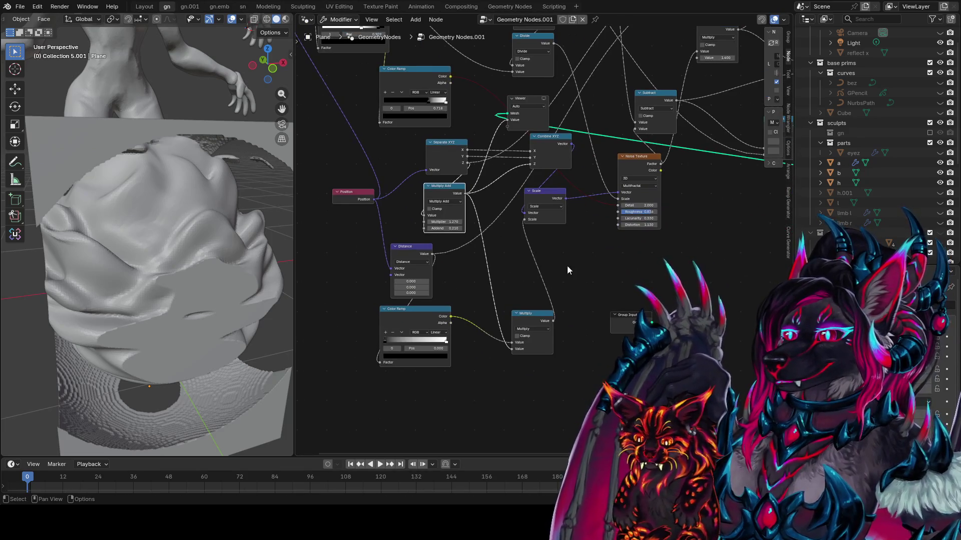
{"action": "left_click_drag", "start_coordinate": [570, 267], "coordinate": [385, 374]}
{"action": "key", "text": "g"}
{"action": "left_click", "coordinate": [411, 410]}
{"action": "key", "text": "g"}
{"action": "left_click", "coordinate": [359, 423]}
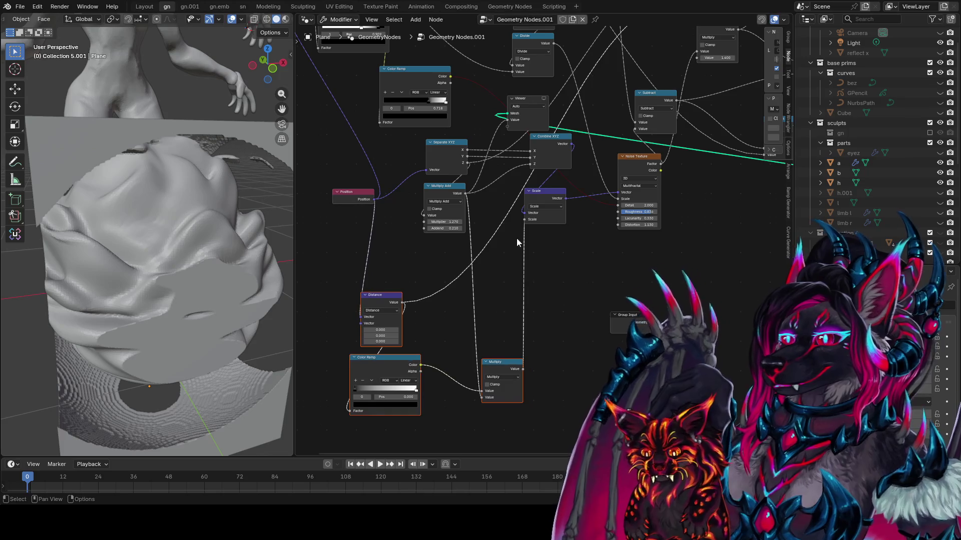
{"action": "left_click_drag", "start_coordinate": [450, 192], "coordinate": [430, 192]}
{"action": "mouse_move", "coordinate": [496, 364]}
{"action": "left_mouse_down"}
{"action": "mouse_move", "coordinate": [525, 366]}
{"action": "mouse_move", "coordinate": [555, 332]}
{"action": "left_mouse_up"}
- Move the lower Color Ramp's black stop to widen its gradient
{"action": "left_click", "coordinate": [396, 362]}
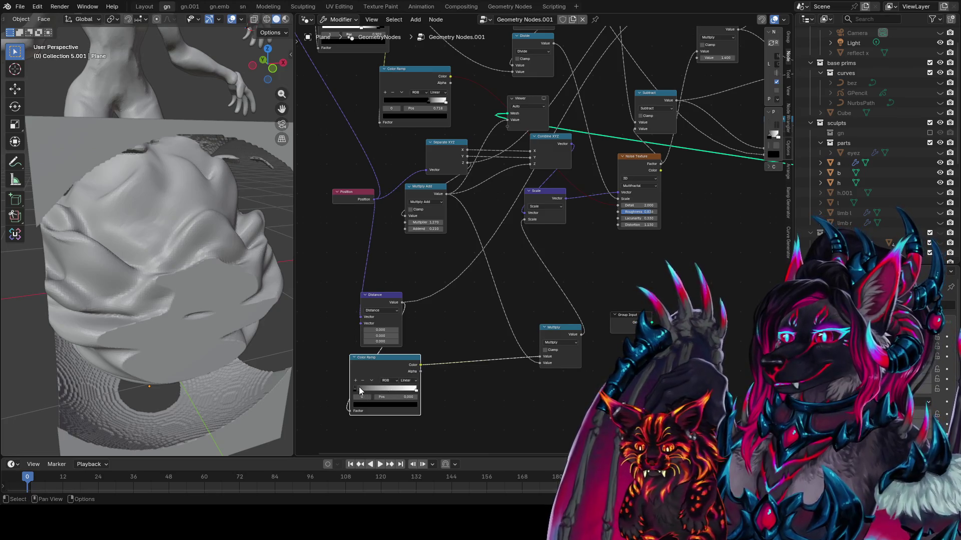
{"action": "mouse_move", "coordinate": [358, 386]}
{"action": "left_mouse_down"}
{"action": "mouse_move", "coordinate": [416, 398]}
{"action": "mouse_move", "coordinate": [390, 390]}
{"action": "left_mouse_up"}
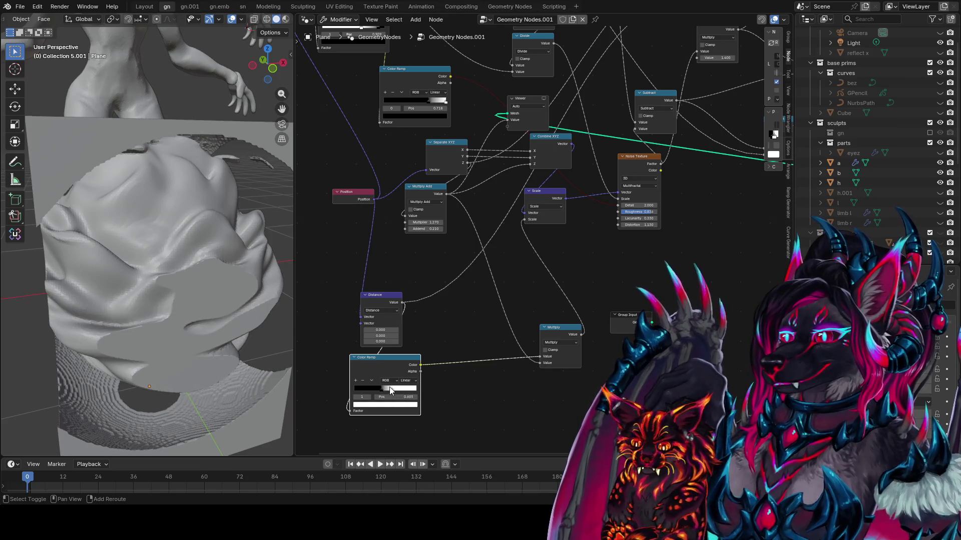
{"action": "middle_click_drag", "start_coordinate": [210, 330], "coordinate": [191, 307]}
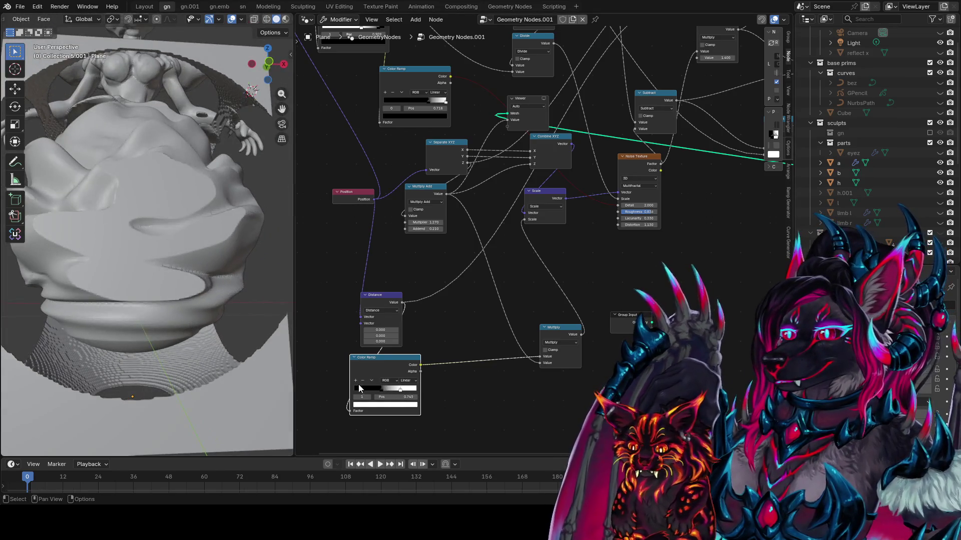
{"action": "mouse_move", "coordinate": [379, 388]}
{"action": "left_mouse_down"}
{"action": "mouse_move", "coordinate": [364, 386]}
{"action": "mouse_move", "coordinate": [422, 392]}
{"action": "left_mouse_up"}
{"action": "mouse_move", "coordinate": [210, 345]}
{"action": "middle_mouse_down"}
{"action": "mouse_move", "coordinate": [177, 323]}
{"action": "mouse_move", "coordinate": [23, 330]}
{"action": "mouse_move", "coordinate": [113, 397]}
{"action": "mouse_move", "coordinate": [130, 395]}
{"action": "middle_mouse_up"}
- Set the Multiply Add Multiplier to 1.810 and Addend to -0.650
{"action": "left_click_drag", "start_coordinate": [426, 229], "coordinate": [424, 233]}
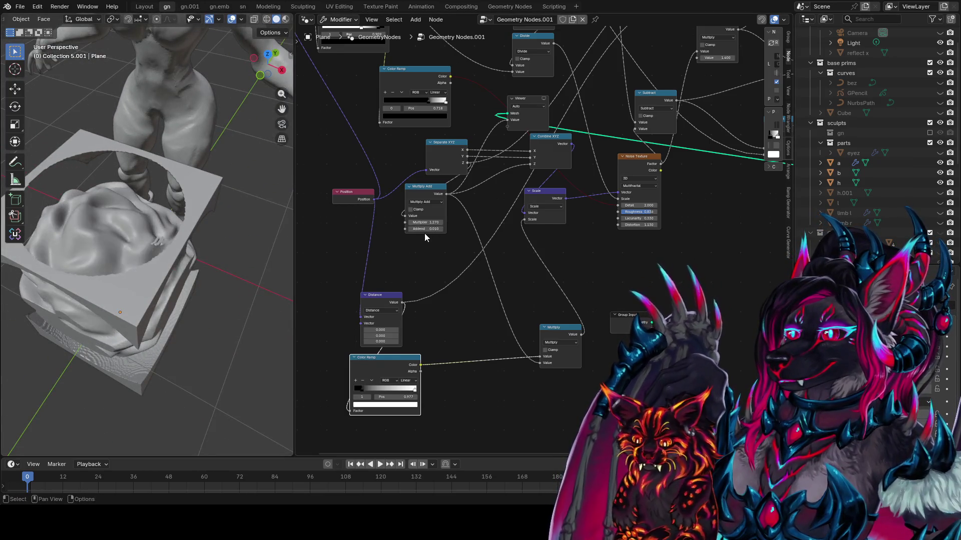
{"action": "type", "text": "0"}
{"action": "key", "text": "Return"}
{"action": "mouse_move", "coordinate": [151, 210]}
{"action": "middle_mouse_down"}
{"action": "mouse_move", "coordinate": [216, 195]}
{"action": "mouse_move", "coordinate": [250, 210]}
{"action": "middle_mouse_up"}
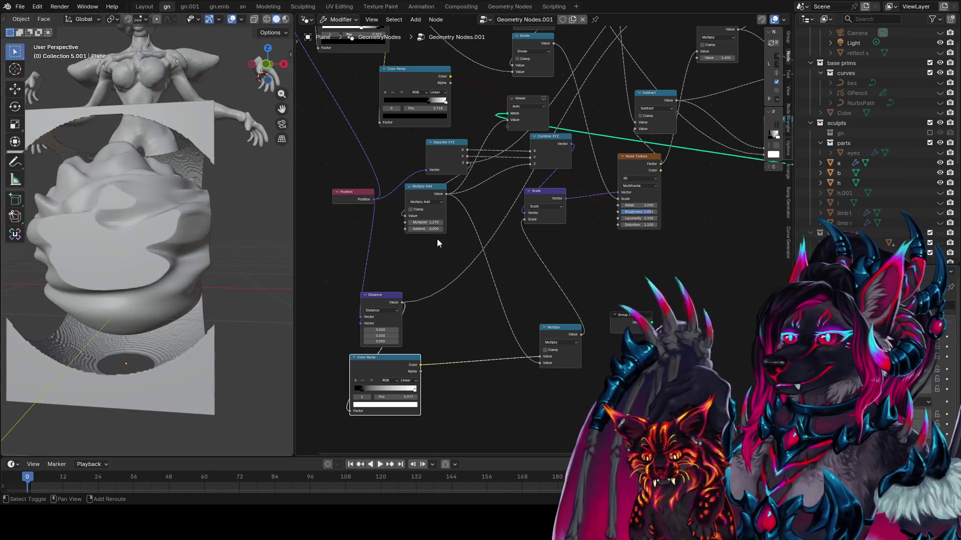
{"action": "mouse_move", "coordinate": [425, 222]}
{"action": "left_mouse_down"}
{"action": "mouse_move", "coordinate": [460, 222]}
{"action": "mouse_move", "coordinate": [375, 228]}
{"action": "left_mouse_up"}
{"action": "mouse_move", "coordinate": [165, 250]}
{"action": "middle_mouse_down"}
{"action": "mouse_move", "coordinate": [148, 301]}
{"action": "mouse_move", "coordinate": [249, 307]}
{"action": "middle_mouse_up"}
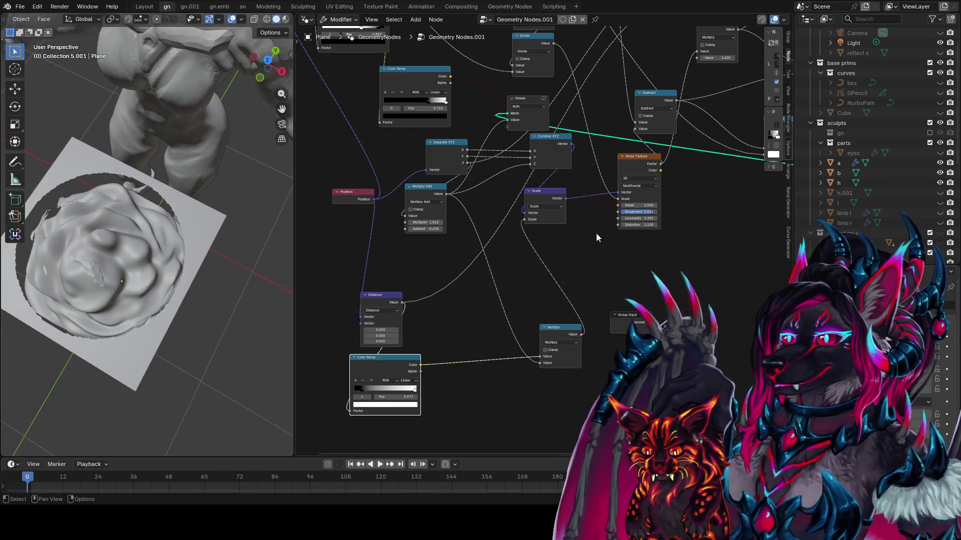
- Lower the Noise Texture Lacunarity to 0.110 and tweak Distortion to 1.350
{"action": "scroll", "coordinate": [596, 237], "scroll_direction": "up", "scroll_amount": 2}
{"action": "left_click_drag", "start_coordinate": [606, 230], "coordinate": [704, 230]}
{"action": "mouse_move", "coordinate": [150, 260]}
{"action": "middle_mouse_down"}
{"action": "mouse_move", "coordinate": [179, 232]}
{"action": "mouse_move", "coordinate": [263, 196]}
{"action": "middle_mouse_up"}
{"action": "left_click_drag", "start_coordinate": [595, 225], "coordinate": [445, 224]}
{"action": "mouse_move", "coordinate": [595, 234]}
{"action": "left_mouse_down"}
{"action": "mouse_move", "coordinate": [511, 234]}
{"action": "mouse_move", "coordinate": [615, 234]}
{"action": "left_mouse_up"}
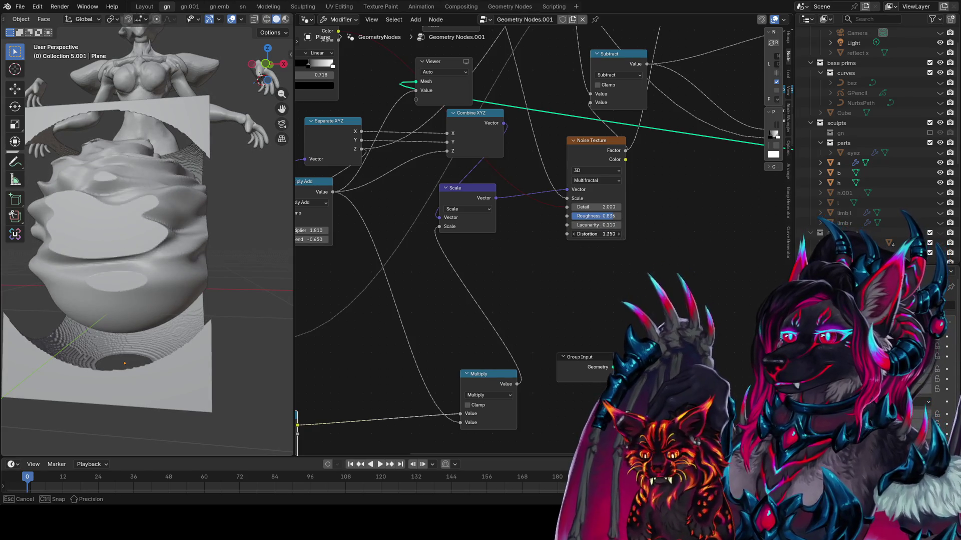
- Change the Divide node to Multiply, disconnect its second input, and set the factor to 1.140
{"action": "middle_click_drag", "start_coordinate": [583, 249], "coordinate": [564, 273]}
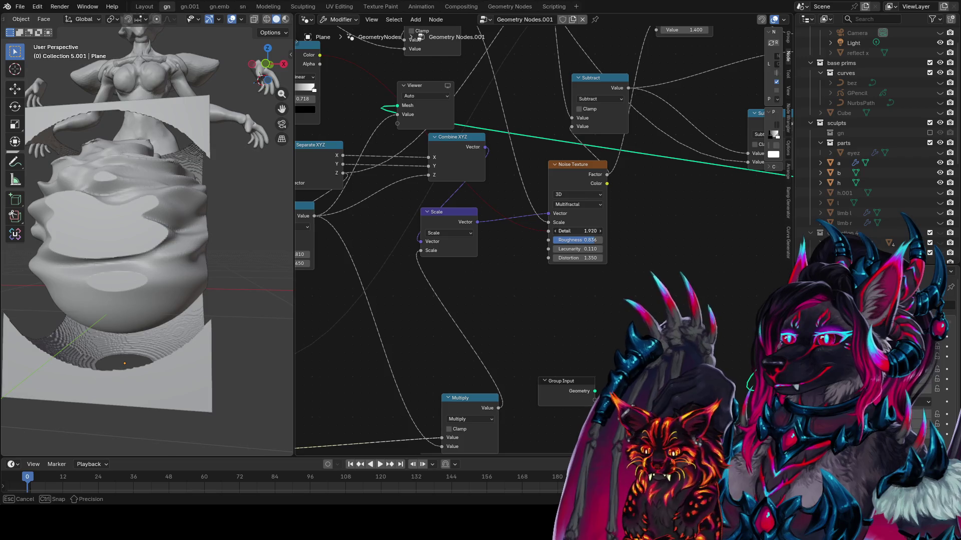
{"action": "mouse_move", "coordinate": [510, 150]}
{"action": "middle_mouse_down"}
{"action": "mouse_move", "coordinate": [524, 162]}
{"action": "mouse_move", "coordinate": [549, 286]}
{"action": "middle_mouse_up"}
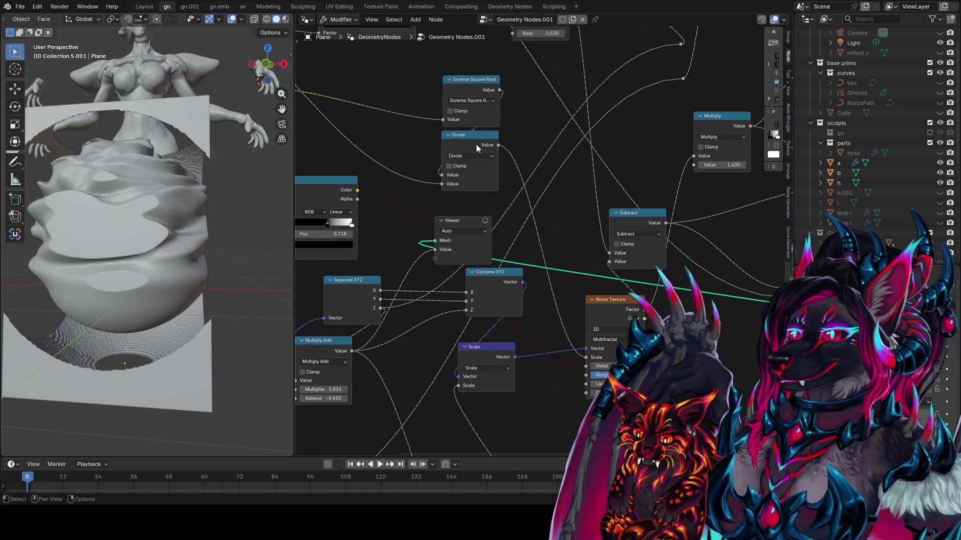
{"action": "left_click", "coordinate": [475, 144]}
{"action": "key", "text": "alt+s"}
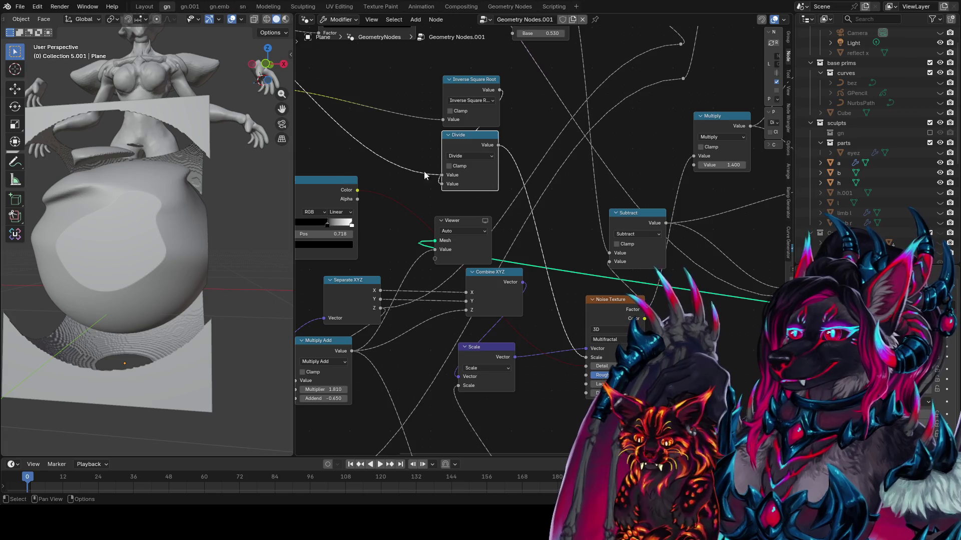
{"action": "key", "text": "alt+s"}
{"action": "left_click", "coordinate": [469, 156]}
{"action": "left_click", "coordinate": [470, 195]}
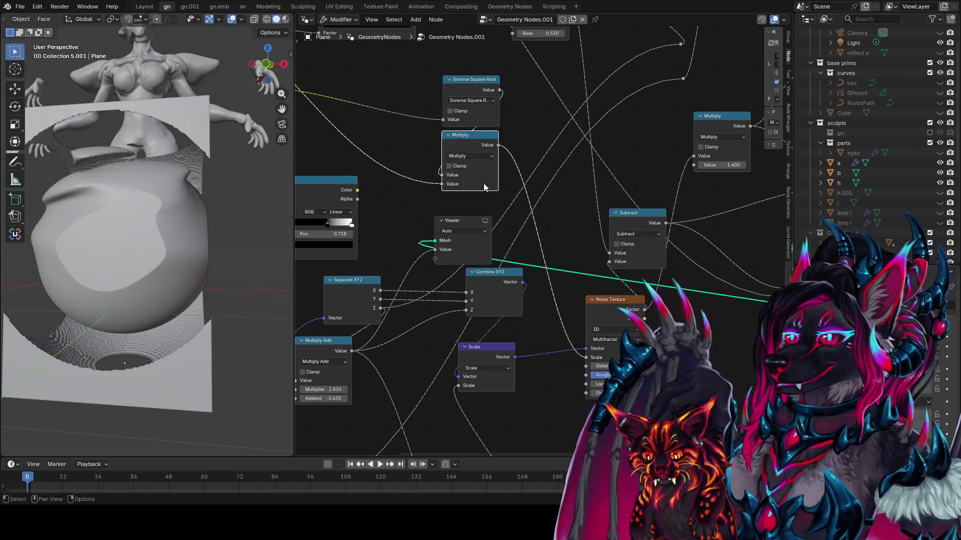
{"action": "mouse_move", "coordinate": [441, 183]}
{"action": "left_mouse_down"}
{"action": "mouse_move", "coordinate": [430, 184]}
{"action": "mouse_move", "coordinate": [518, 184]}
{"action": "mouse_move", "coordinate": [480, 184]}
{"action": "left_mouse_up"}
{"action": "mouse_move", "coordinate": [261, 194]}
{"action": "middle_mouse_down"}
{"action": "mouse_move", "coordinate": [140, 269]}
{"action": "mouse_move", "coordinate": [159, 279]}
{"action": "mouse_move", "coordinate": [161, 197]}
{"action": "middle_mouse_up"}
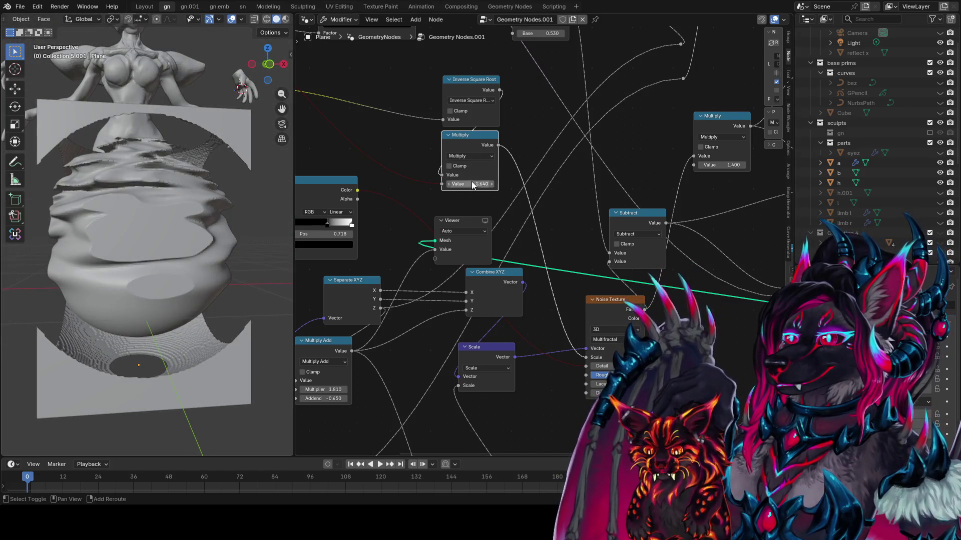
{"action": "left_click_drag", "start_coordinate": [472, 184], "coordinate": [447, 184]}
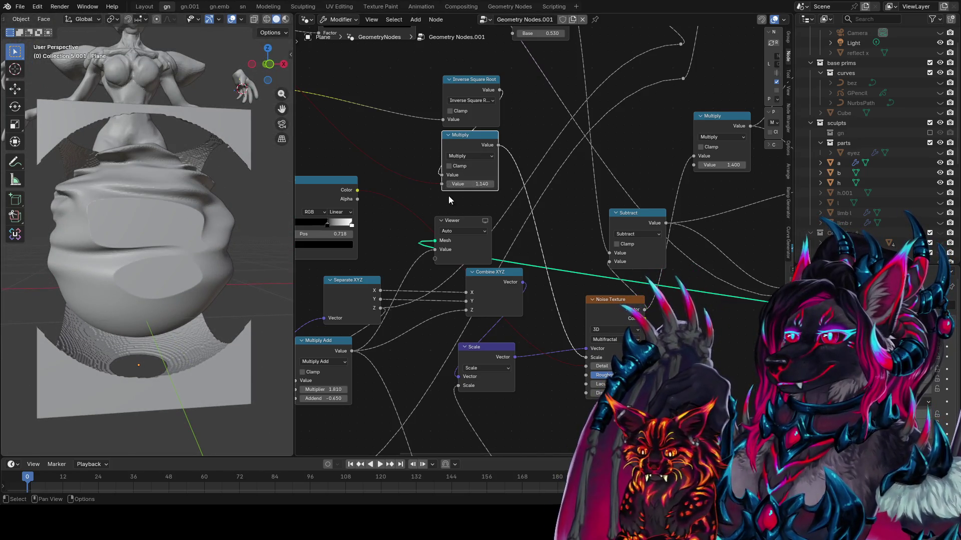
- Switch the node to Subtract and raise its second value to 5.680 for chunky noise
{"action": "left_click", "coordinate": [470, 156]}
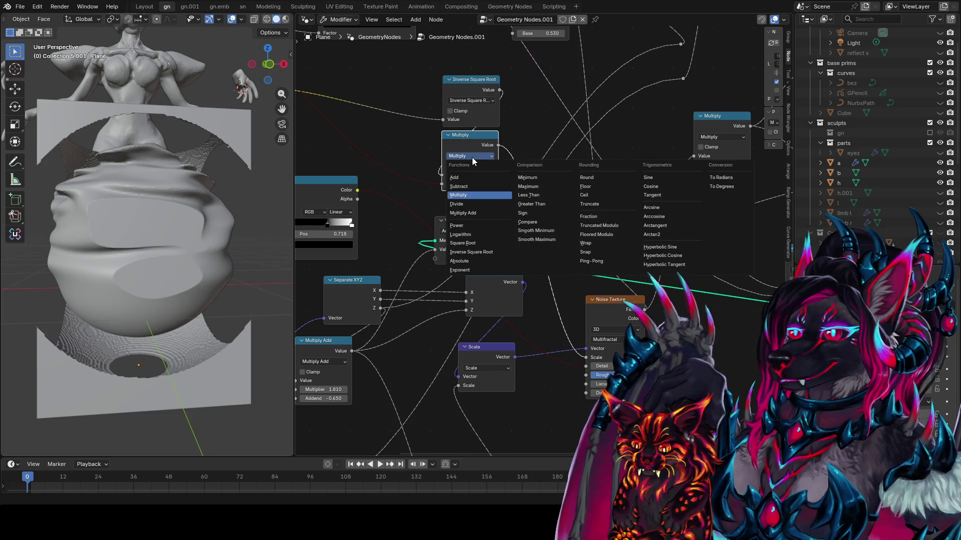
{"action": "left_click", "coordinate": [470, 187]}
{"action": "mouse_move", "coordinate": [470, 184]}
{"action": "left_mouse_down"}
{"action": "mouse_move", "coordinate": [393, 184]}
{"action": "mouse_move", "coordinate": [441, 184]}
{"action": "left_mouse_up"}
{"action": "middle_click_drag", "start_coordinate": [190, 230], "coordinate": [250, 245]}
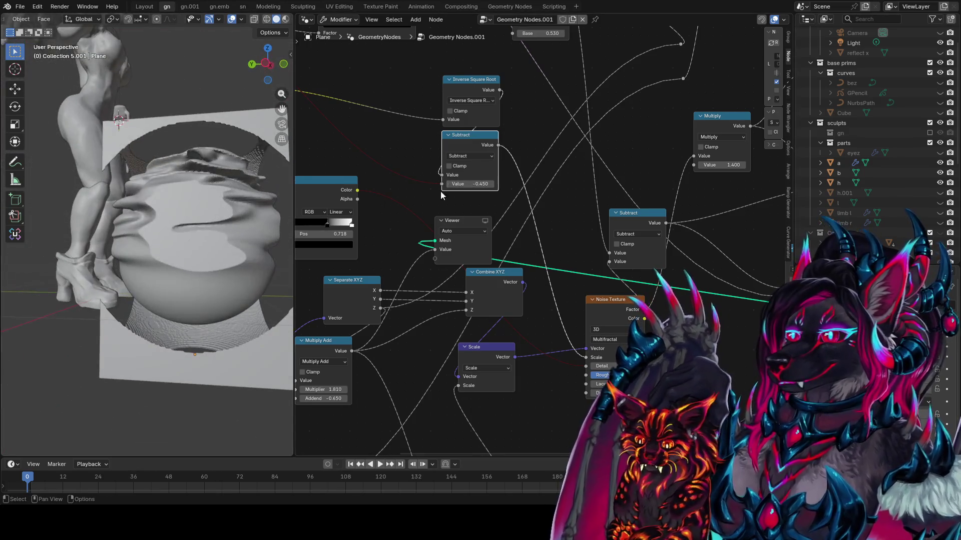
{"action": "left_click_drag", "start_coordinate": [441, 185], "coordinate": [565, 185]}
{"action": "mouse_move", "coordinate": [240, 260]}
{"action": "middle_mouse_down"}
{"action": "mouse_move", "coordinate": [139, 278]}
{"action": "mouse_move", "coordinate": [131, 214]}
{"action": "mouse_move", "coordinate": [249, 223]}
{"action": "mouse_move", "coordinate": [240, 294]}
{"action": "mouse_move", "coordinate": [280, 270]}
{"action": "middle_mouse_up"}
{"action": "scroll", "coordinate": [518, 196], "scroll_direction": "down", "scroll_amount": 2}
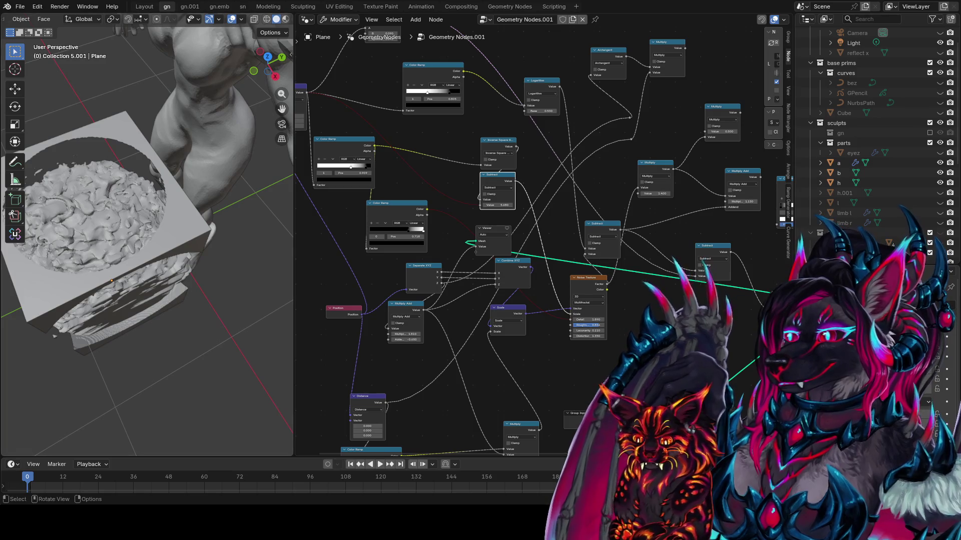
- Save the file as idea farm1.blend and frame all nodes in the editor
{"action": "middle_click_drag", "start_coordinate": [458, 340], "coordinate": [419, 355]}
{"action": "middle_click_drag", "start_coordinate": [165, 280], "coordinate": [178, 240]}
{"action": "key", "text": "ctrl+s"}
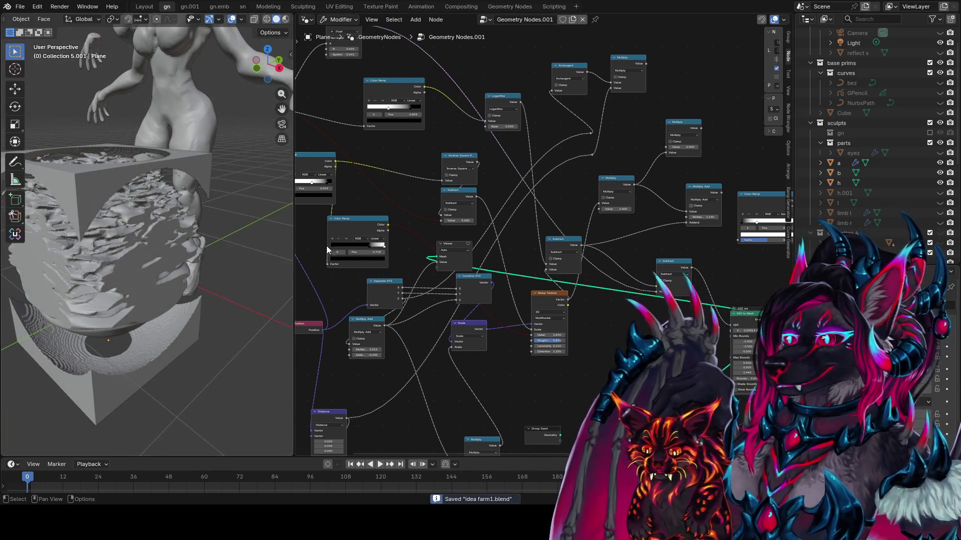
{"action": "middle_click_drag", "start_coordinate": [326, 245], "coordinate": [282, 342]}
{"action": "middle_click_drag", "start_coordinate": [560, 150], "coordinate": [650, 207]}
{"action": "scroll", "coordinate": [600, 300], "scroll_direction": "down", "scroll_amount": 3}
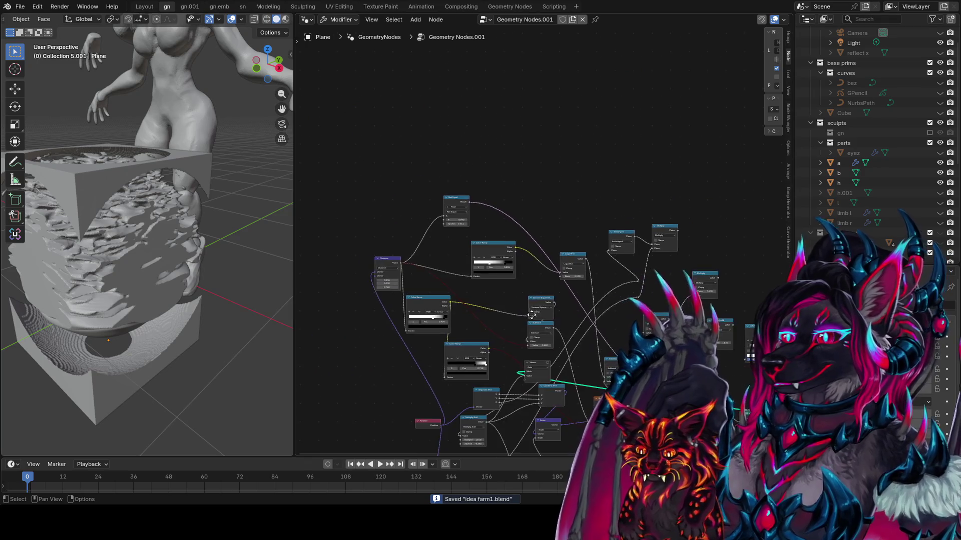
{"action": "middle_click_drag", "start_coordinate": [540, 388], "coordinate": [533, 369]}
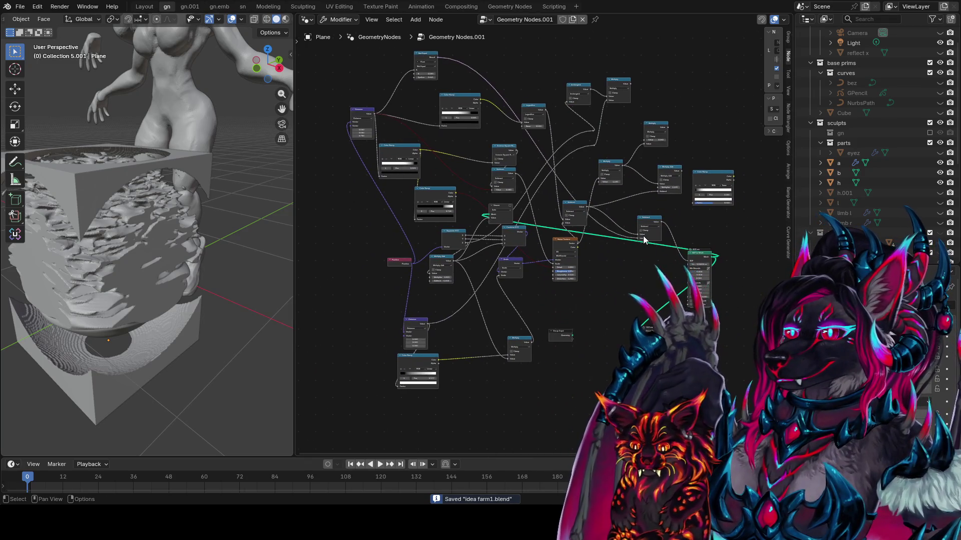
{"action": "scroll", "coordinate": [642, 235], "scroll_direction": "up", "scroll_amount": 5, "text": "shift"}
- Add a Volume Cube node above the graph via the 'volume cube' search
{"action": "key", "text": "shift+a"}
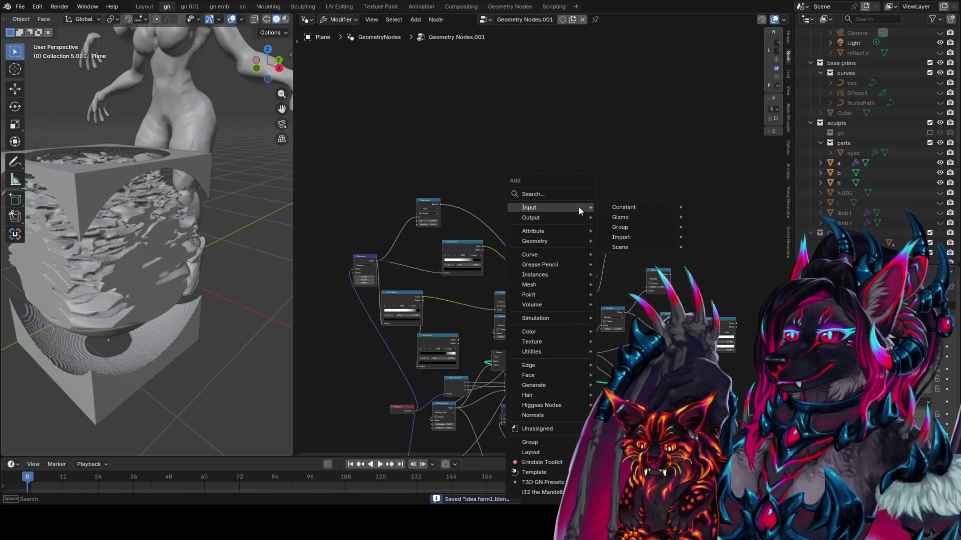
{"action": "key", "text": "space"}
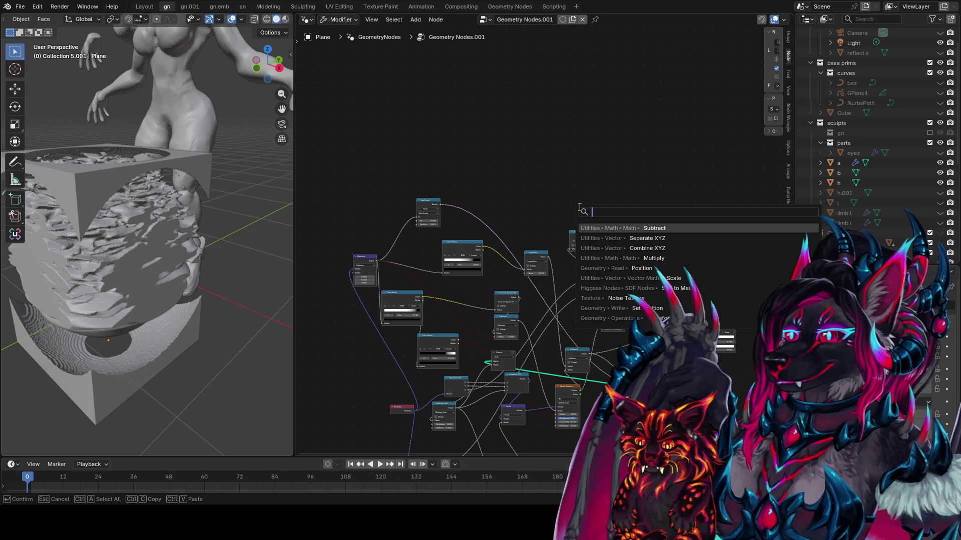
{"action": "type", "text": "volume cube"}
{"action": "key", "text": "Return"}
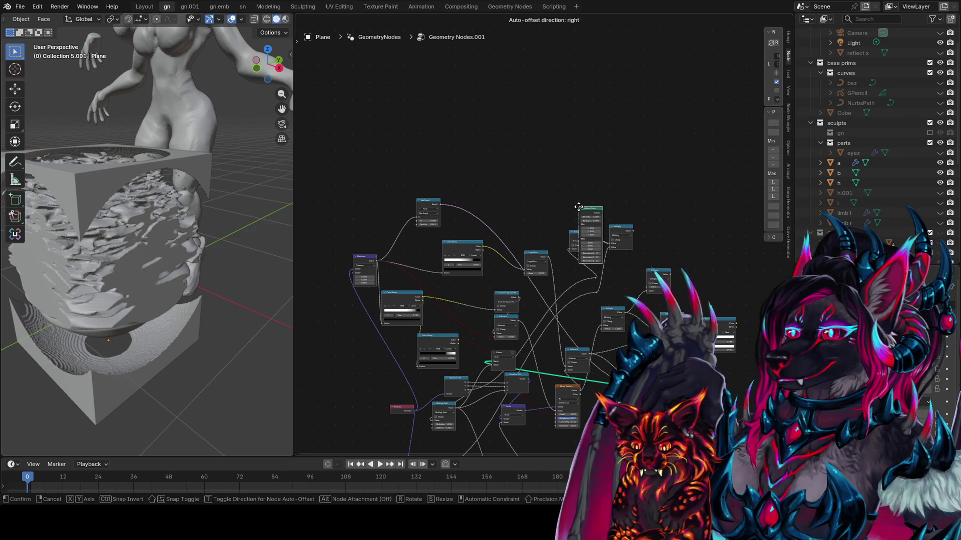
{"action": "left_click", "coordinate": [500, 114]}
- Duplicate the Position, Distance and Noise Texture nodes and place the copies near the Volume Cube
{"action": "left_click", "coordinate": [392, 409]}
{"action": "key", "text": "shift+d"}
{"action": "left_click", "coordinate": [371, 172]}
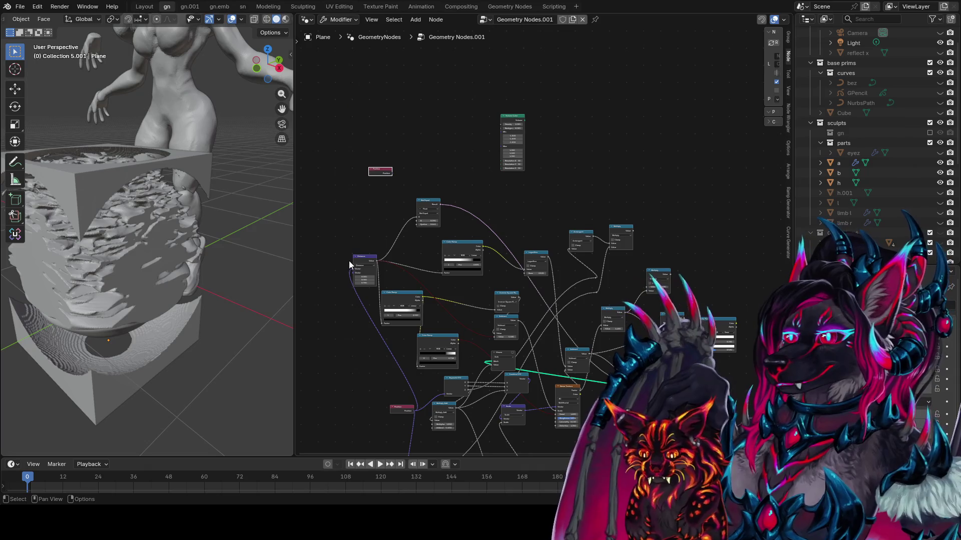
{"action": "left_click", "coordinate": [353, 260]}
{"action": "key", "text": "shift+d"}
{"action": "left_click", "coordinate": [442, 92]}
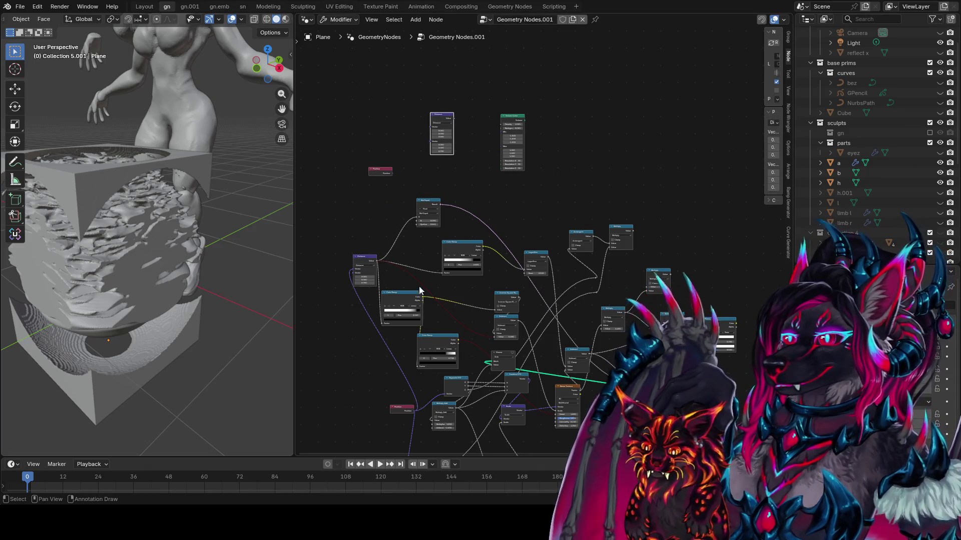
{"action": "key", "text": "shift+d"}
{"action": "left_click", "coordinate": [577, 94]}
{"action": "middle_click_drag", "start_coordinate": [509, 142], "coordinate": [544, 230]}
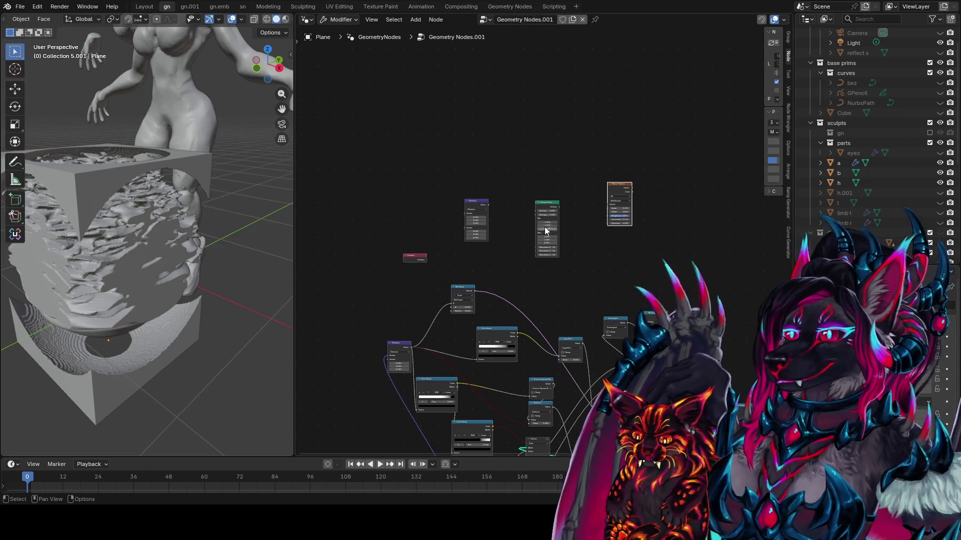
- Preview the Volume Cube output in the Viewer
{"action": "scroll", "coordinate": [555, 230], "scroll_direction": "up", "scroll_amount": 3}
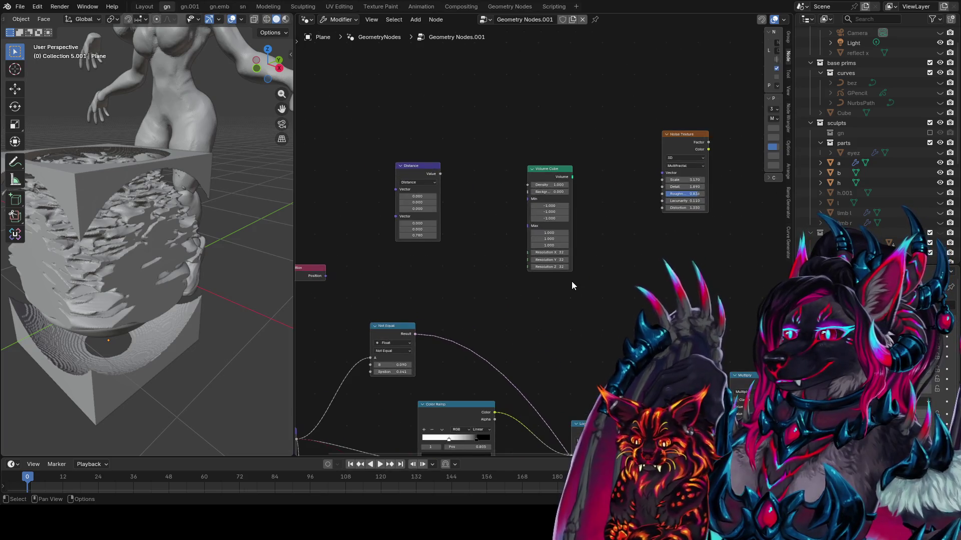
{"action": "left_click", "coordinate": [565, 178], "text": "ctrl+shift"}
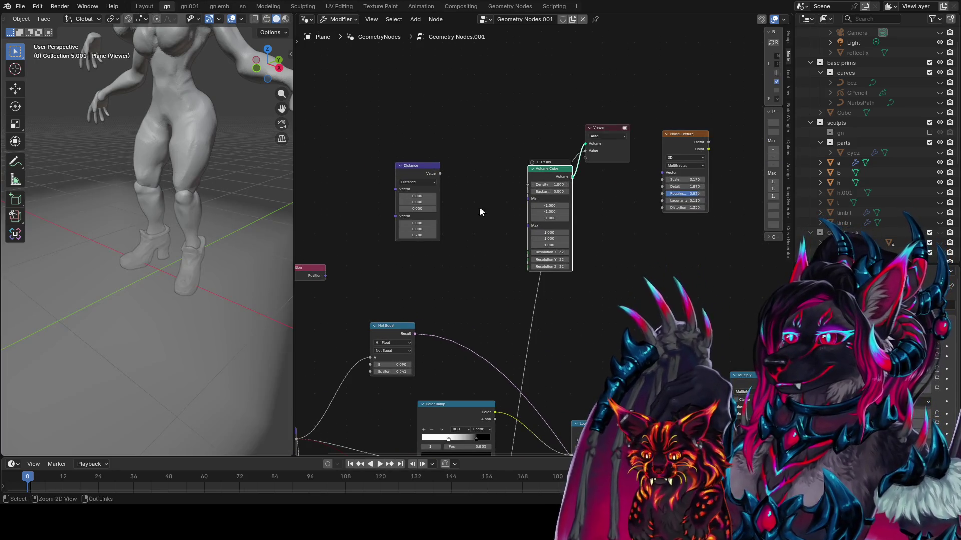
{"action": "scroll", "coordinate": [119, 237], "scroll_direction": "down", "scroll_amount": 4}
{"action": "middle_click_drag", "start_coordinate": [119, 237], "coordinate": [47, 214]}
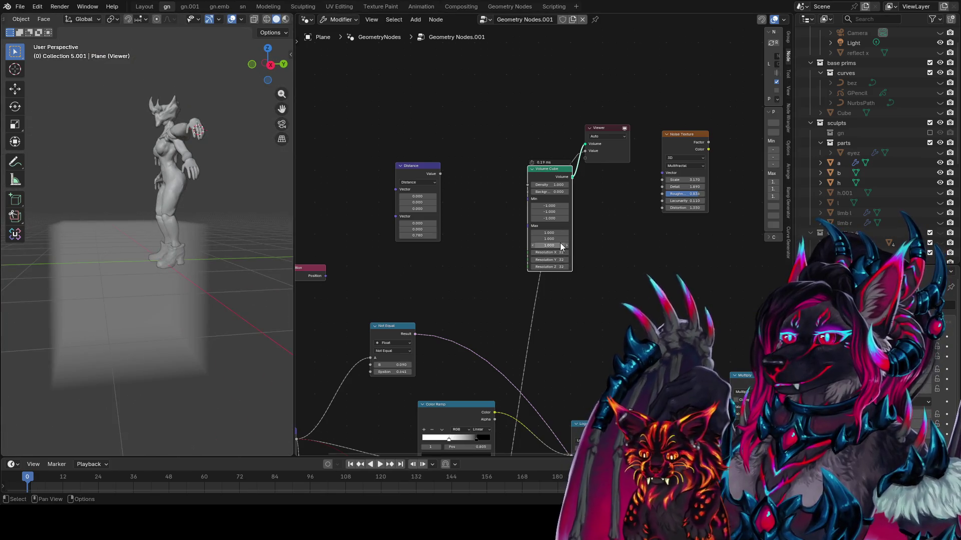
{"action": "key", "text": "Home"}
{"action": "scroll", "coordinate": [560, 159], "scroll_direction": "up", "scroll_amount": 4}
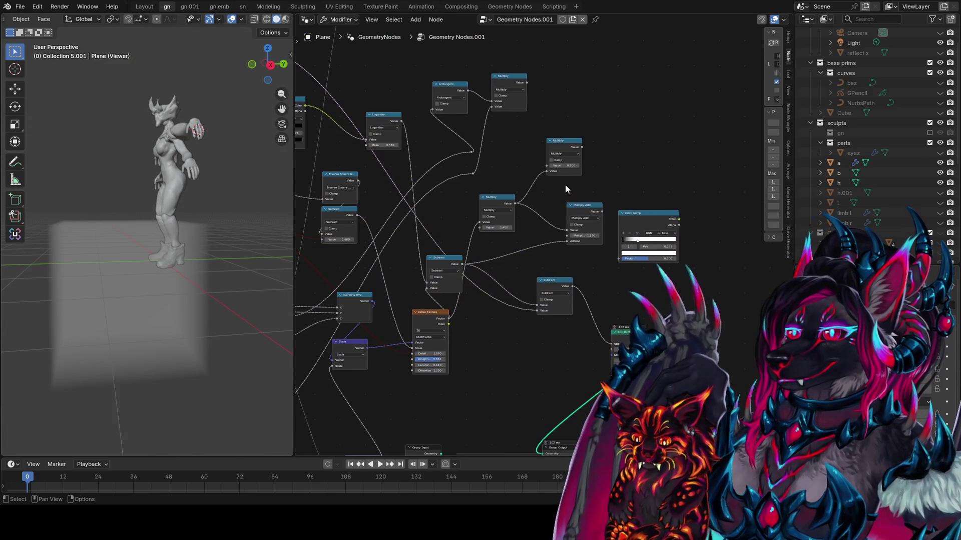
{"action": "middle_click_drag", "start_coordinate": [566, 188], "coordinate": [696, 448]}
- Set the Volume Cube bounds to Min -0.5, -0.5, 0 and Max 0.5, 0.5, 2
{"action": "left_click", "coordinate": [483, 203]}
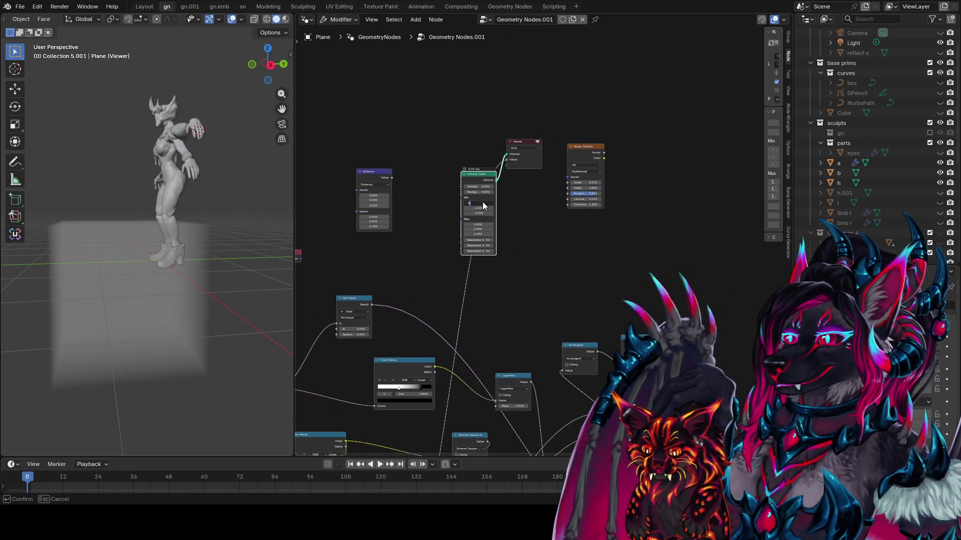
{"action": "left_click", "coordinate": [476, 204]}
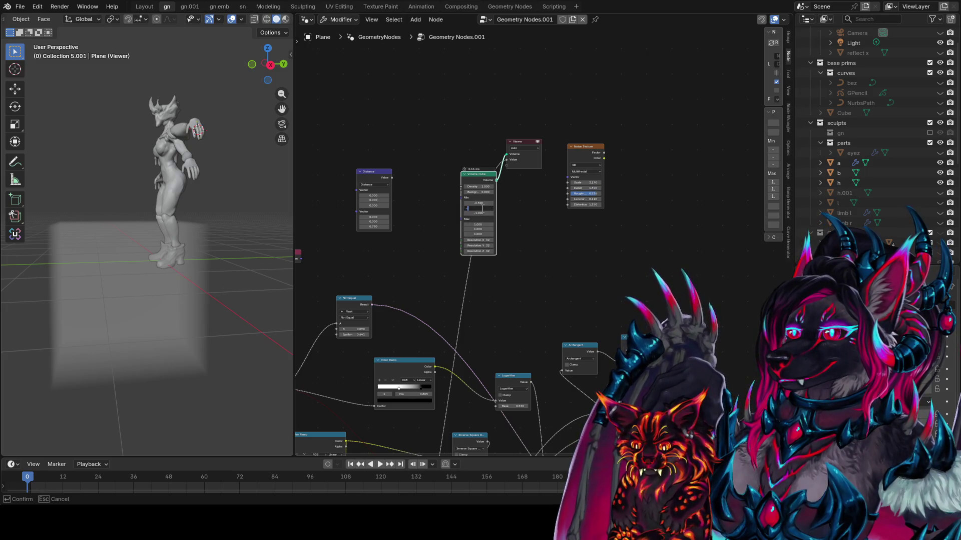
{"action": "key", "text": "Return"}
{"action": "middle_click_drag", "start_coordinate": [160, 316], "coordinate": [288, 307]}
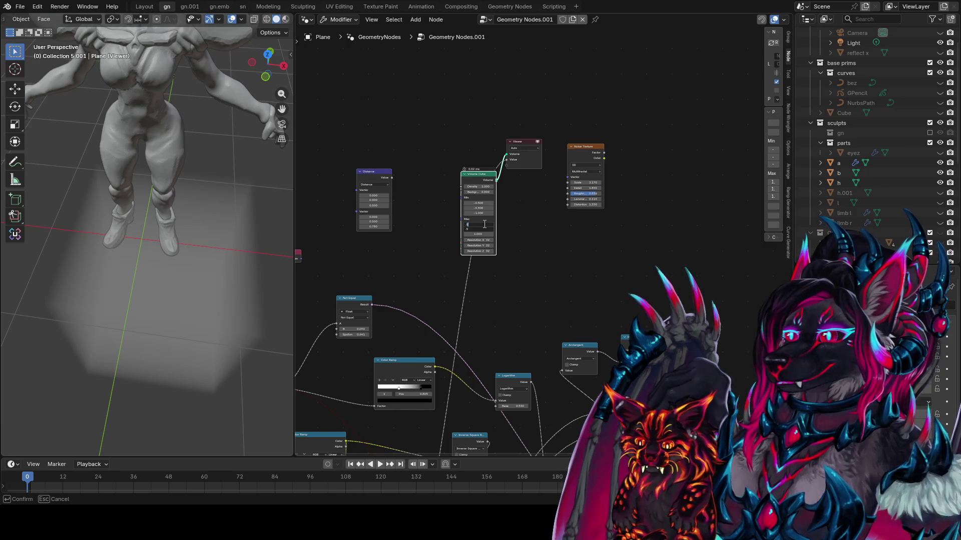
{"action": "key", "text": "Return"}
{"action": "mouse_move", "coordinate": [210, 250]}
{"action": "middle_mouse_down"}
{"action": "mouse_move", "coordinate": [129, 268]}
{"action": "mouse_move", "coordinate": [44, 205]}
{"action": "mouse_move", "coordinate": [55, 210]}
{"action": "middle_mouse_up"}
{"action": "left_click_drag", "start_coordinate": [478, 234], "coordinate": [501, 234]}
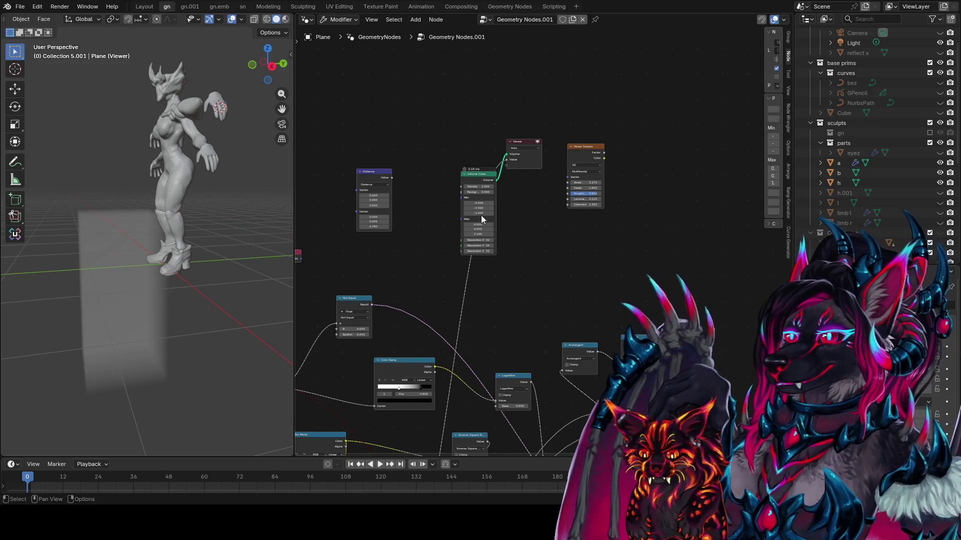
{"action": "type", "text": "0"}
{"action": "key", "text": "Return"}
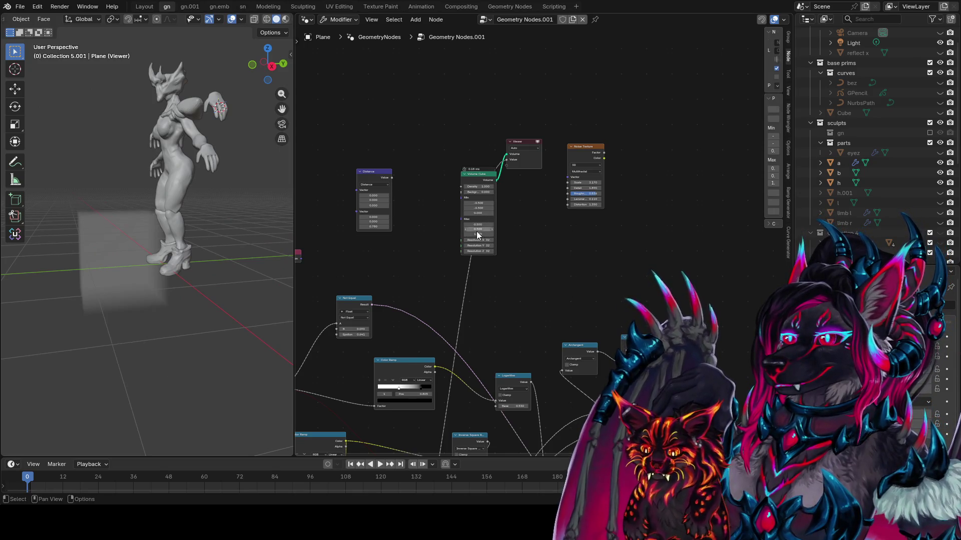
{"action": "left_click_drag", "start_coordinate": [478, 234], "coordinate": [522, 233]}
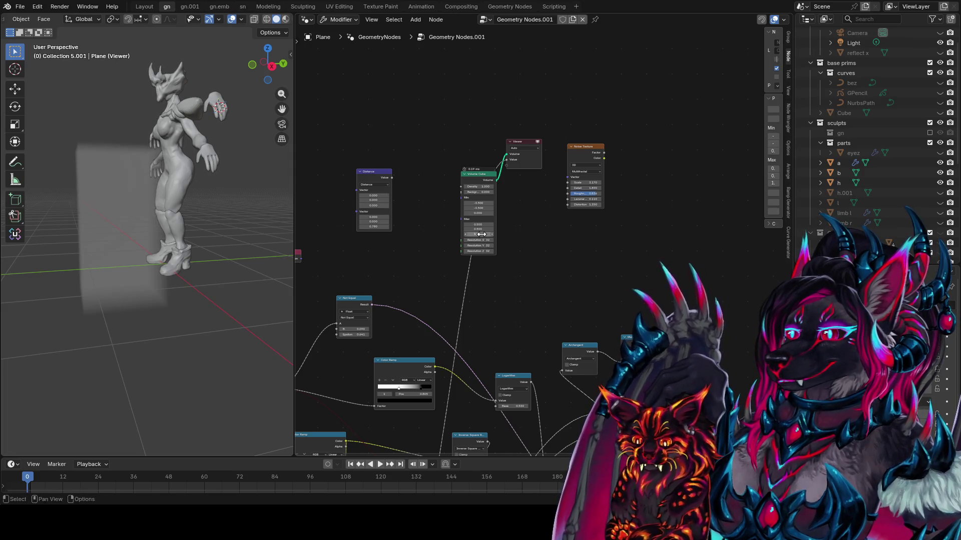
{"action": "key", "text": "Return"}
{"action": "scroll", "coordinate": [541, 291], "scroll_direction": "up", "scroll_amount": 2}
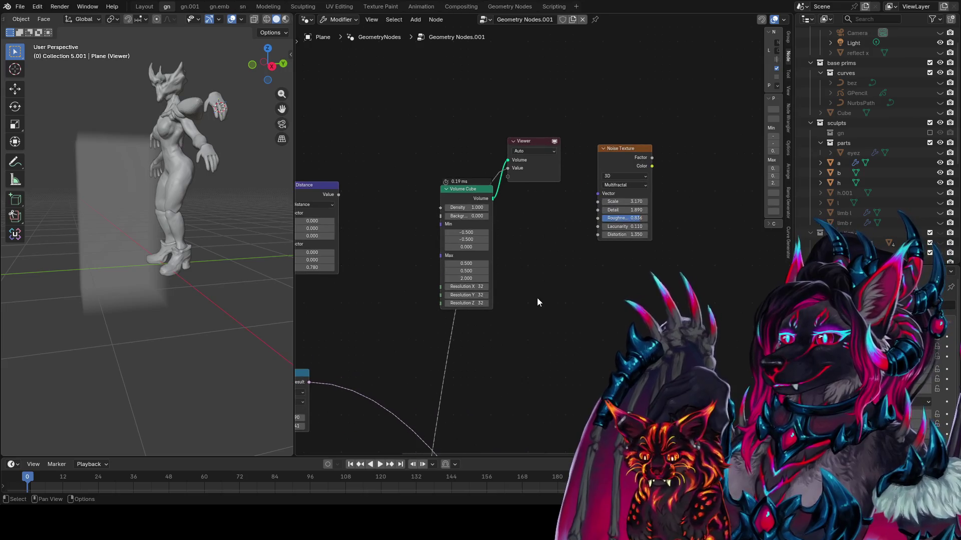
- Route the Distance node's value output to the Viewer
{"action": "left_click", "coordinate": [458, 189]}
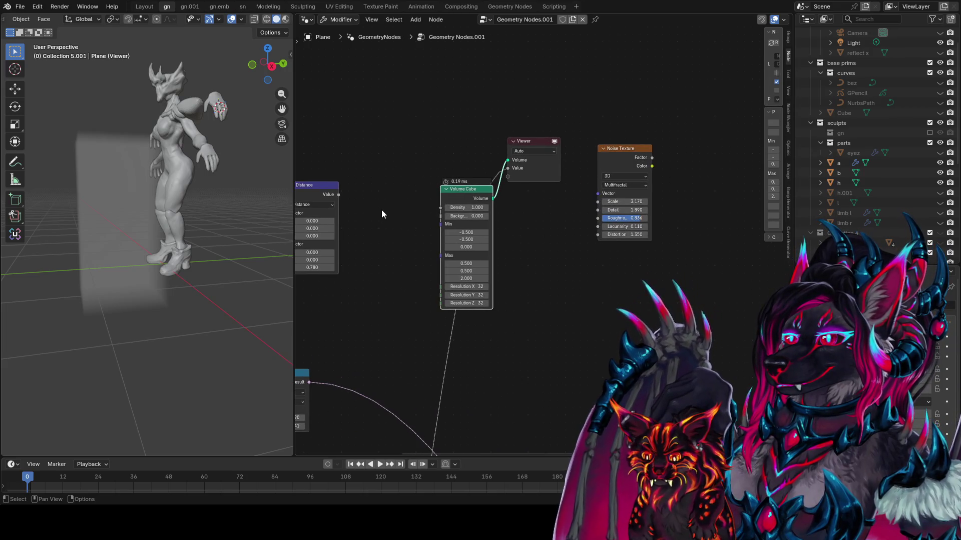
{"action": "left_click", "coordinate": [330, 194], "text": "ctrl+shift"}
{"action": "middle_click_drag", "start_coordinate": [449, 223], "coordinate": [473, 239]}
{"action": "middle_click_drag", "start_coordinate": [506, 232], "coordinate": [617, 223]}
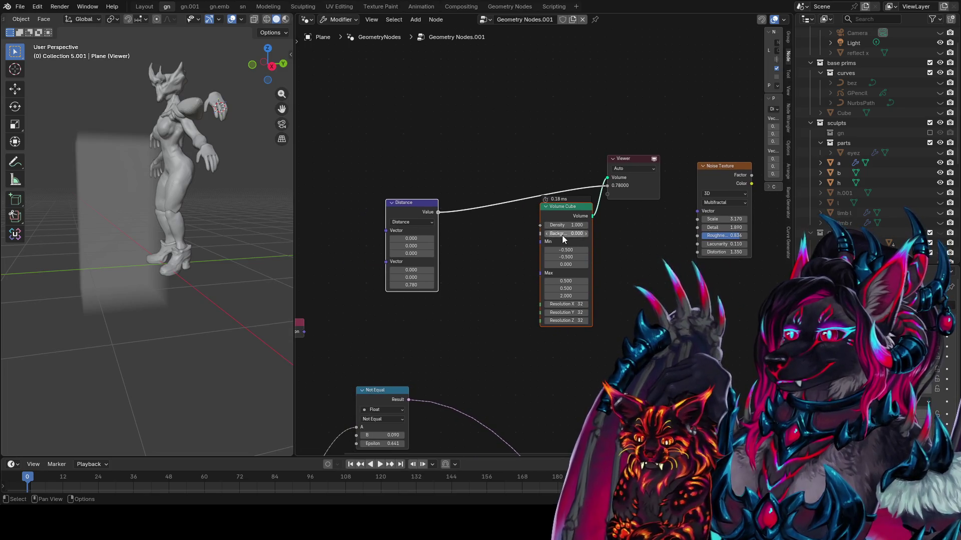
{"action": "left_click_drag", "start_coordinate": [439, 213], "coordinate": [444, 216]}
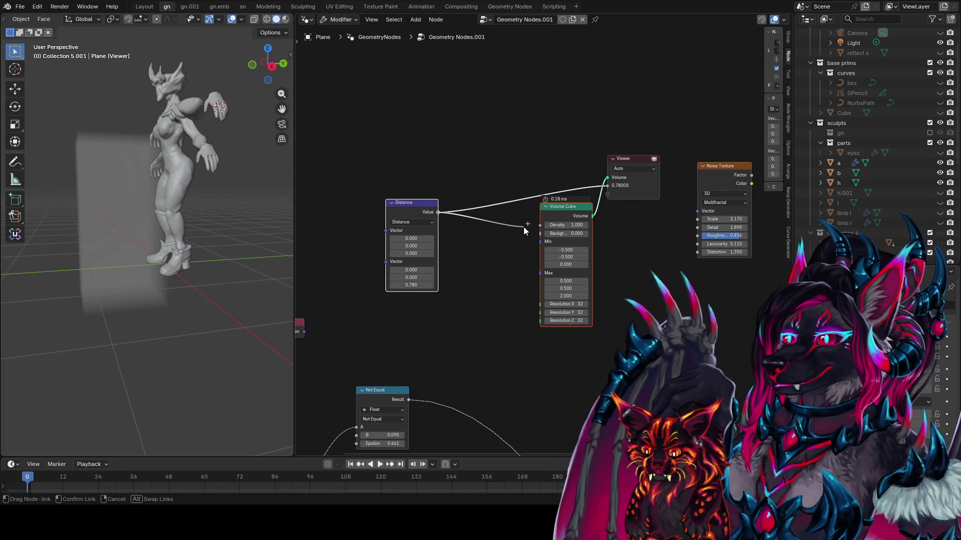
{"action": "left_click_drag", "start_coordinate": [539, 233], "coordinate": [539, 233]}
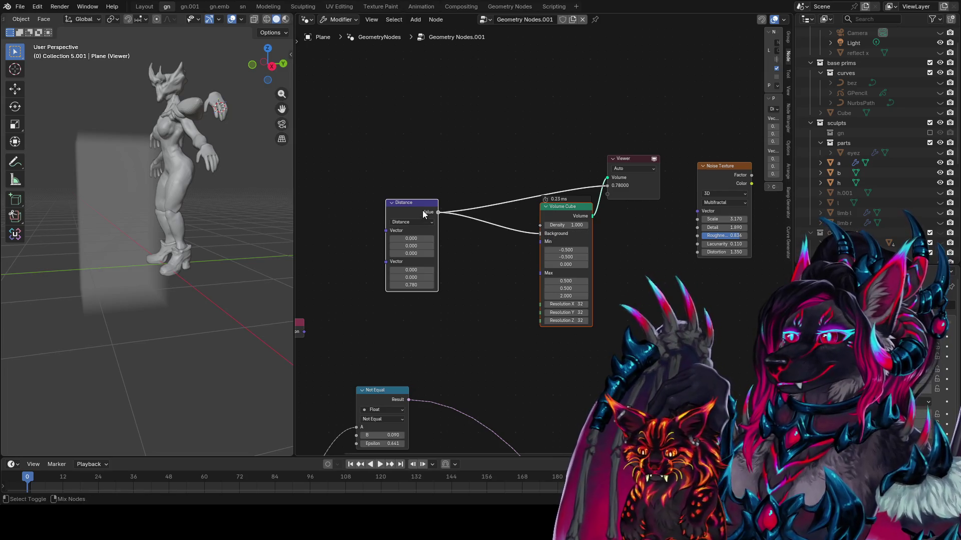
{"action": "left_click", "coordinate": [587, 208], "text": "shift"}
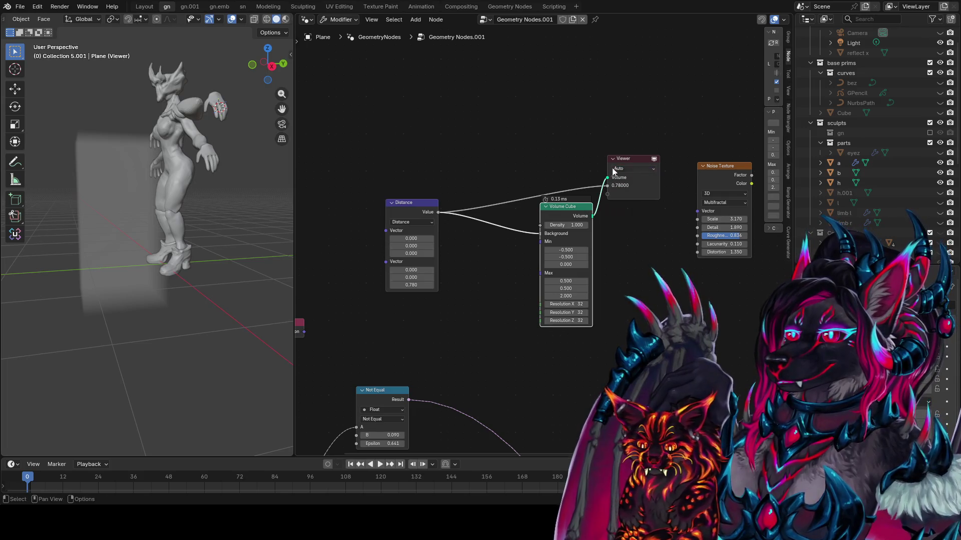
{"action": "right_click_drag", "start_coordinate": [530, 179], "coordinate": [445, 212], "text": "ctrl"}
{"action": "left_click", "coordinate": [422, 210], "text": "ctrl+shift"}
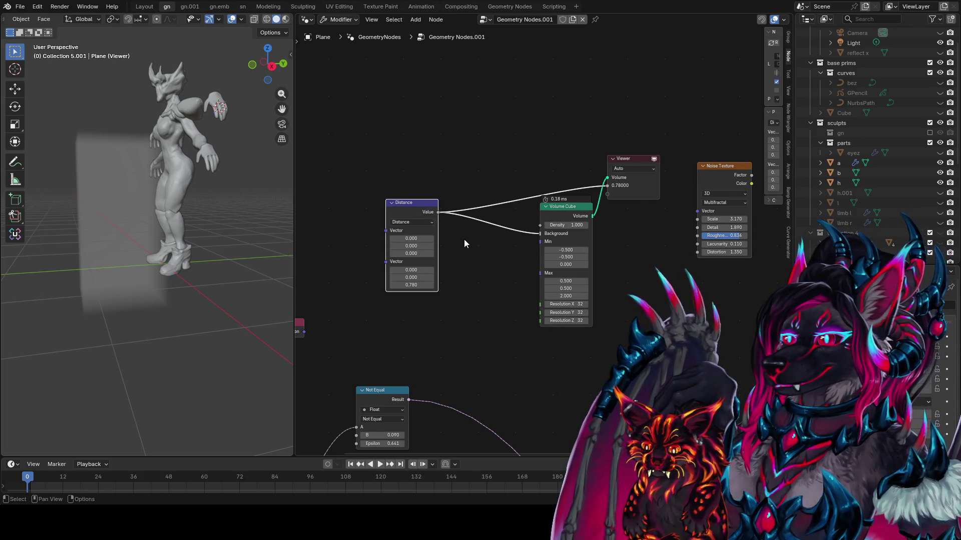
- Connect Position to the Distance Vector and its value to the Volume Cube's Density instead of Background
{"action": "middle_click_drag", "start_coordinate": [365, 293], "coordinate": [449, 243]}
{"action": "left_click", "coordinate": [360, 278]}
{"action": "left_click_drag", "start_coordinate": [388, 282], "coordinate": [469, 181]}
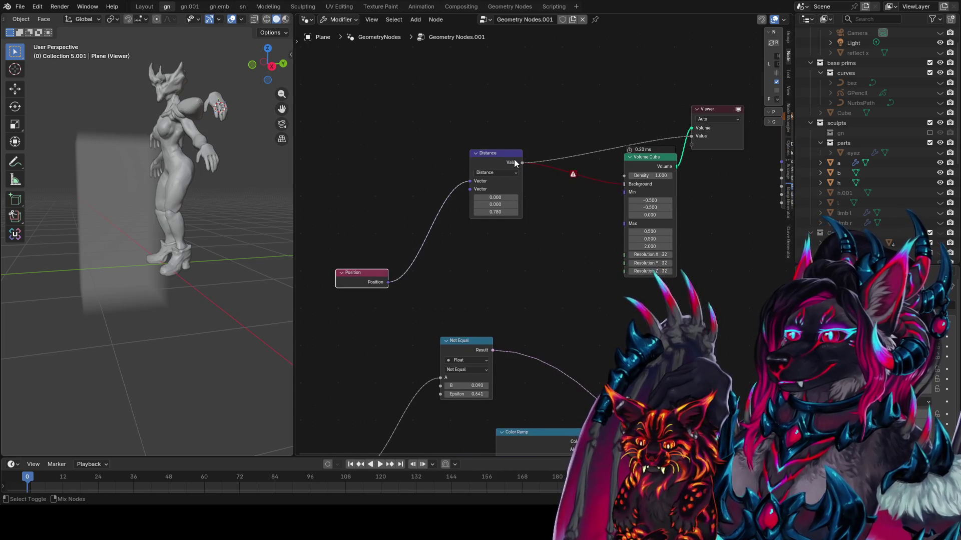
{"action": "right_click_drag", "start_coordinate": [602, 175], "coordinate": [602, 196], "text": "ctrl"}
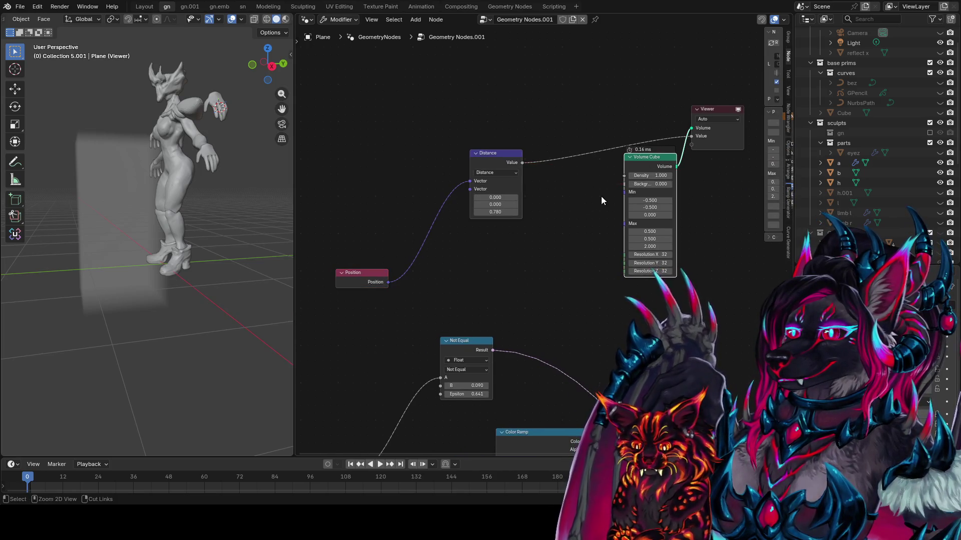
{"action": "mouse_move", "coordinate": [568, 187]}
{"action": "middle_mouse_down"}
{"action": "mouse_move", "coordinate": [513, 221]}
{"action": "mouse_move", "coordinate": [473, 221]}
{"action": "middle_mouse_up"}
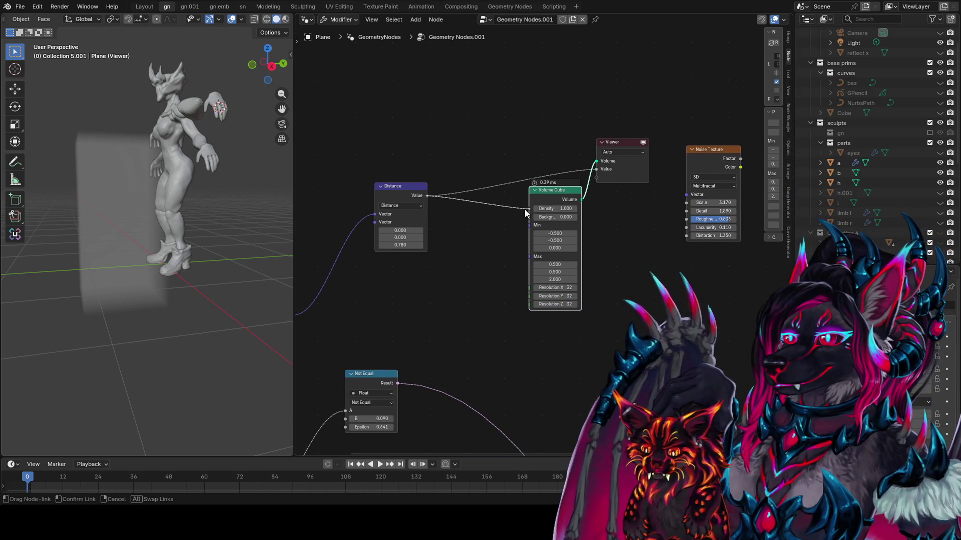
{"action": "left_click_drag", "start_coordinate": [525, 211], "coordinate": [529, 209]}
{"action": "mouse_move", "coordinate": [215, 221]}
{"action": "middle_mouse_down"}
{"action": "mouse_move", "coordinate": [233, 221]}
{"action": "mouse_move", "coordinate": [56, 190]}
{"action": "mouse_move", "coordinate": [245, 229]}
{"action": "middle_mouse_up"}
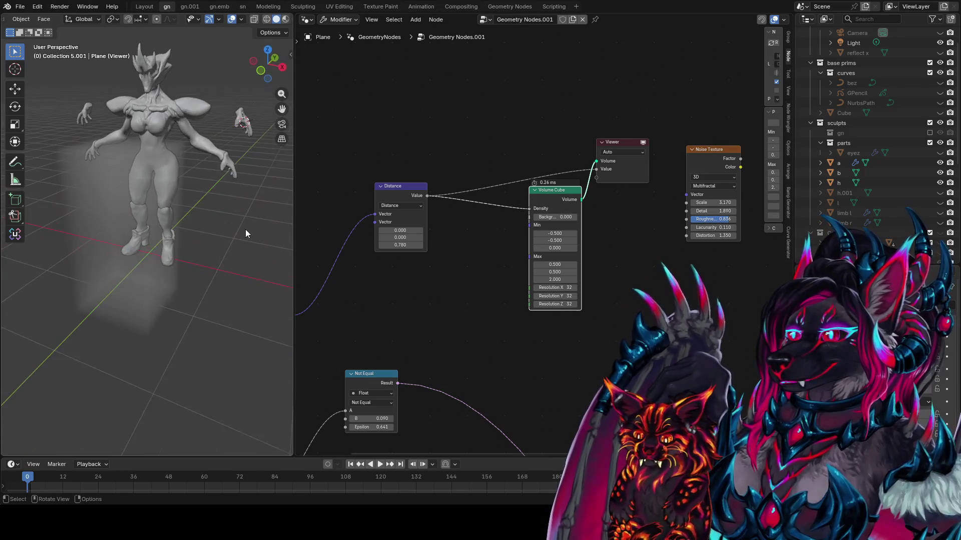
- Set the Volume Cube Background value back to 0
{"action": "scroll", "coordinate": [497, 155], "scroll_direction": "up", "scroll_amount": 1}
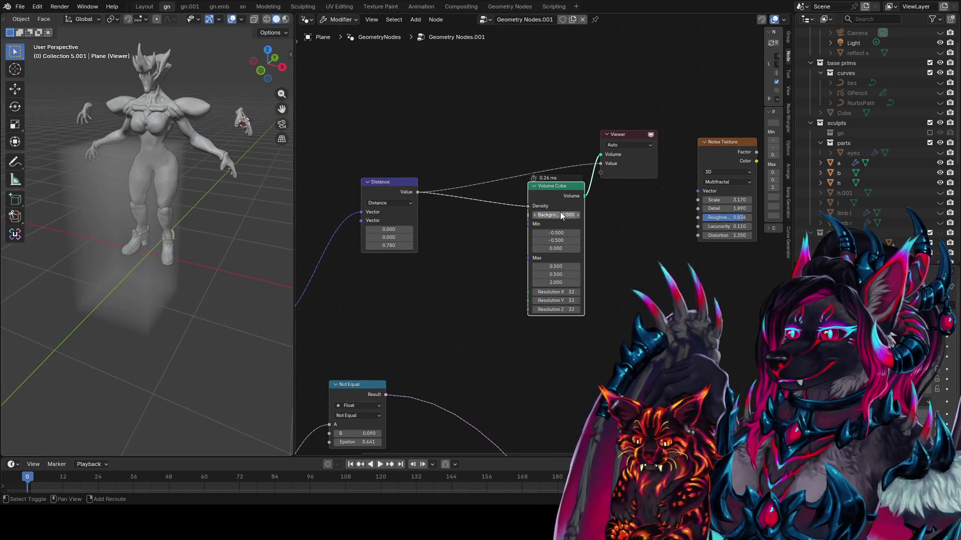
{"action": "left_click_drag", "start_coordinate": [560, 215], "coordinate": [557, 215]}
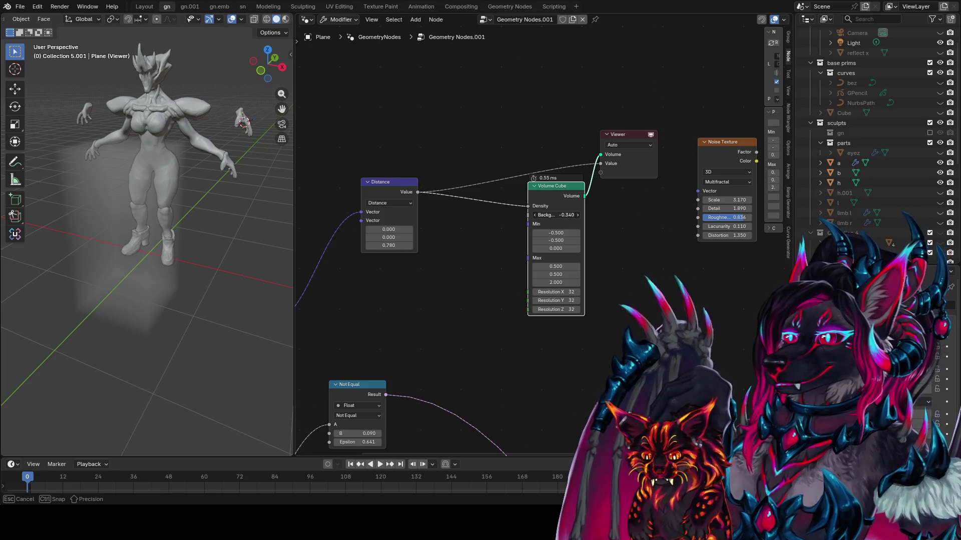
{"action": "left_click", "coordinate": [556, 214]}
{"action": "type", "text": "00"}
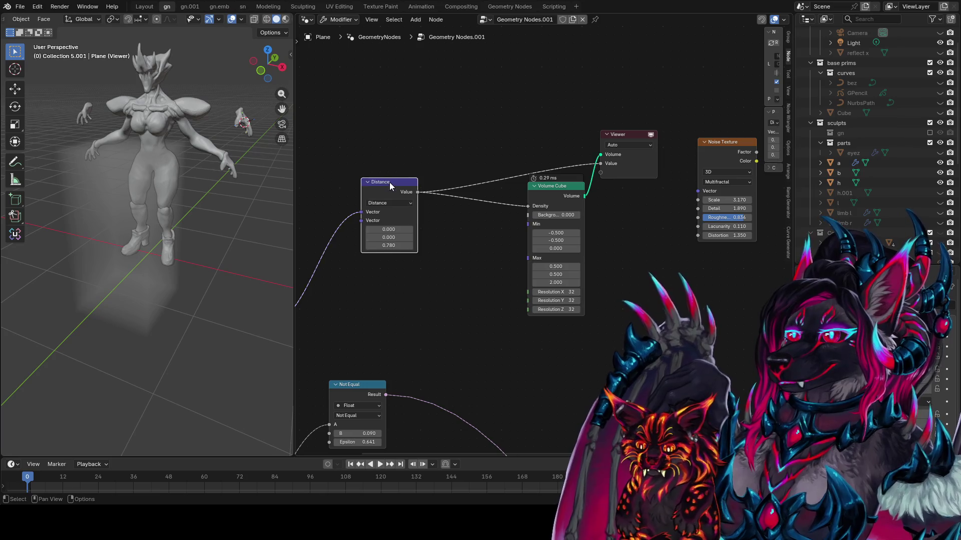
- Rearrange the Distance, Noise Texture and Position nodes so they sit close together
{"action": "left_click_drag", "start_coordinate": [389, 182], "coordinate": [387, 123]}
{"action": "middle_click_drag", "start_coordinate": [415, 151], "coordinate": [476, 119]}
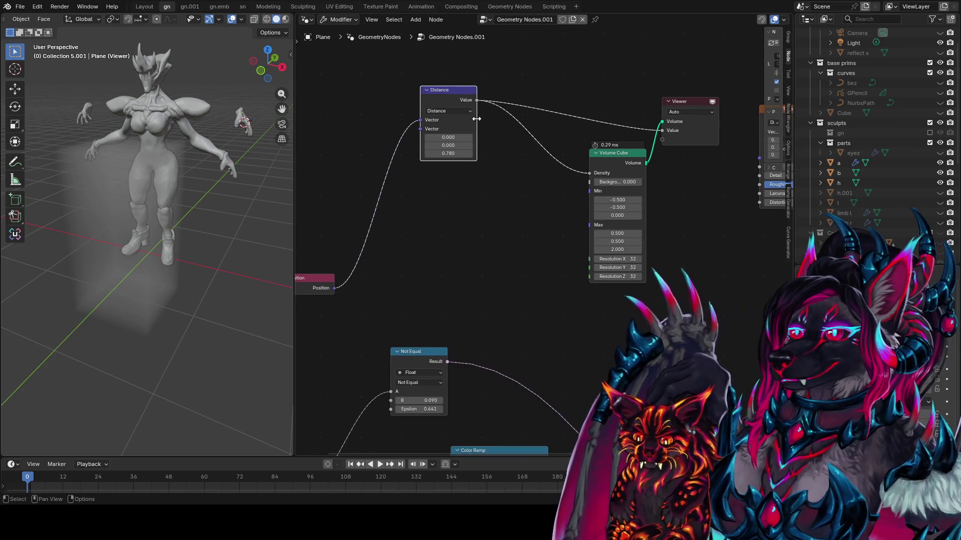
{"action": "middle_click_drag", "start_coordinate": [624, 260], "coordinate": [515, 264]}
{"action": "mouse_move", "coordinate": [673, 118]}
{"action": "left_mouse_down"}
{"action": "mouse_move", "coordinate": [469, 180]}
{"action": "mouse_move", "coordinate": [377, 190]}
{"action": "mouse_move", "coordinate": [413, 202]}
{"action": "left_mouse_up"}
{"action": "middle_click_drag", "start_coordinate": [399, 210], "coordinate": [442, 175]}
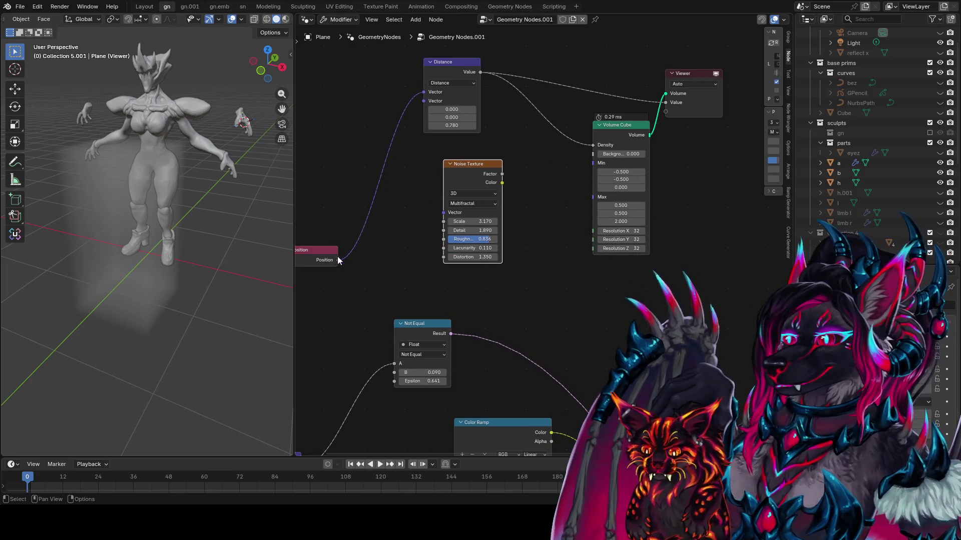
{"action": "middle_click_drag", "start_coordinate": [338, 259], "coordinate": [408, 274]}
{"action": "left_click_drag", "start_coordinate": [408, 274], "coordinate": [359, 160]}
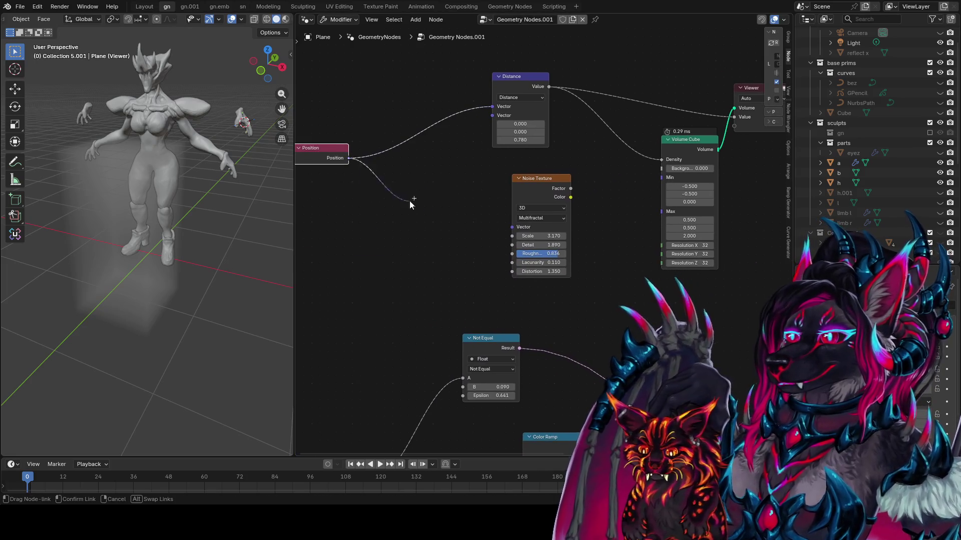
- Connect Position to the Noise Texture Vector, preview its Factor, and remove the invalid Background link
{"action": "left_click_drag", "start_coordinate": [358, 244], "coordinate": [513, 227]}
{"action": "left_click", "coordinate": [562, 190], "text": "ctrl+shift"}
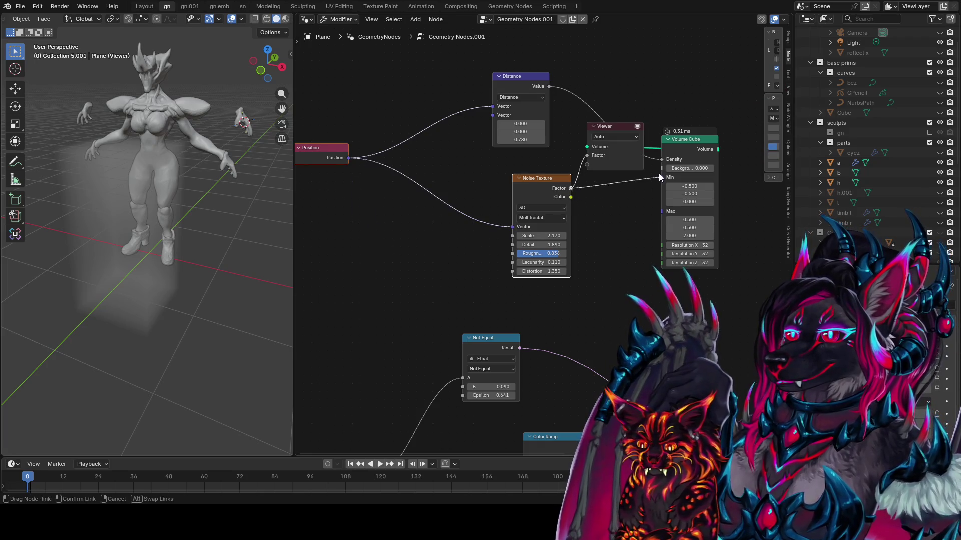
{"action": "left_click_drag", "start_coordinate": [660, 177], "coordinate": [661, 168]}
{"action": "middle_click_drag", "start_coordinate": [619, 211], "coordinate": [564, 224]}
{"action": "mouse_move", "coordinate": [559, 198]}
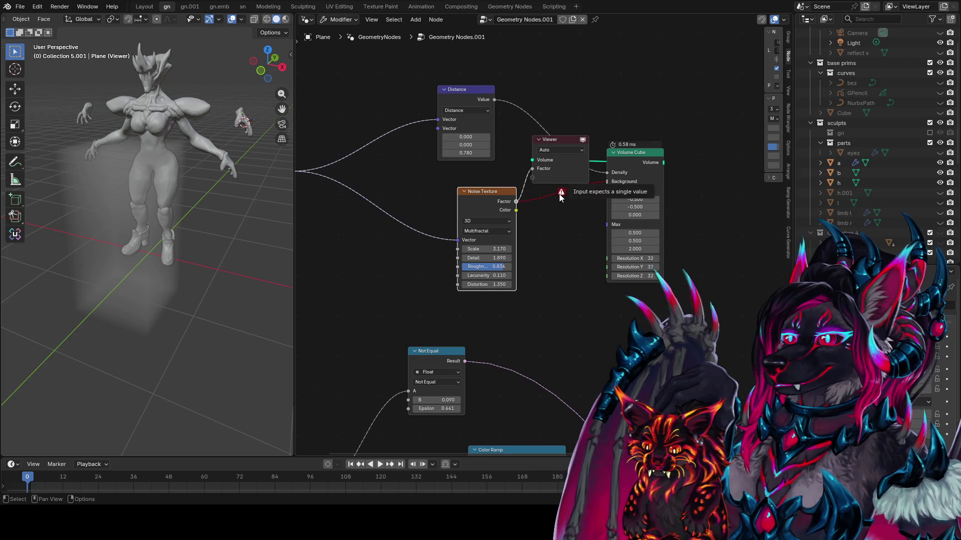
{"action": "right_click_drag", "start_coordinate": [572, 187], "coordinate": [592, 191], "text": "ctrl"}
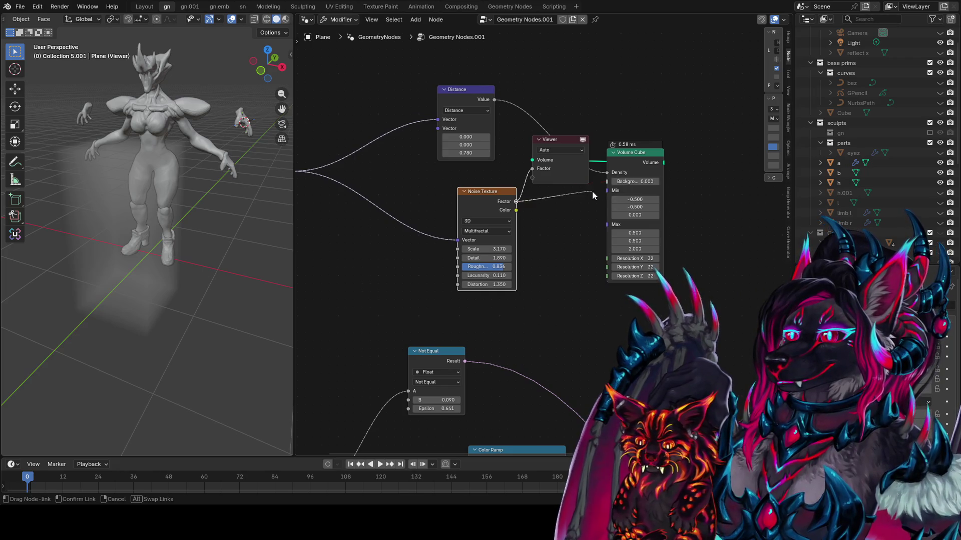
- Move the Viewer beside the Volume Cube and shift Noise Texture and Volume Cube up-left
{"action": "left_click", "coordinate": [656, 159], "text": "ctrl+shift"}
{"action": "middle_click_drag", "start_coordinate": [521, 174], "coordinate": [479, 203]}
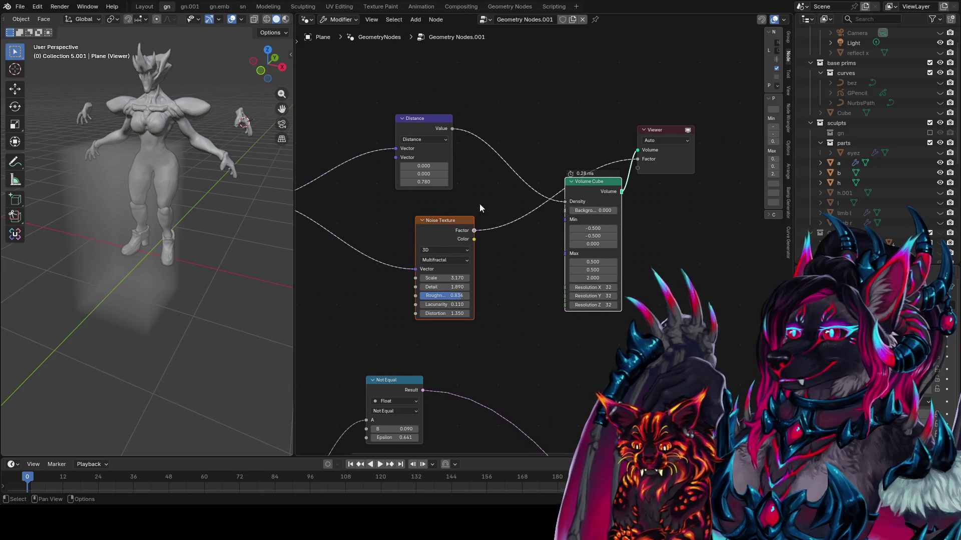
{"action": "left_click_drag", "start_coordinate": [437, 229], "coordinate": [403, 213]}
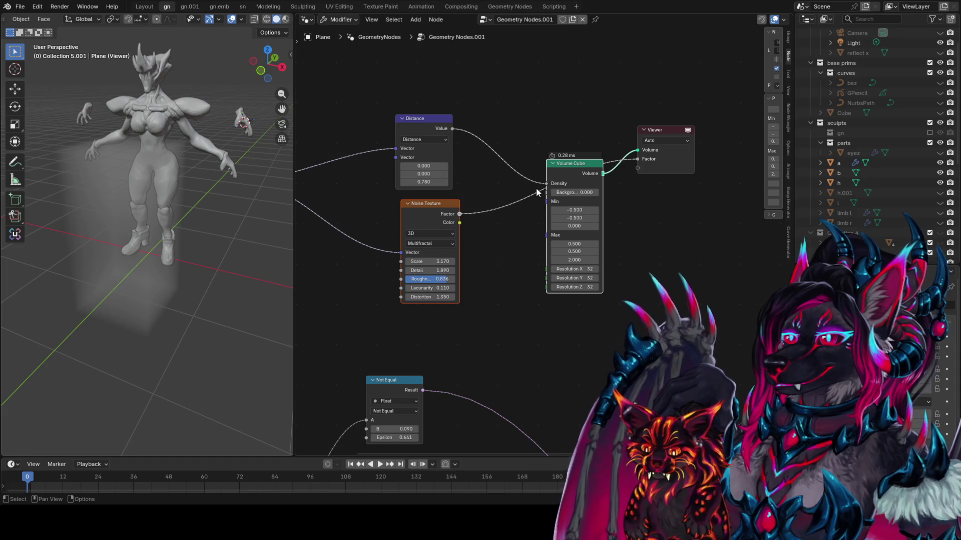
{"action": "middle_click_drag", "start_coordinate": [422, 358], "coordinate": [482, 278]}
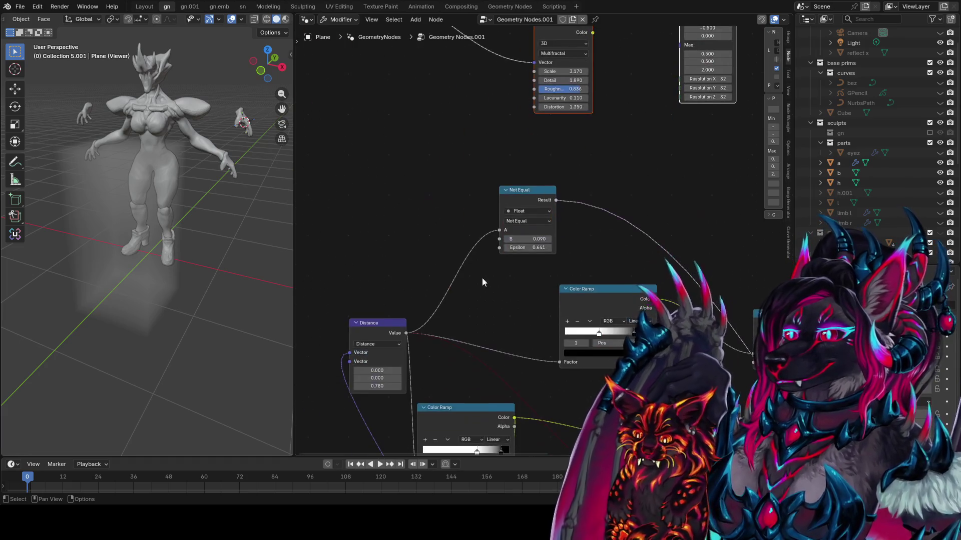
- Insert a duplicated compare node between Distance and Density, set to Less Than or Equal with B 0.560
{"action": "left_click", "coordinate": [518, 199]}
{"action": "key", "text": "shift+d"}
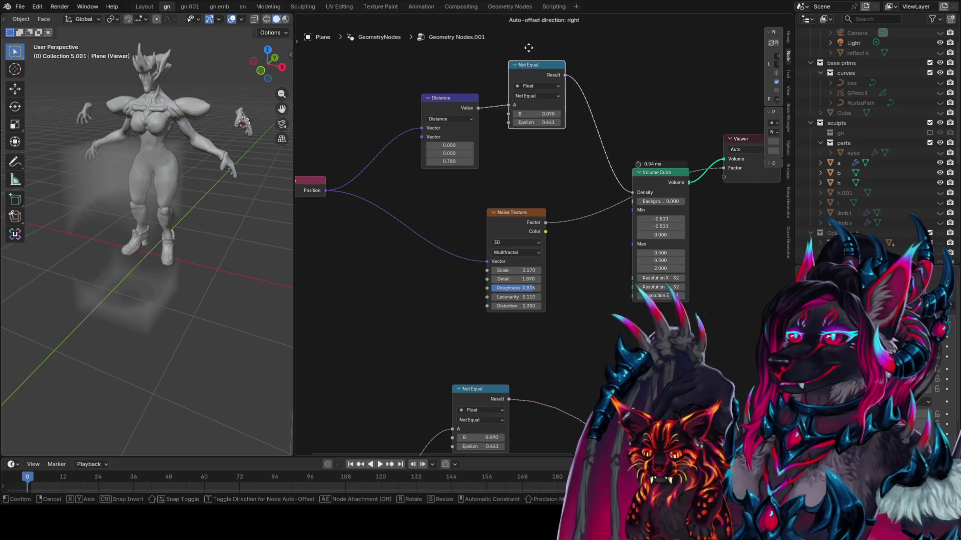
{"action": "left_click", "coordinate": [514, 30]}
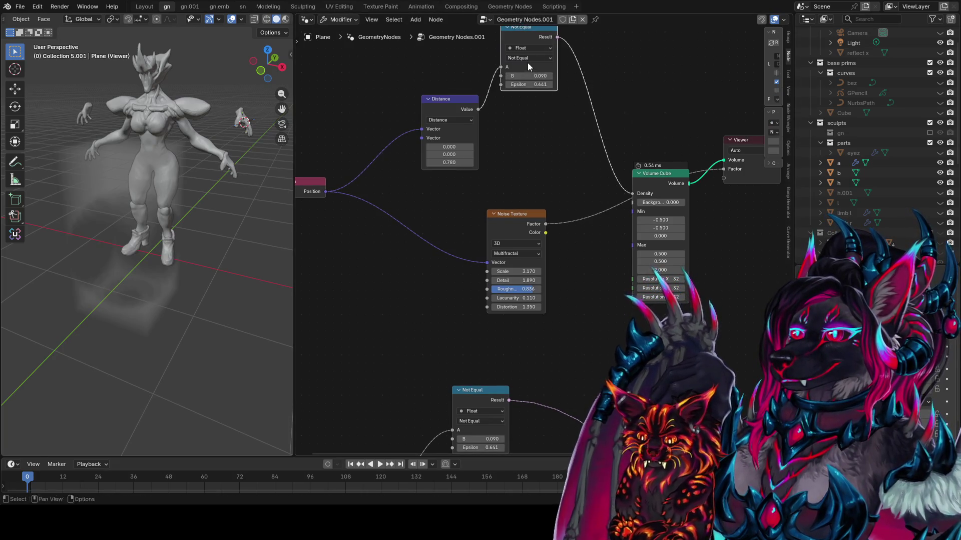
{"action": "left_click", "coordinate": [534, 58]}
{"action": "left_click", "coordinate": [544, 89]}
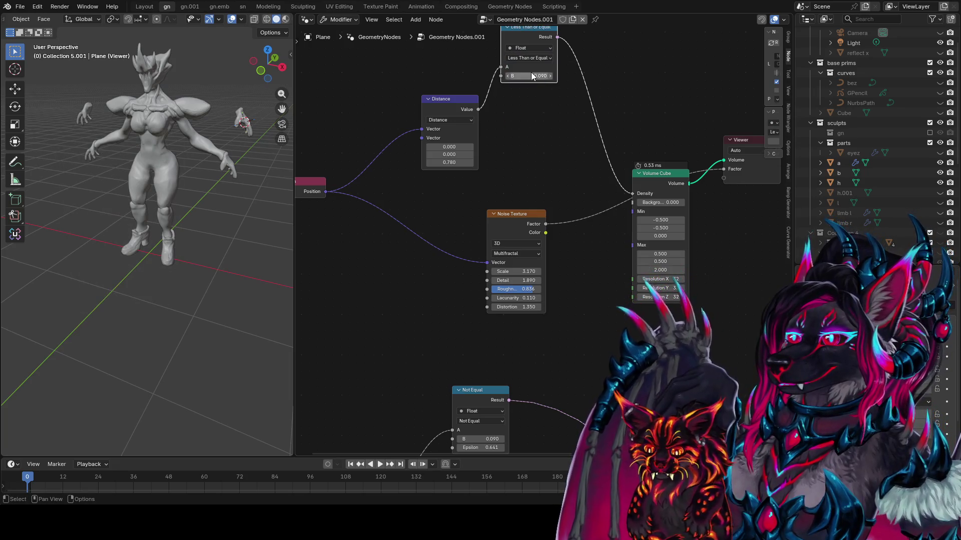
{"action": "left_click_drag", "start_coordinate": [529, 74], "coordinate": [586, 75]}
{"action": "middle_click_drag", "start_coordinate": [415, 100], "coordinate": [452, 138]}
{"action": "left_click_drag", "start_coordinate": [493, 140], "coordinate": [464, 80]}
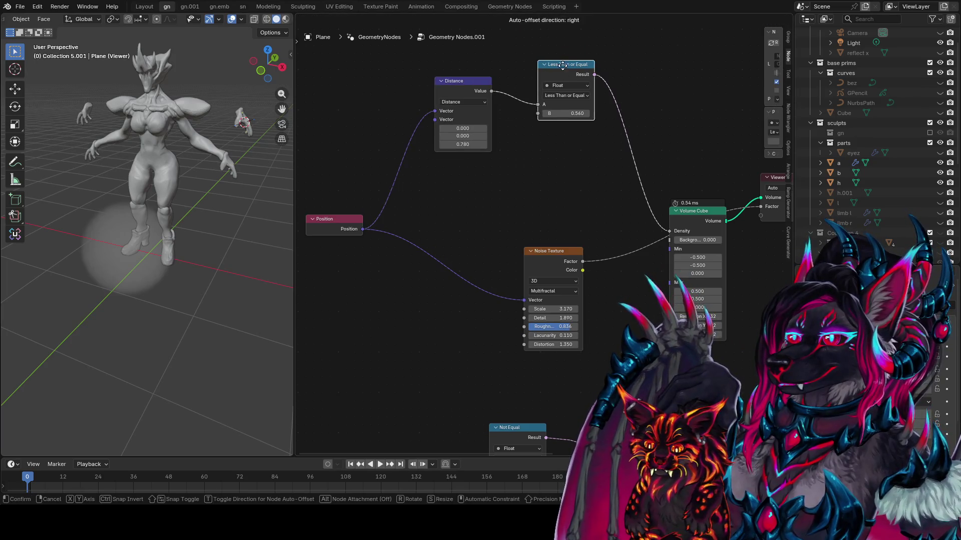
- Add an Arctangent Math node via 'arctan' search and feed Distance into it
{"action": "left_click_drag", "start_coordinate": [560, 64], "coordinate": [523, 60]}
{"action": "left_click_drag", "start_coordinate": [469, 86], "coordinate": [454, 73]}
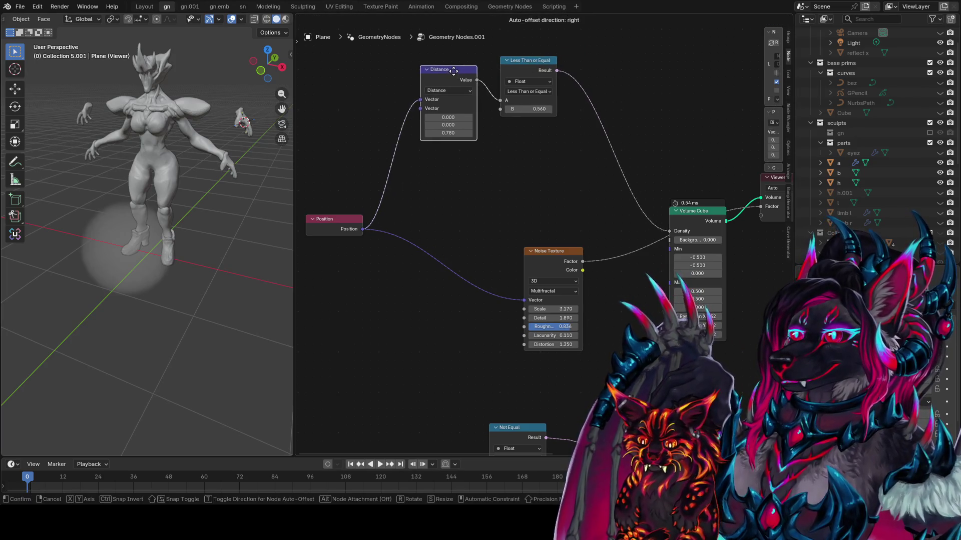
{"action": "scroll", "coordinate": [500, 100], "scroll_direction": "down", "scroll_amount": 2}
{"action": "scroll", "coordinate": [573, 263], "scroll_direction": "down", "scroll_amount": 2}
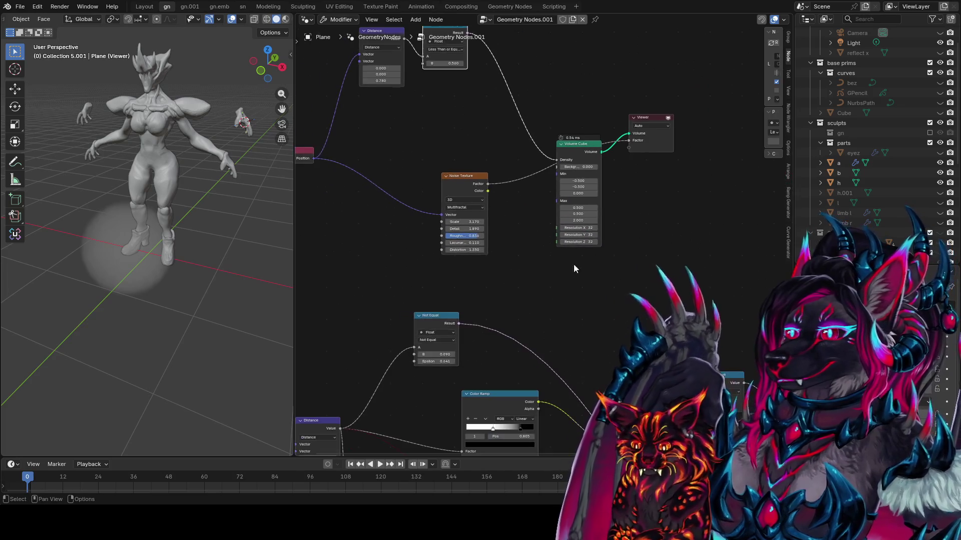
{"action": "key", "text": "shift+a"}
{"action": "type", "text": "arctan"}
{"action": "key", "text": "Return"}
{"action": "left_click", "coordinate": [421, 80]}
{"action": "left_click_drag", "start_coordinate": [404, 38], "coordinate": [412, 97]}
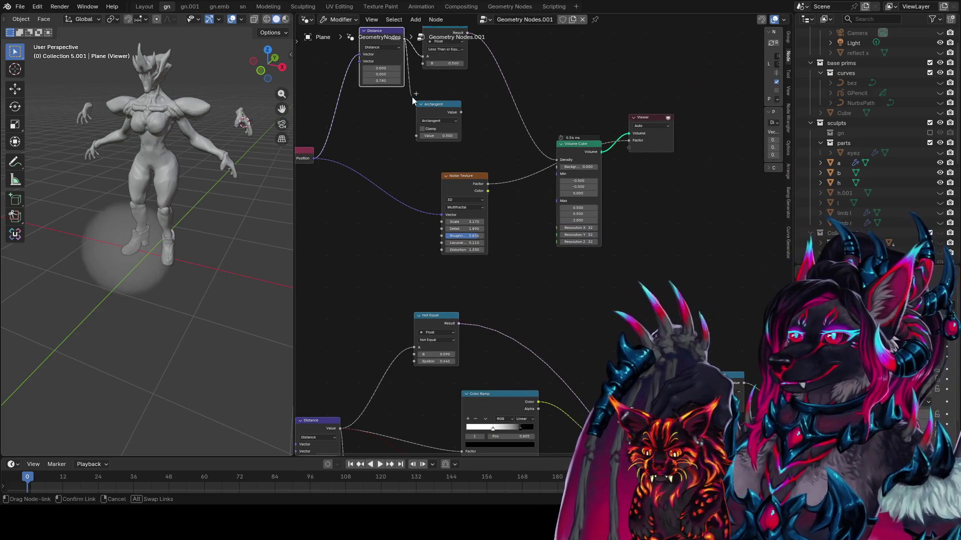
{"action": "mouse_move", "coordinate": [416, 134]}
{"action": "left_mouse_down"}
{"action": "mouse_move", "coordinate": [395, 108]}
{"action": "mouse_move", "coordinate": [365, 107]}
{"action": "mouse_move", "coordinate": [458, 141]}
{"action": "left_mouse_up"}
- Duplicate the Arctangent node and change the copy to Multiply
{"action": "key", "text": "shift+d"}
{"action": "left_click", "coordinate": [453, 111]}
{"action": "left_click", "coordinate": [453, 118]}
{"action": "left_click", "coordinate": [457, 146]}
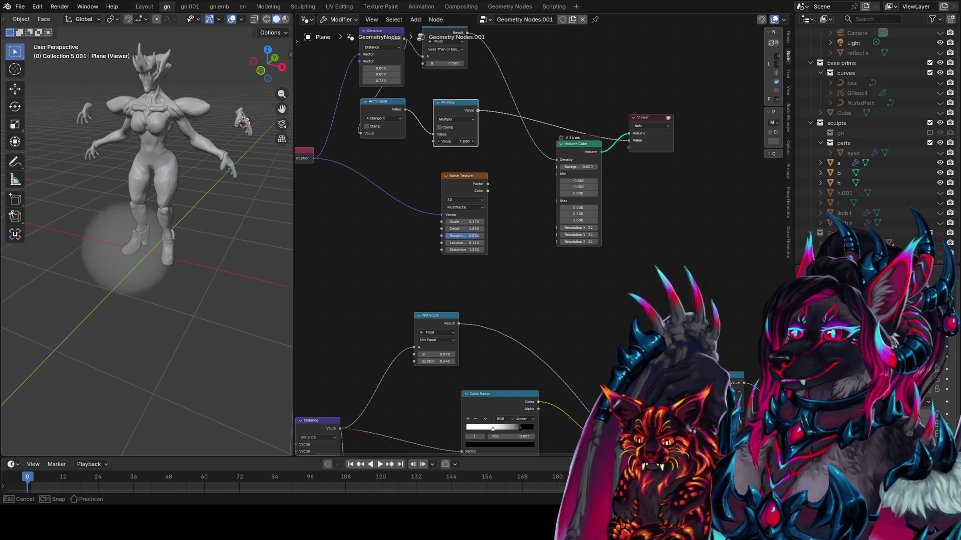
{"action": "left_click", "coordinate": [575, 148]}
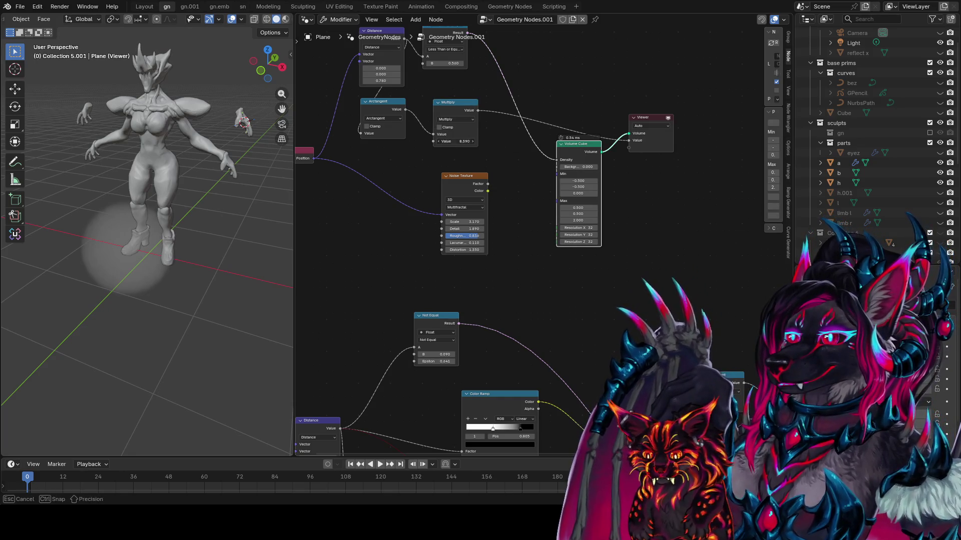
{"action": "middle_click_drag", "start_coordinate": [579, 141], "coordinate": [580, 179]}
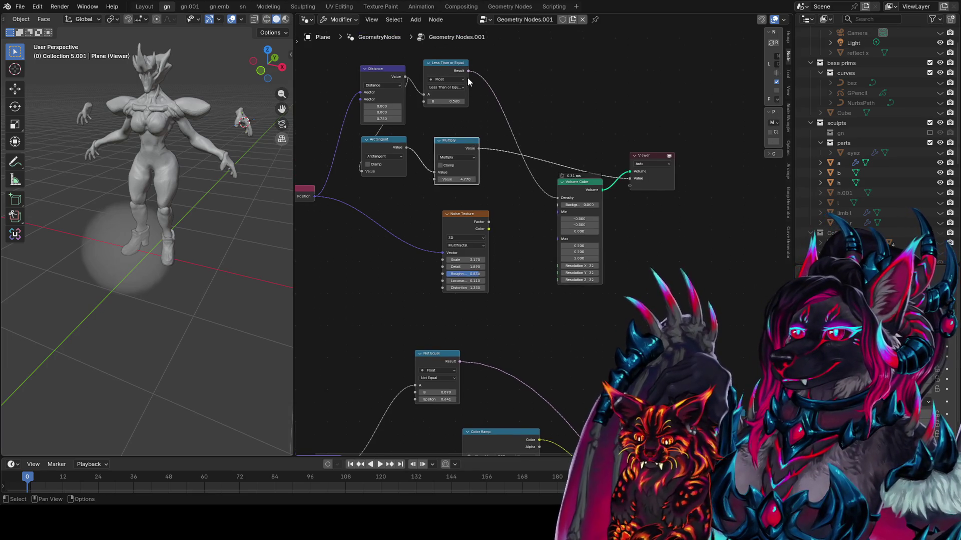
- Link the Less Than or Equal result into Multiply, and insert a second Multiply before Density
{"action": "left_click_drag", "start_coordinate": [468, 71], "coordinate": [427, 182]}
{"action": "left_click", "coordinate": [476, 148]}
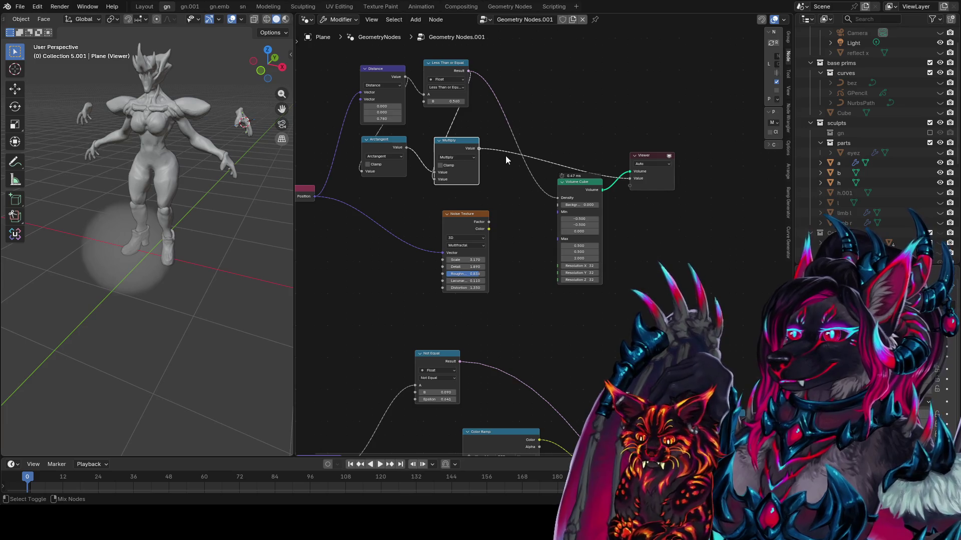
{"action": "left_click_drag", "start_coordinate": [553, 197], "coordinate": [531, 190]}
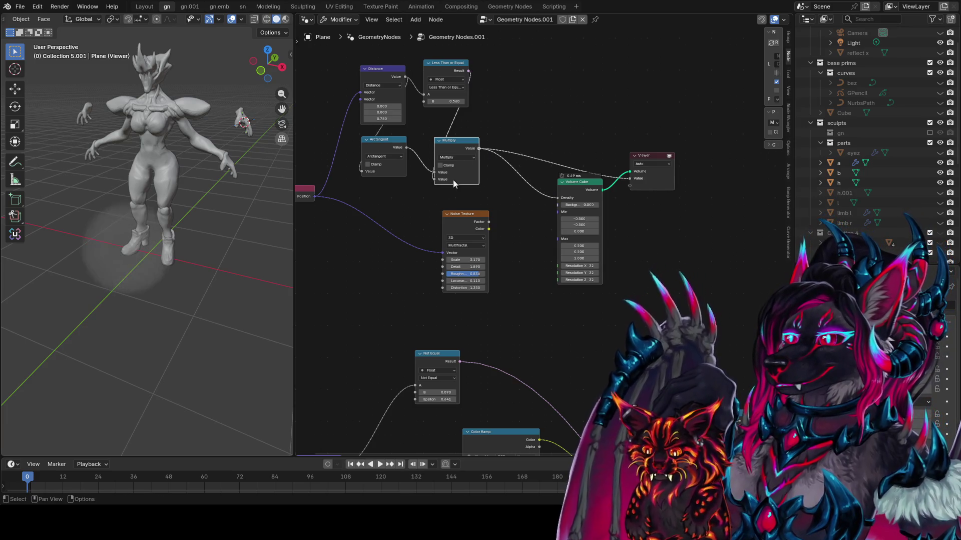
{"action": "scroll", "coordinate": [458, 167], "scroll_direction": "up", "scroll_amount": 1}
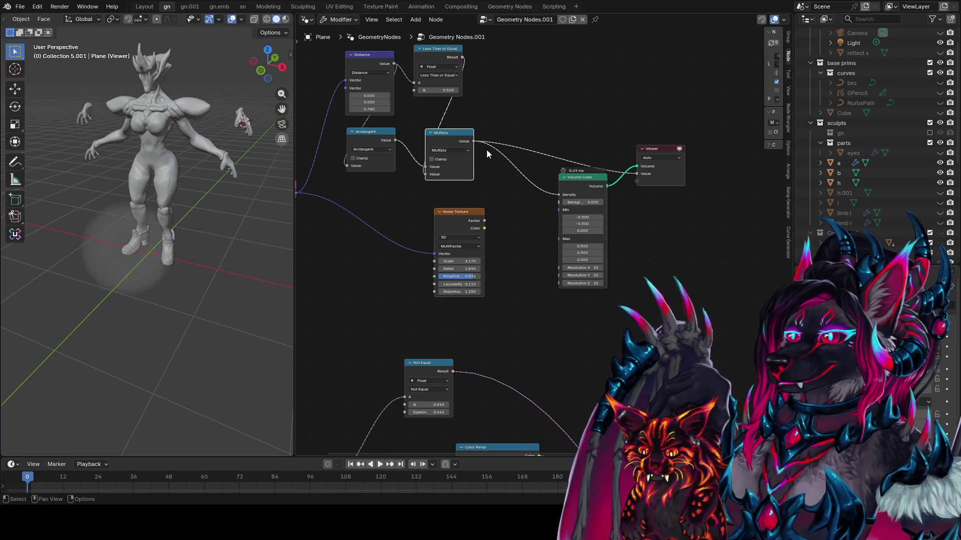
{"action": "key", "text": "shift+d"}
{"action": "left_click", "coordinate": [557, 184]}
{"action": "middle_click_drag", "start_coordinate": [510, 218], "coordinate": [559, 222]}
{"action": "left_click_drag", "start_coordinate": [535, 224], "coordinate": [546, 213]}
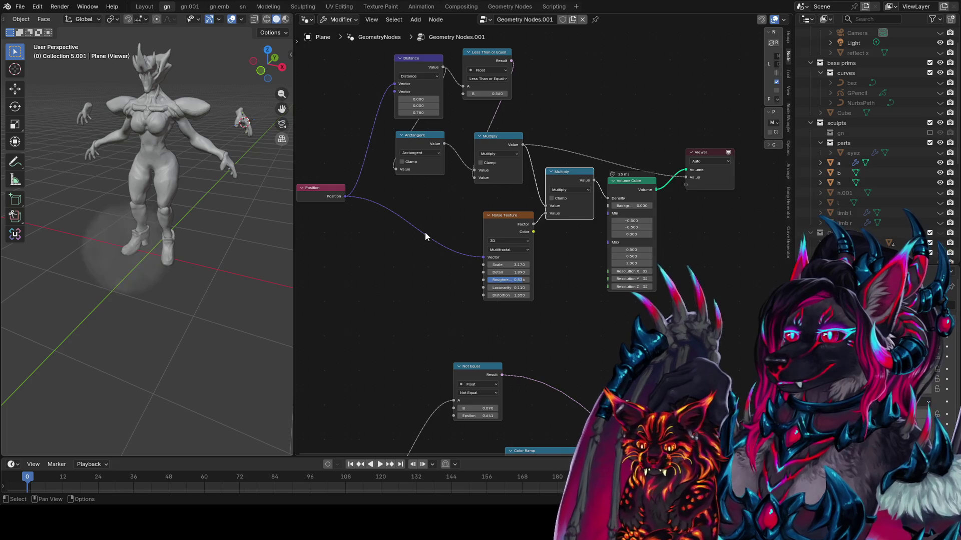
{"action": "scroll", "coordinate": [142, 273], "scroll_direction": "up", "scroll_amount": 4}
{"action": "mouse_move", "coordinate": [142, 273]}
{"action": "middle_mouse_down"}
{"action": "mouse_move", "coordinate": [185, 244]}
{"action": "mouse_move", "coordinate": [35, 236]}
{"action": "mouse_move", "coordinate": [130, 240]}
{"action": "middle_mouse_up"}
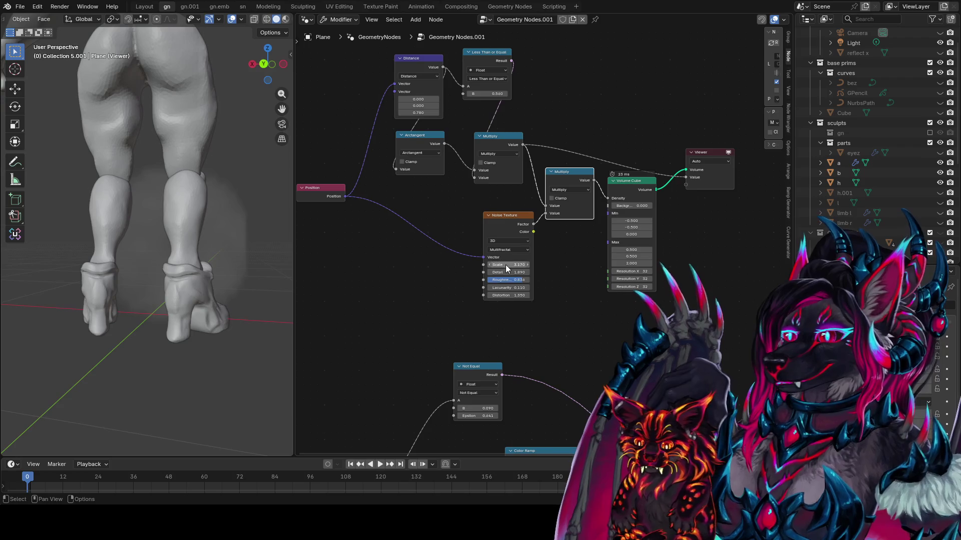
{"action": "left_click_drag", "start_coordinate": [508, 265], "coordinate": [530, 265]}
{"action": "mouse_move", "coordinate": [665, 265]}
{"action": "middle_mouse_down"}
{"action": "mouse_move", "coordinate": [552, 267]}
{"action": "mouse_move", "coordinate": [585, 267]}
{"action": "middle_mouse_up"}
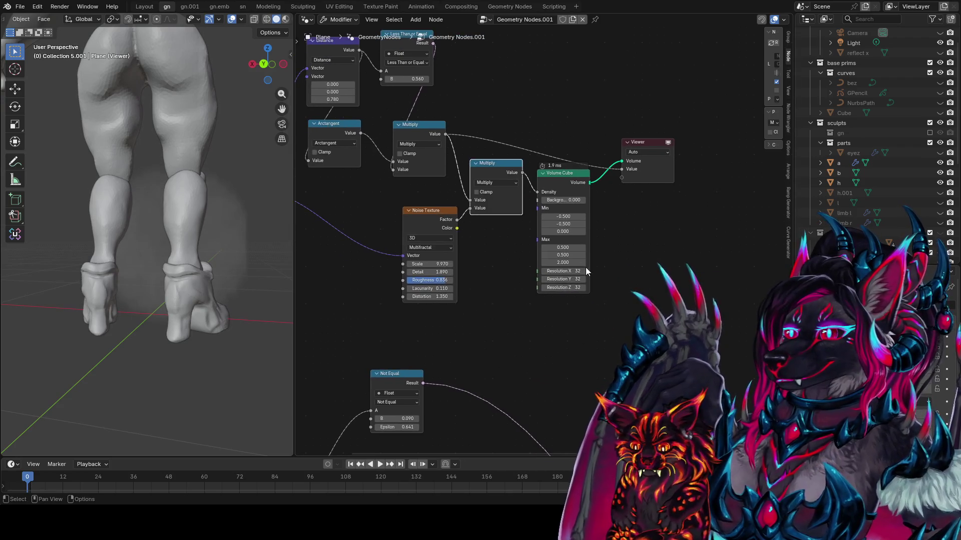
{"action": "mouse_move", "coordinate": [65, 270]}
{"action": "middle_mouse_down"}
{"action": "mouse_move", "coordinate": [26, 273]}
{"action": "mouse_move", "coordinate": [247, 285]}
{"action": "middle_mouse_up"}
{"action": "middle_click_drag", "start_coordinate": [529, 228], "coordinate": [575, 240]}
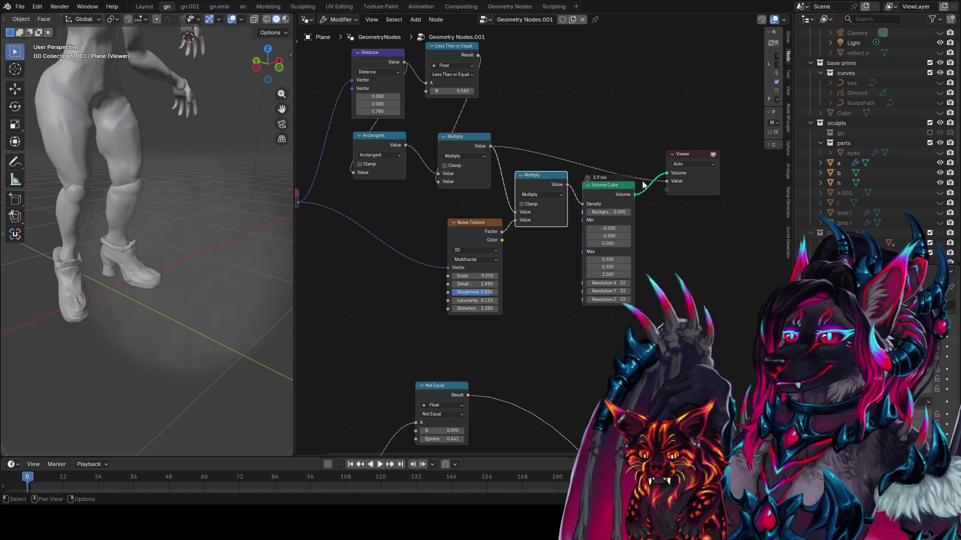
{"action": "left_click_drag", "start_coordinate": [708, 139], "coordinate": [626, 193]}
{"action": "left_click_drag", "start_coordinate": [610, 185], "coordinate": [657, 166]}
{"action": "left_click_drag", "start_coordinate": [481, 223], "coordinate": [387, 205]}
{"action": "middle_click_drag", "start_coordinate": [420, 220], "coordinate": [464, 250]}
{"action": "mouse_move", "coordinate": [215, 257]}
{"action": "middle_mouse_down"}
{"action": "mouse_move", "coordinate": [189, 342]}
{"action": "mouse_move", "coordinate": [182, 208]}
{"action": "mouse_move", "coordinate": [210, 235]}
{"action": "middle_mouse_up"}
{"action": "mouse_move", "coordinate": [421, 288]}
{"action": "left_mouse_down"}
{"action": "mouse_move", "coordinate": [433, 288]}
{"action": "mouse_move", "coordinate": [408, 289]}
{"action": "mouse_move", "coordinate": [446, 296]}
{"action": "left_mouse_up"}
{"action": "mouse_move", "coordinate": [508, 281]}
{"action": "middle_mouse_down"}
{"action": "mouse_move", "coordinate": [509, 325]}
{"action": "mouse_move", "coordinate": [465, 308]}
{"action": "middle_mouse_up"}
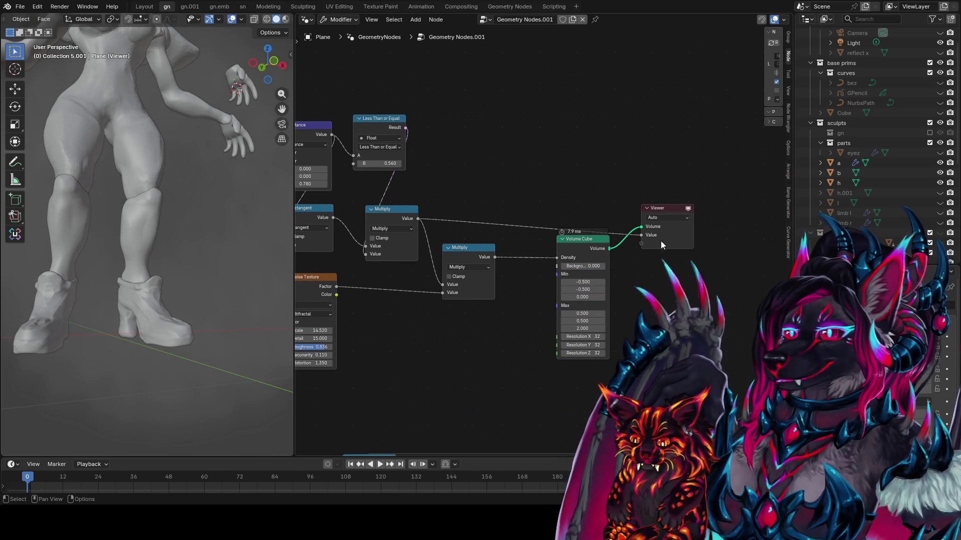
{"action": "scroll", "coordinate": [186, 266], "scroll_direction": "down", "scroll_amount": 5}
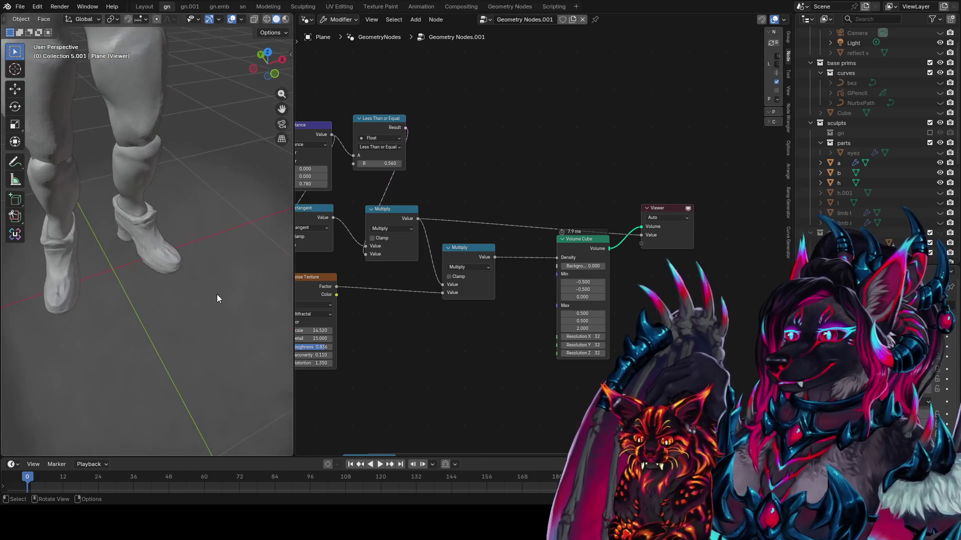
{"action": "mouse_move", "coordinate": [214, 271]}
{"action": "middle_mouse_down"}
{"action": "mouse_move", "coordinate": [14, 233]}
{"action": "mouse_move", "coordinate": [233, 233]}
{"action": "middle_mouse_up"}
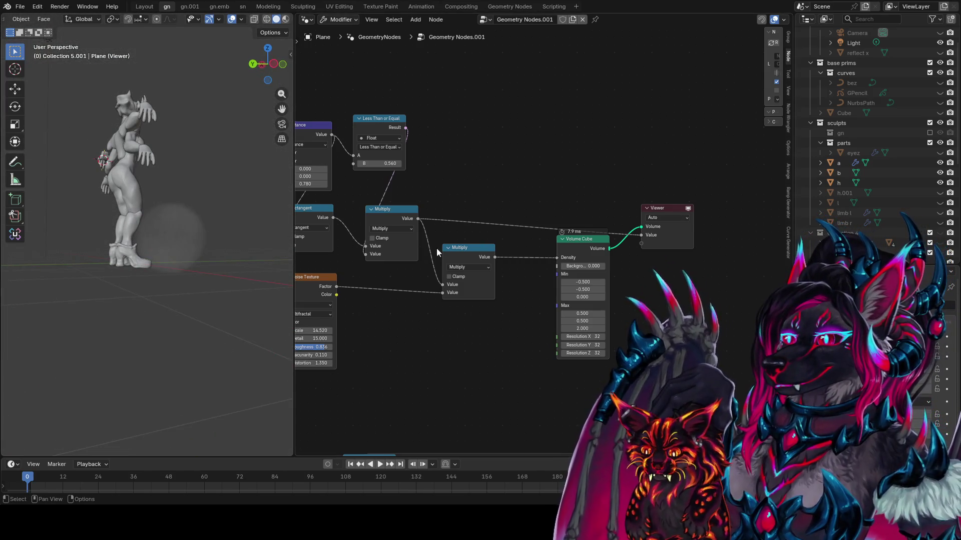
{"action": "left_click", "coordinate": [331, 295], "text": "ctrl+shift"}
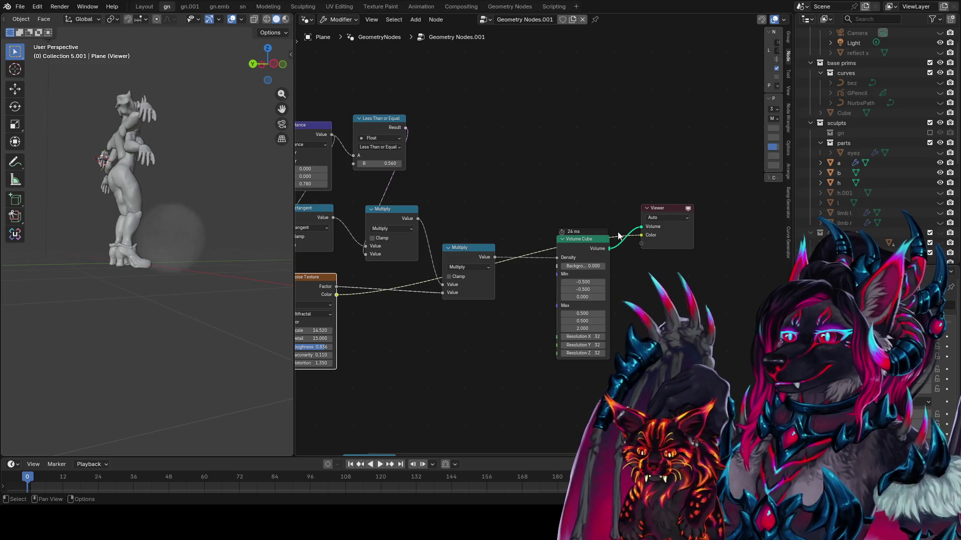
{"action": "left_click", "coordinate": [594, 240]}
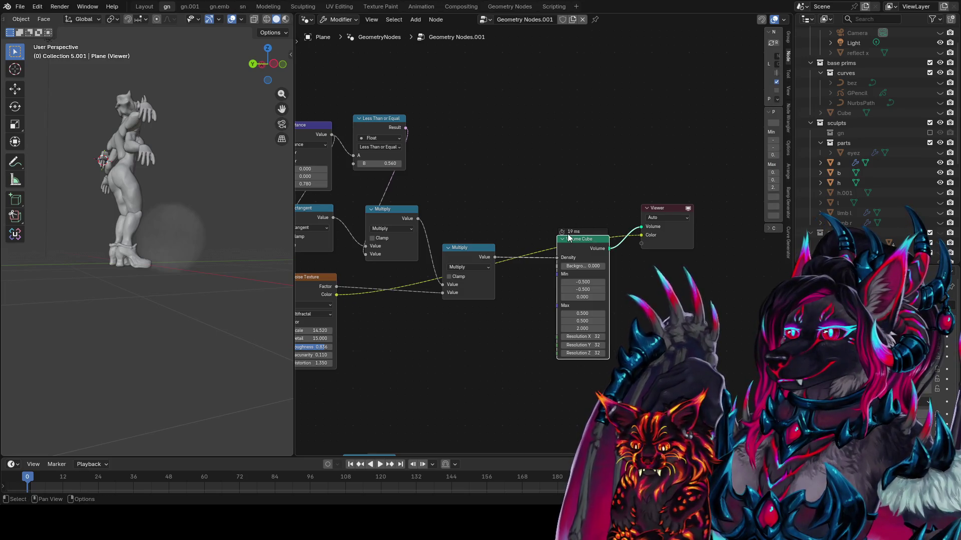
{"action": "left_click_drag", "start_coordinate": [641, 235], "coordinate": [539, 188]}
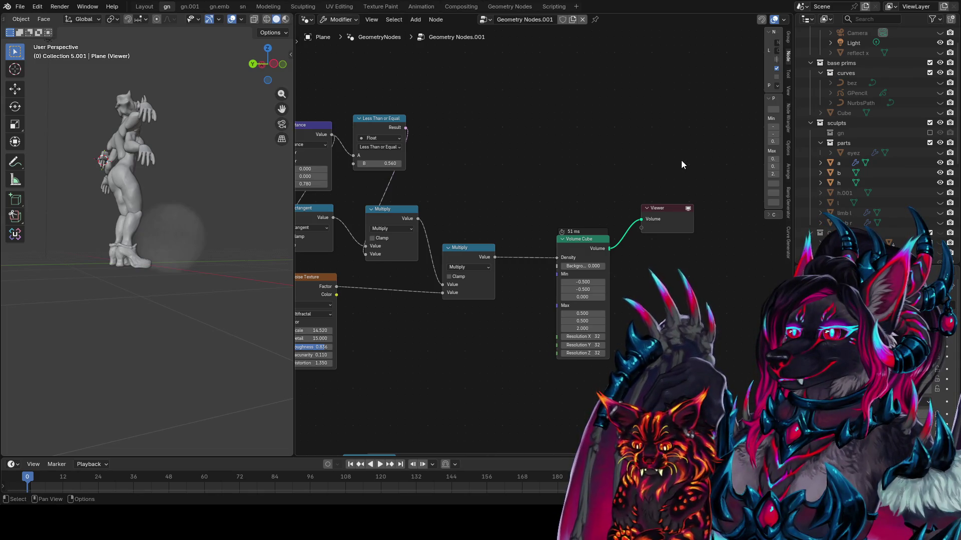
{"action": "key", "text": "shift+a"}
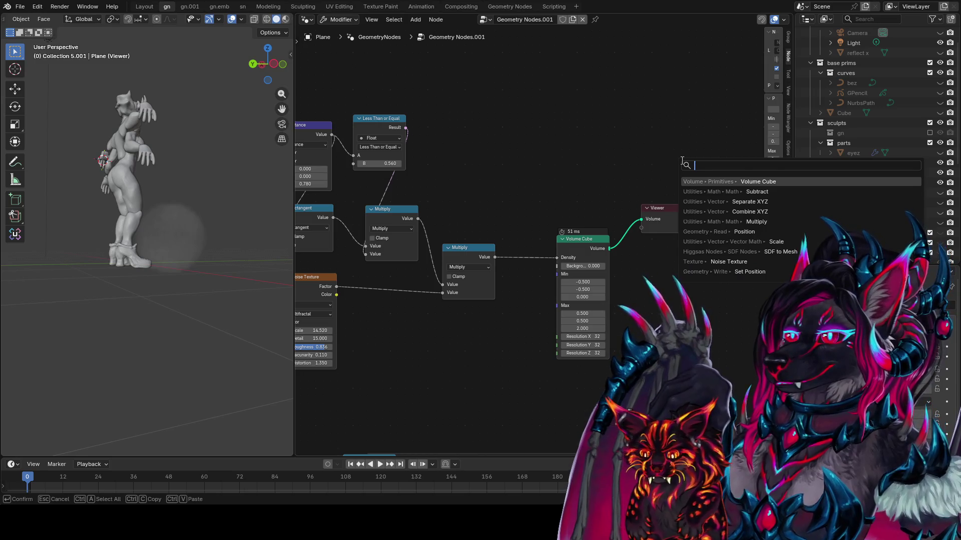
- Add a Points to SDF Grid node above the graph
{"action": "type", "text": "sdf"}
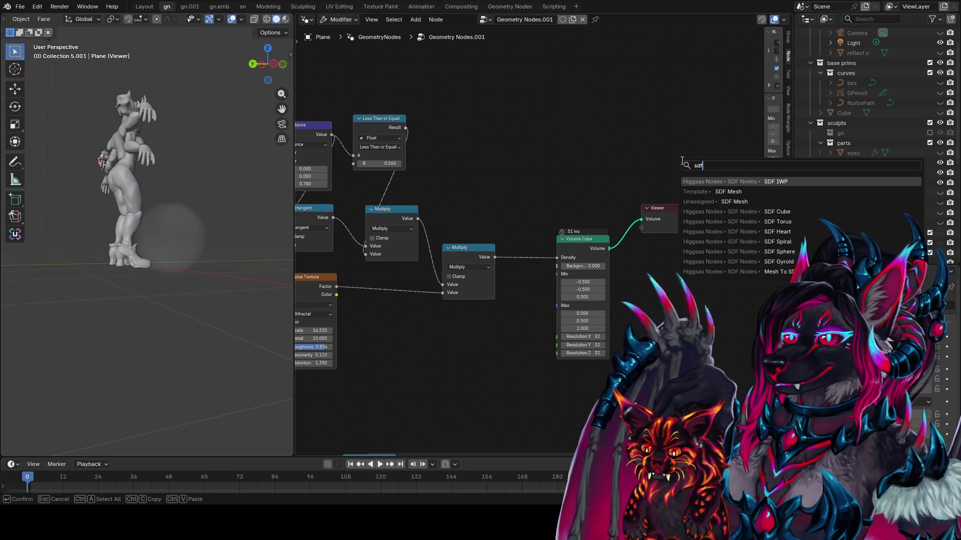
{"action": "type", "text": " to pont"}
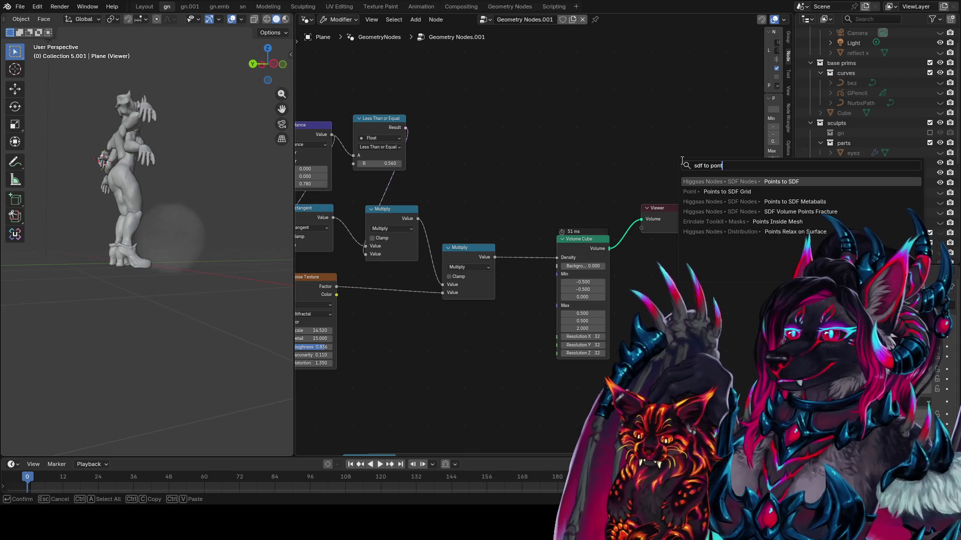
{"action": "key", "text": "Down"}
{"action": "key", "text": "Return"}
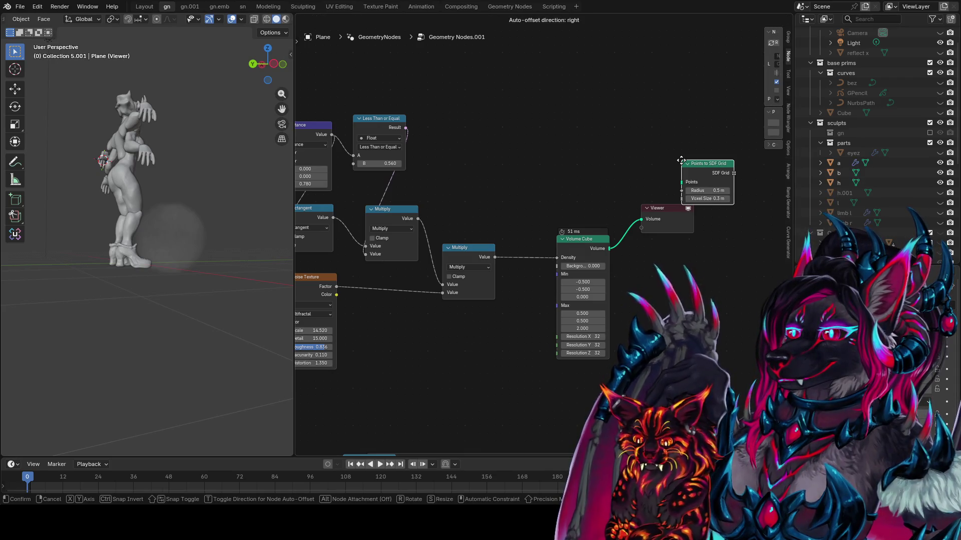
{"action": "left_click", "coordinate": [562, 133]}
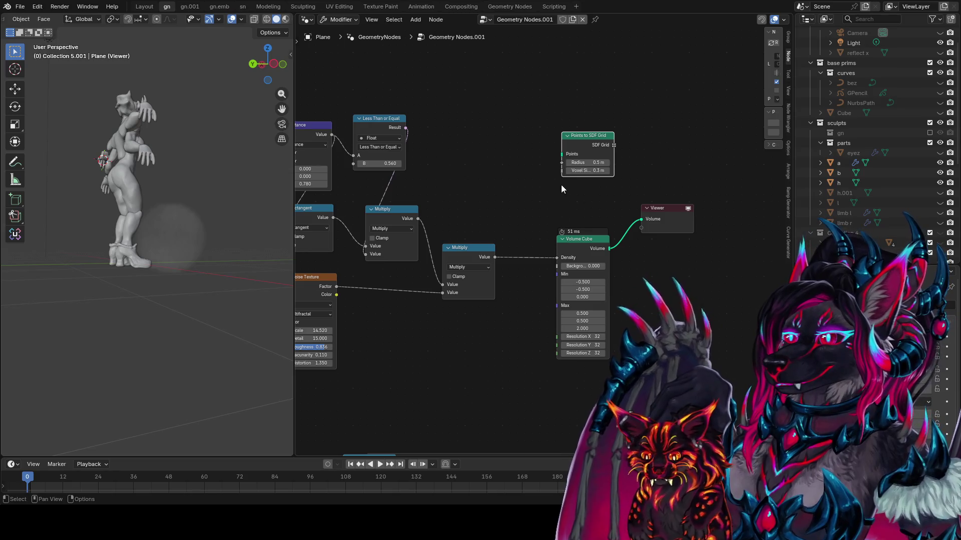
- Drop a Volume Points Grid node onto the cube-to-Viewer link, then dissolve it with Ctrl+X
{"action": "key", "text": "shift+a"}
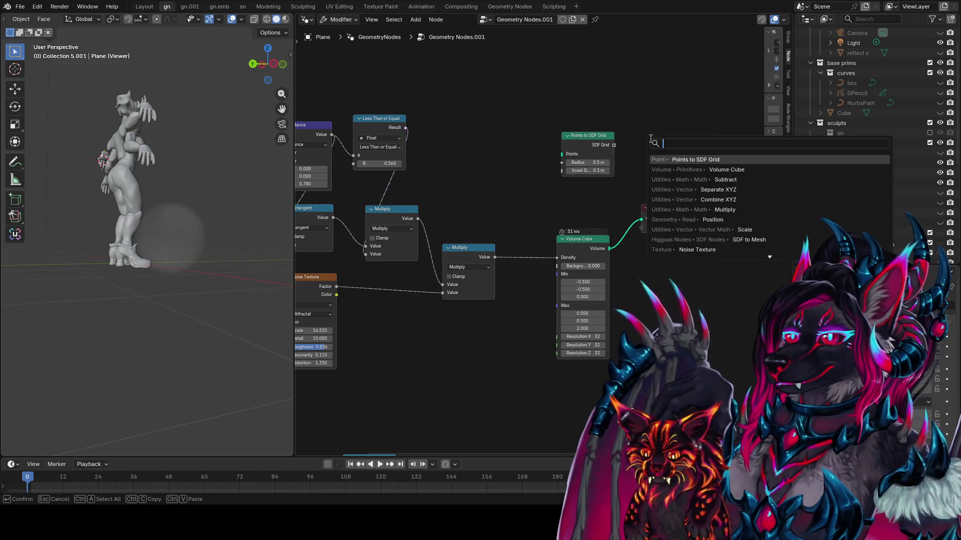
{"action": "type", "text": "p"}
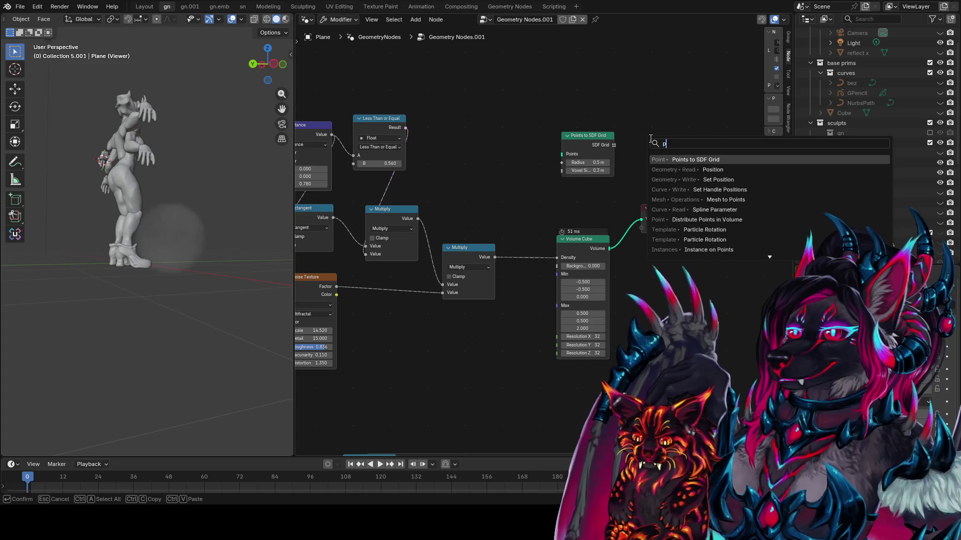
{"action": "type", "text": "oints"}
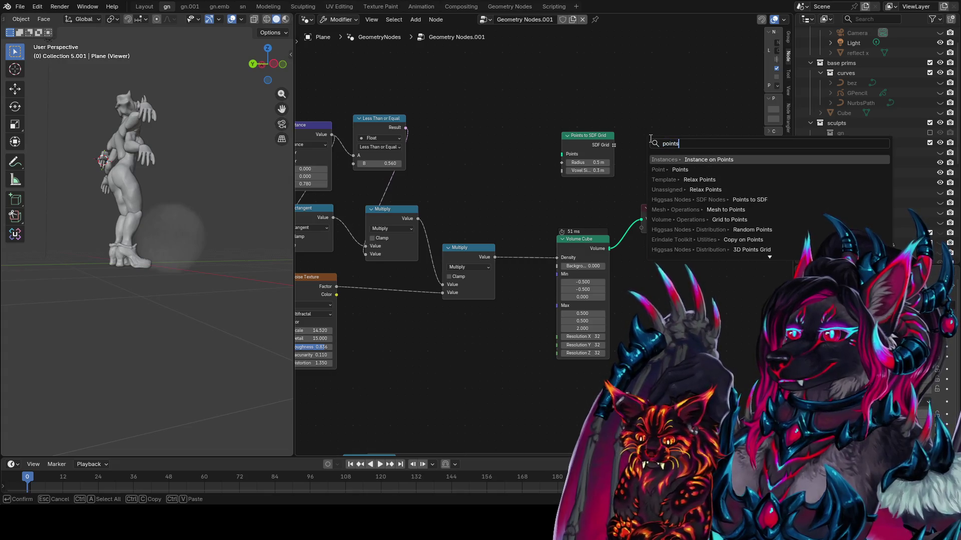
{"action": "key", "text": "Escape"}
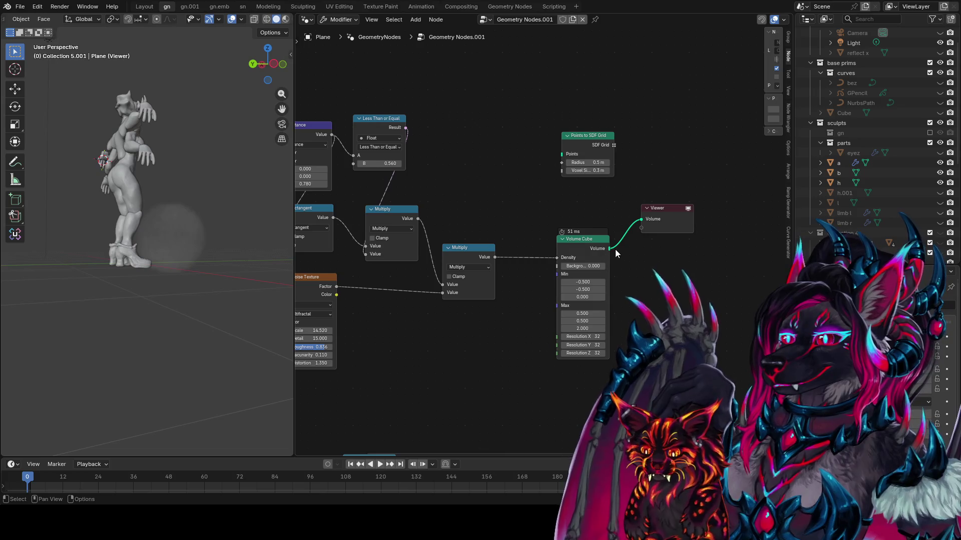
{"action": "type", "text": "to points"}
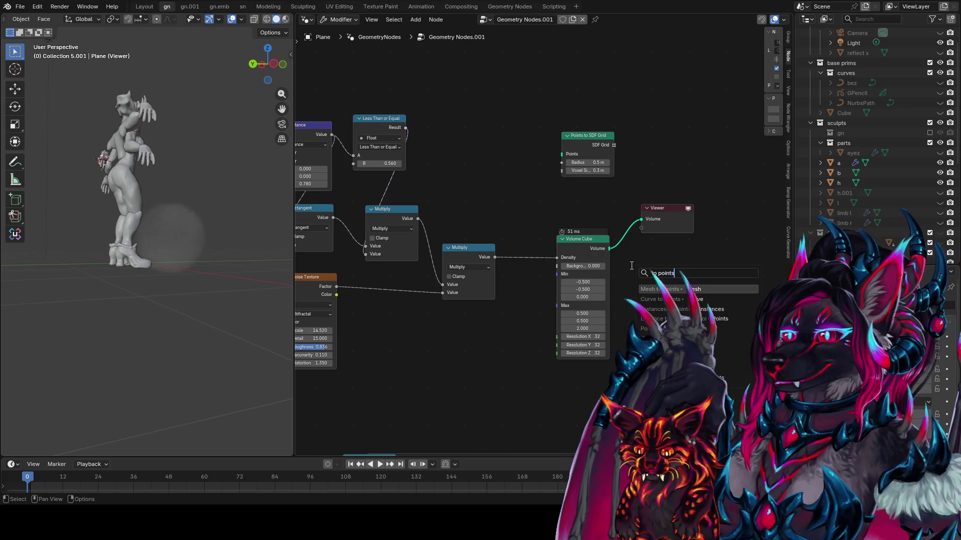
{"action": "key", "text": "Escape"}
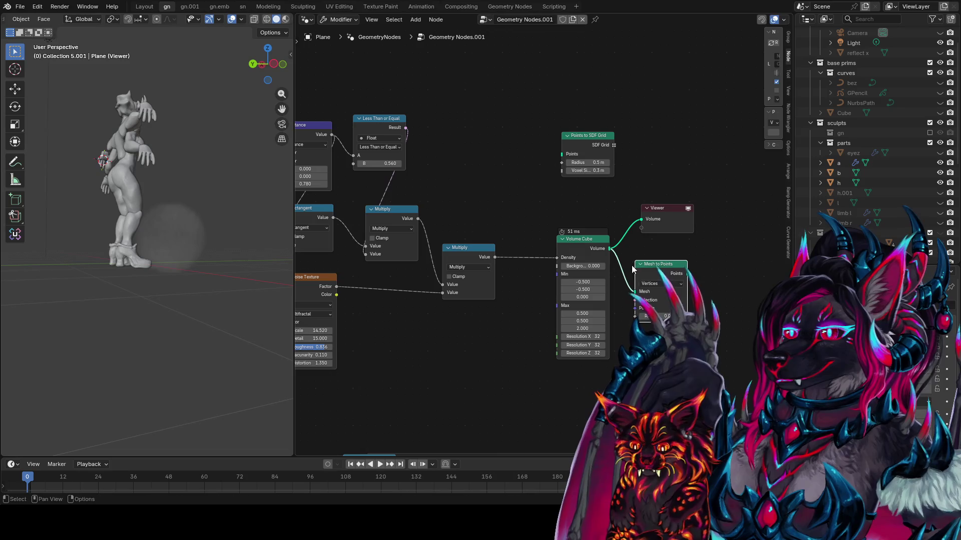
{"action": "key", "text": "shift+a"}
{"action": "type", "text": "olume to p"}
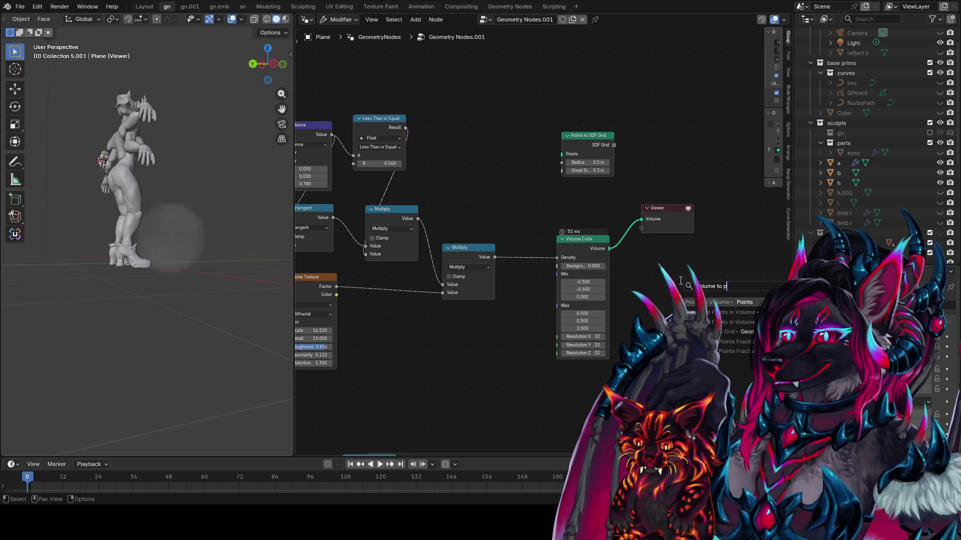
{"action": "key", "text": "Down"}
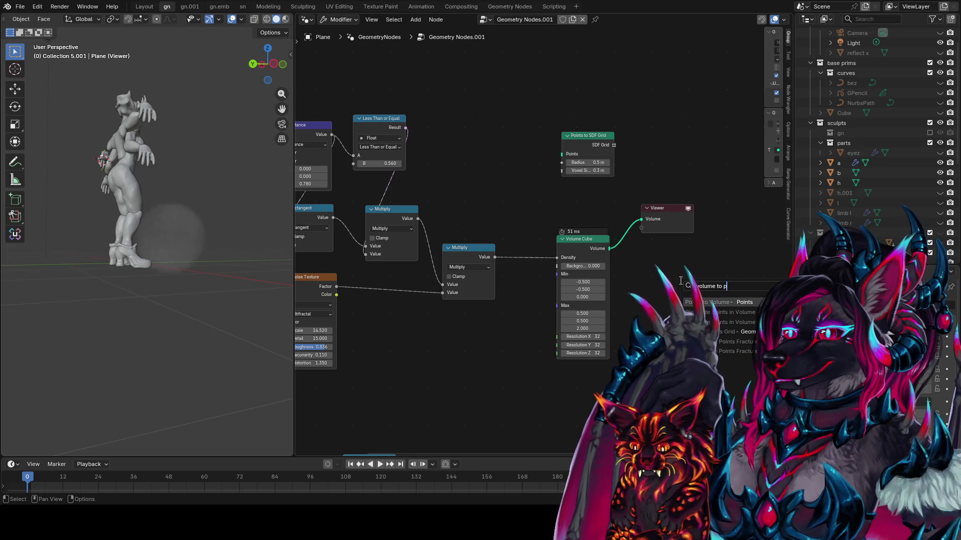
{"action": "key", "text": "Return"}
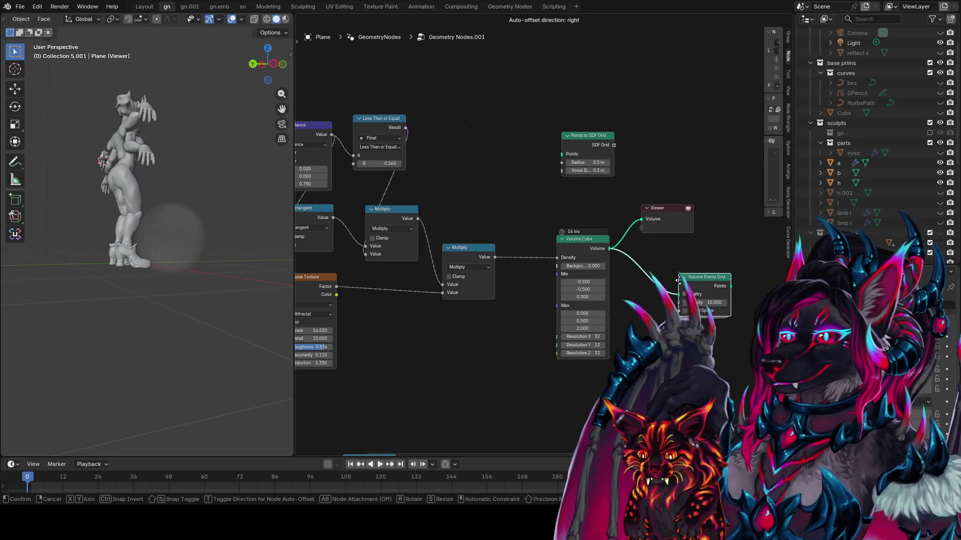
{"action": "left_click", "coordinate": [679, 280]}
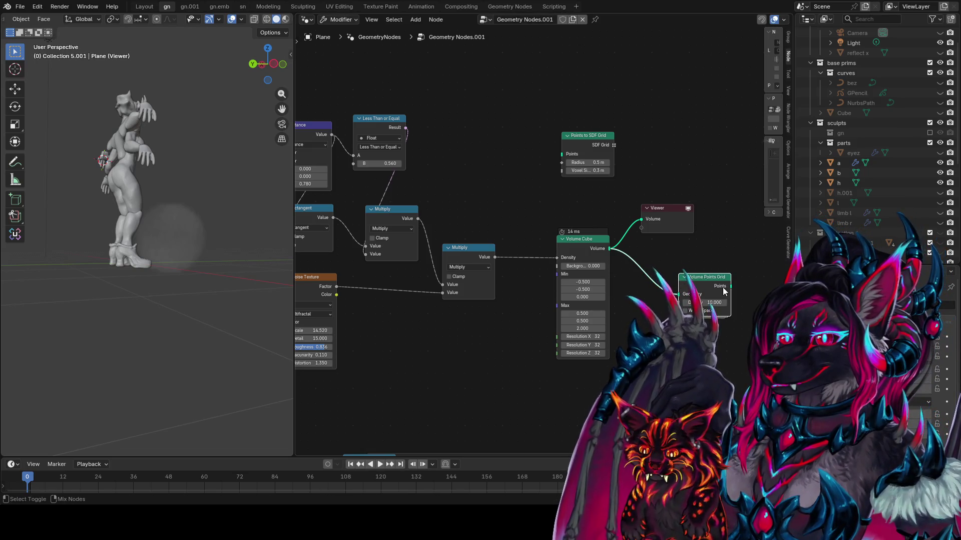
{"action": "middle_click_drag", "start_coordinate": [717, 290], "coordinate": [611, 284]}
{"action": "key", "text": "ctrl+x"}
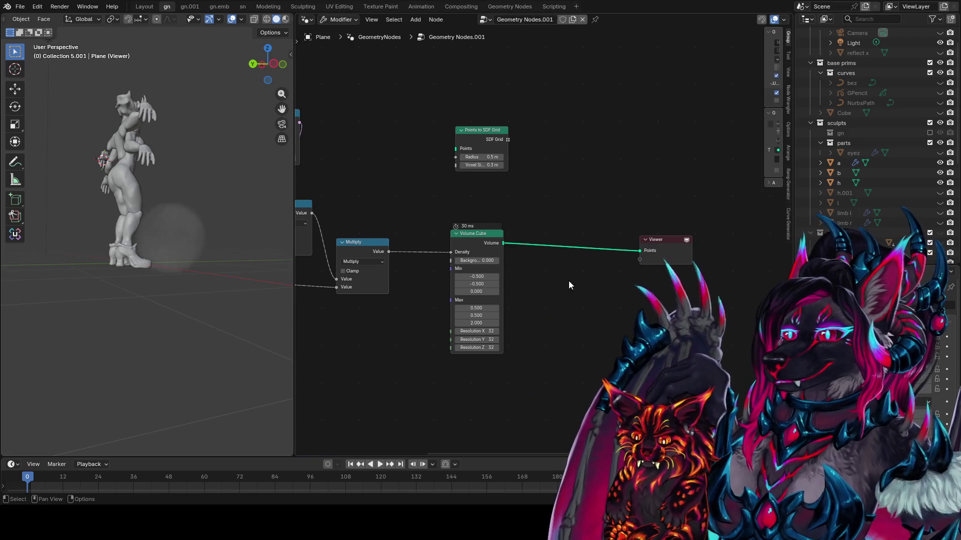
- Place a Float Field to Grid node beside Multiply and move Points to SDF Grid up-right
{"action": "left_click_drag", "start_coordinate": [503, 243], "coordinate": [525, 232]}
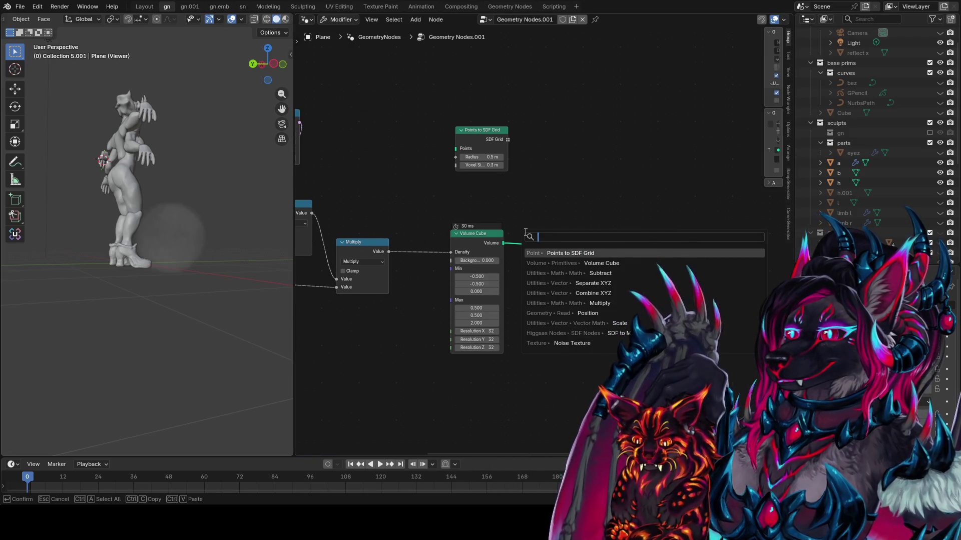
{"action": "key", "text": "Escape"}
{"action": "key", "text": "shift+a"}
{"action": "mouse_move", "coordinate": [524, 233]}
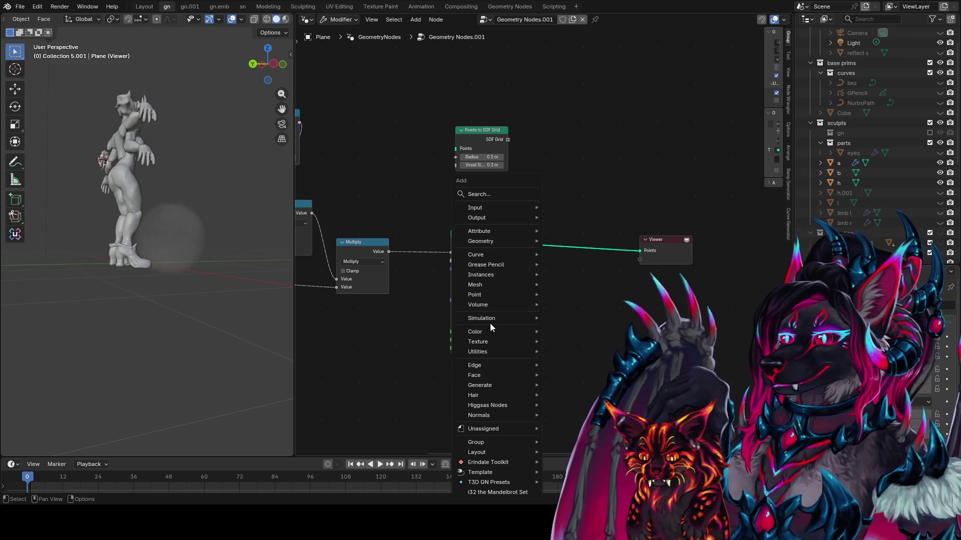
{"action": "mouse_move", "coordinate": [491, 302]}
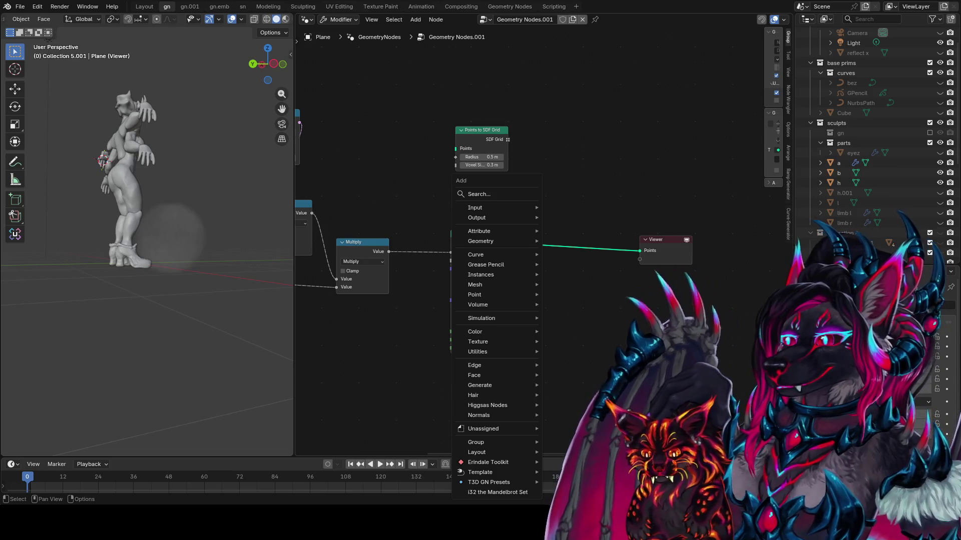
{"action": "mouse_move", "coordinate": [530, 305]}
{"action": "mouse_move", "coordinate": [586, 315]}
{"action": "mouse_move", "coordinate": [572, 336]}
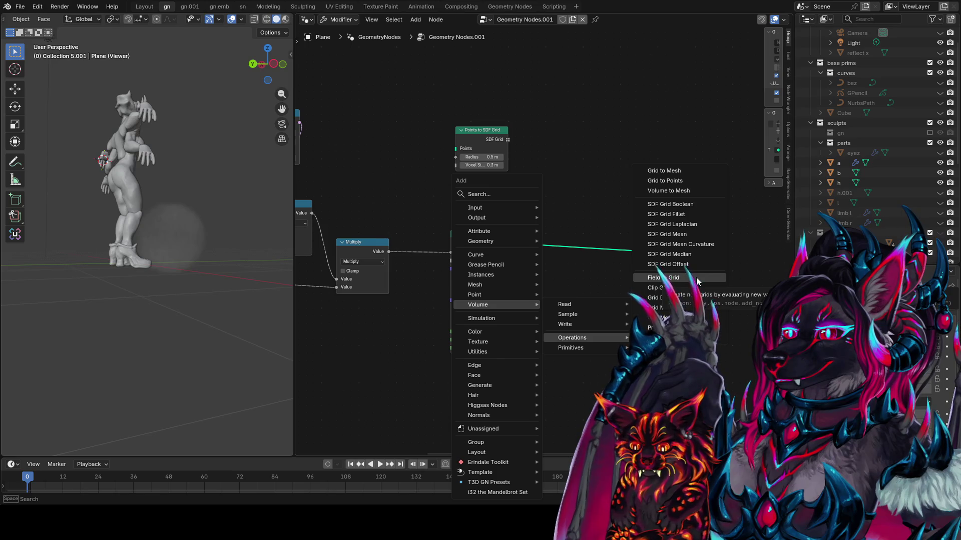
{"action": "left_click", "coordinate": [663, 278]}
{"action": "left_click", "coordinate": [368, 172]}
{"action": "left_click_drag", "start_coordinate": [480, 130], "coordinate": [568, 111]}
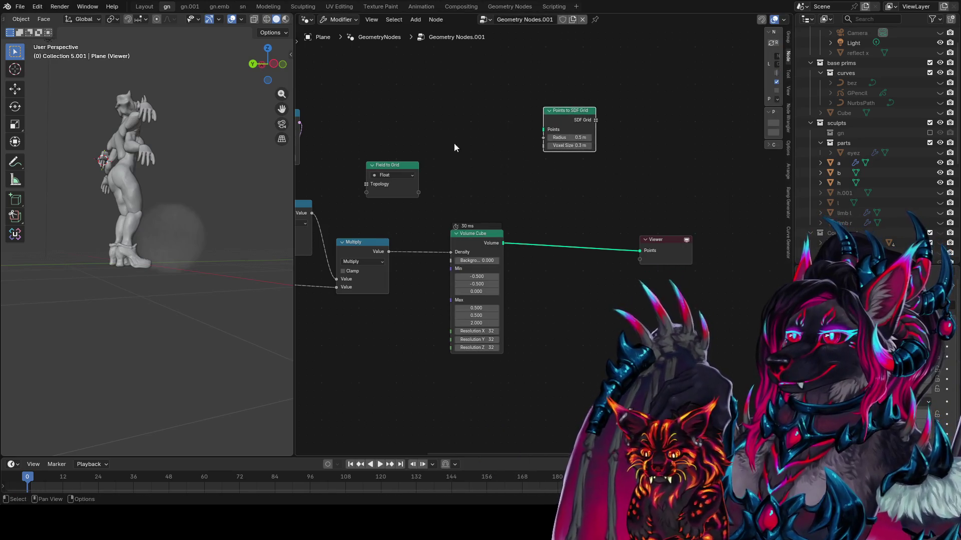
- Add a Grid to Points node above the Volume Cube via 'grid to' search
{"action": "type", "text": "grid to"}
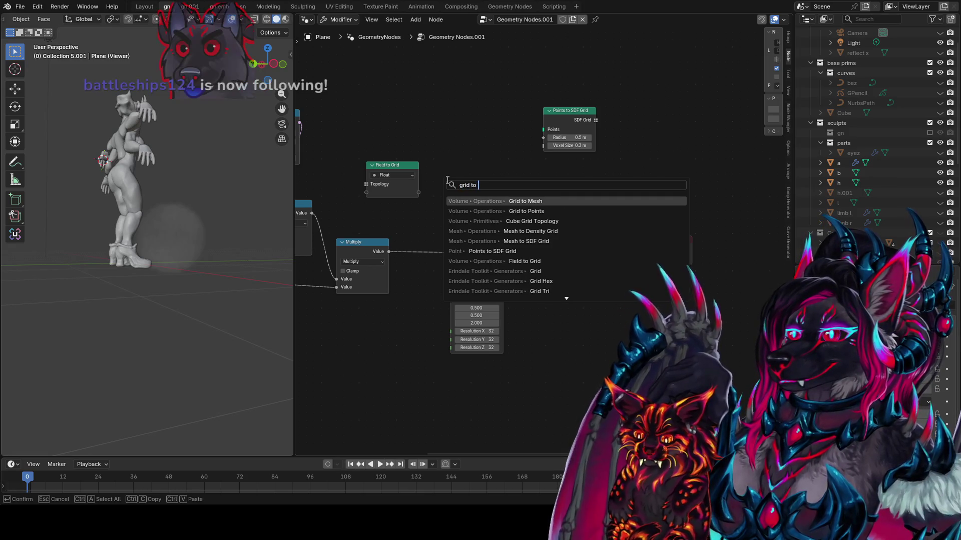
{"action": "key", "text": "Down"}
{"action": "key", "text": "Return"}
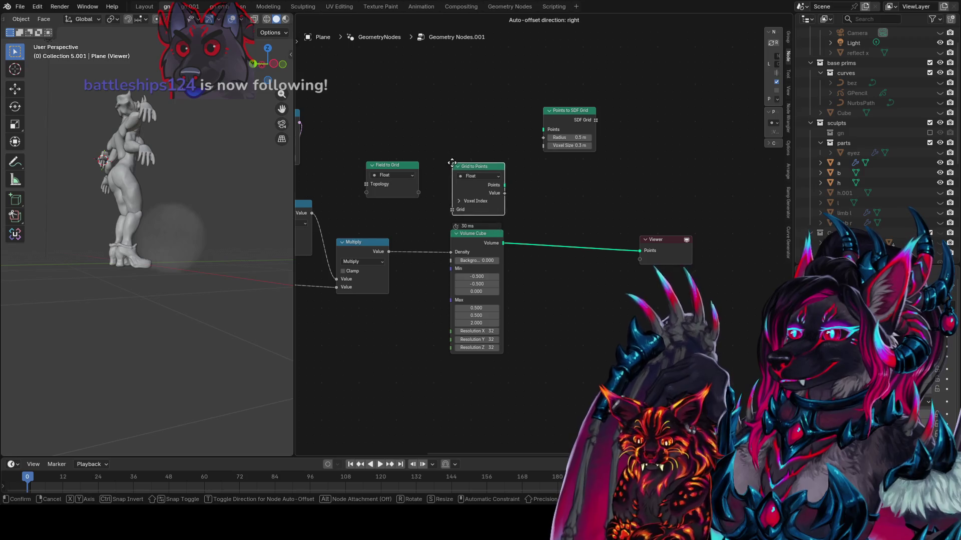
{"action": "left_click", "coordinate": [451, 161]}
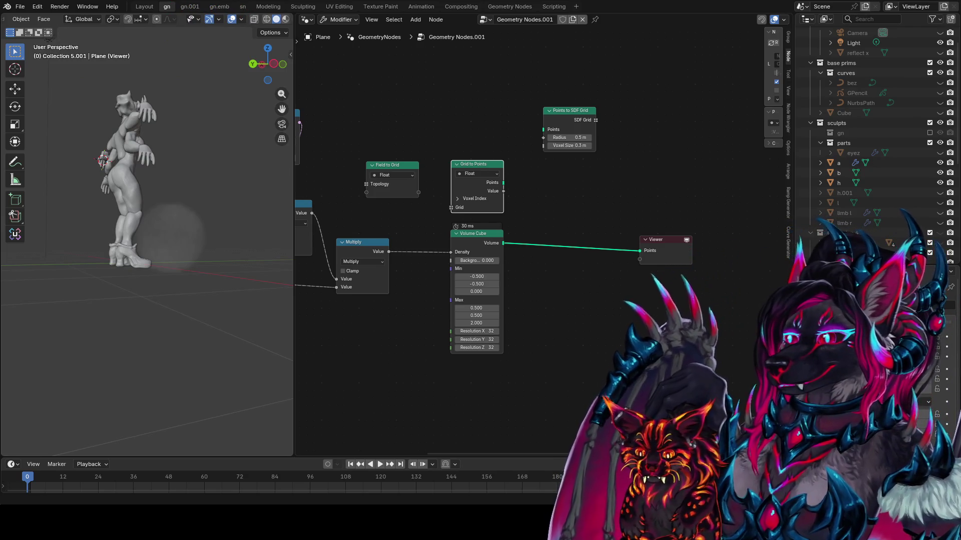
- Move Grid to Points up-left and Field to Grid right and down below it
{"action": "mouse_move", "coordinate": [386, 253]}
{"action": "middle_mouse_down"}
{"action": "mouse_move", "coordinate": [400, 264]}
{"action": "mouse_move", "coordinate": [518, 261]}
{"action": "middle_mouse_up"}
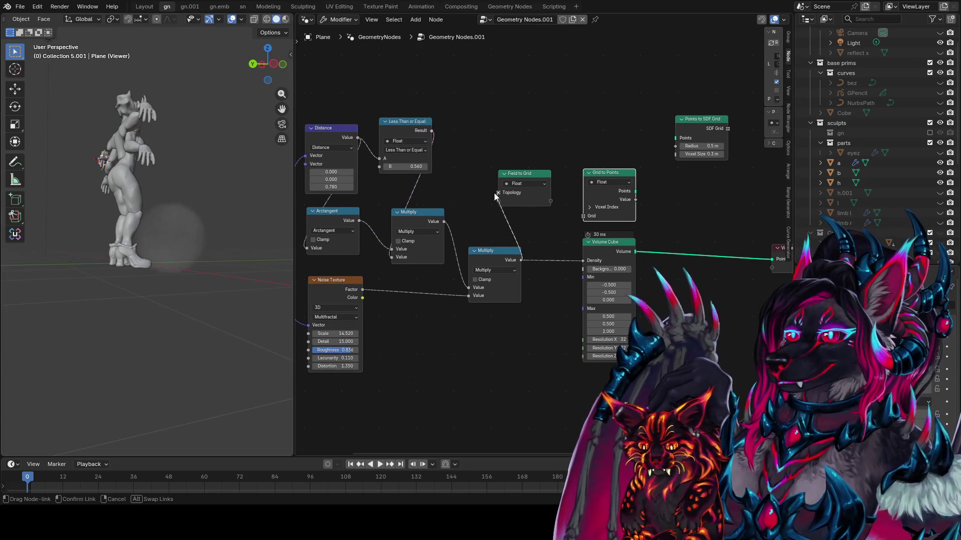
{"action": "left_click_drag", "start_coordinate": [499, 201], "coordinate": [513, 239]}
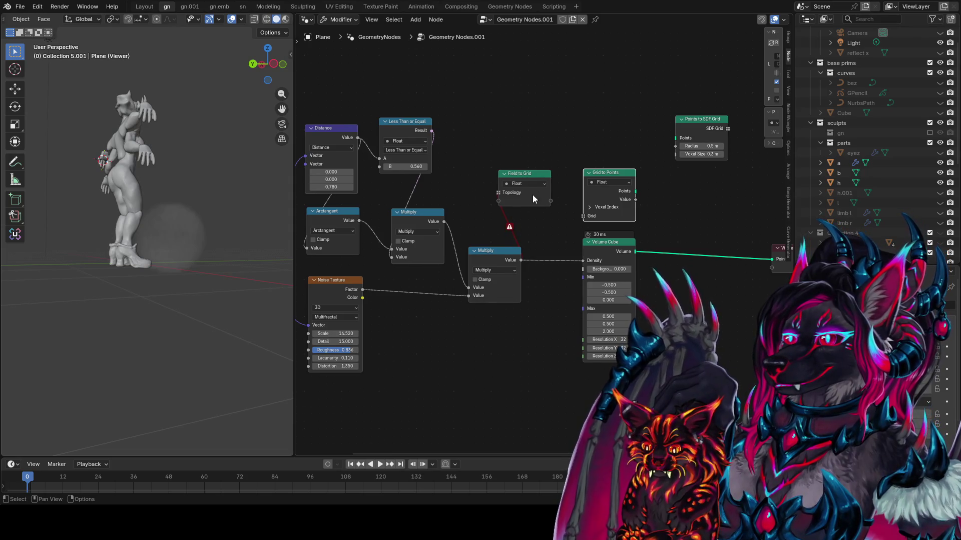
{"action": "key", "text": "g"}
{"action": "left_click", "coordinate": [564, 109]}
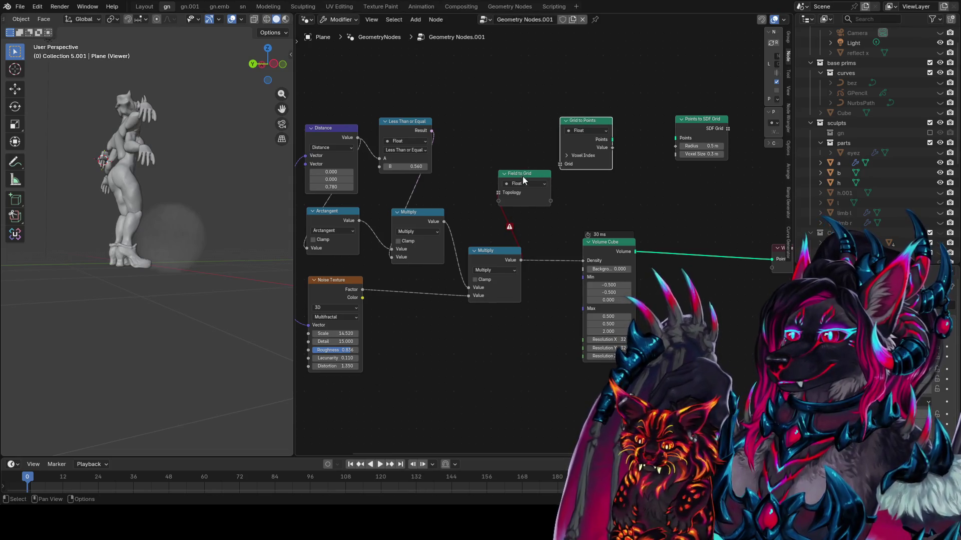
{"action": "mouse_move", "coordinate": [523, 176]}
{"action": "left_mouse_down"}
{"action": "mouse_move", "coordinate": [597, 189]}
{"action": "mouse_move", "coordinate": [601, 231]}
{"action": "mouse_move", "coordinate": [644, 217]}
{"action": "mouse_move", "coordinate": [506, 198]}
{"action": "left_mouse_up"}
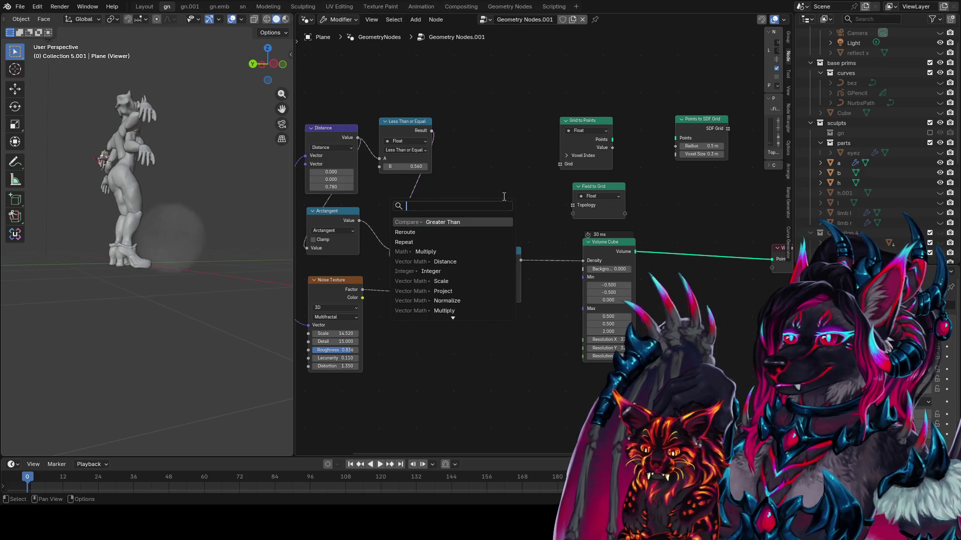
- Try linking the Multiply result into Grid to Points' Grid input, then undo it
{"action": "key", "text": "Escape"}
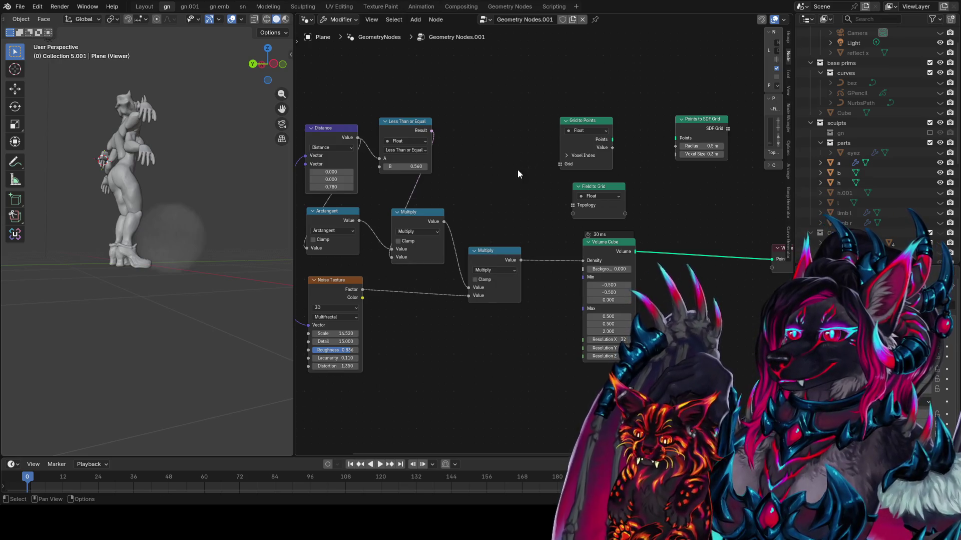
{"action": "key", "text": "shift+a"}
{"action": "key", "text": "Escape"}
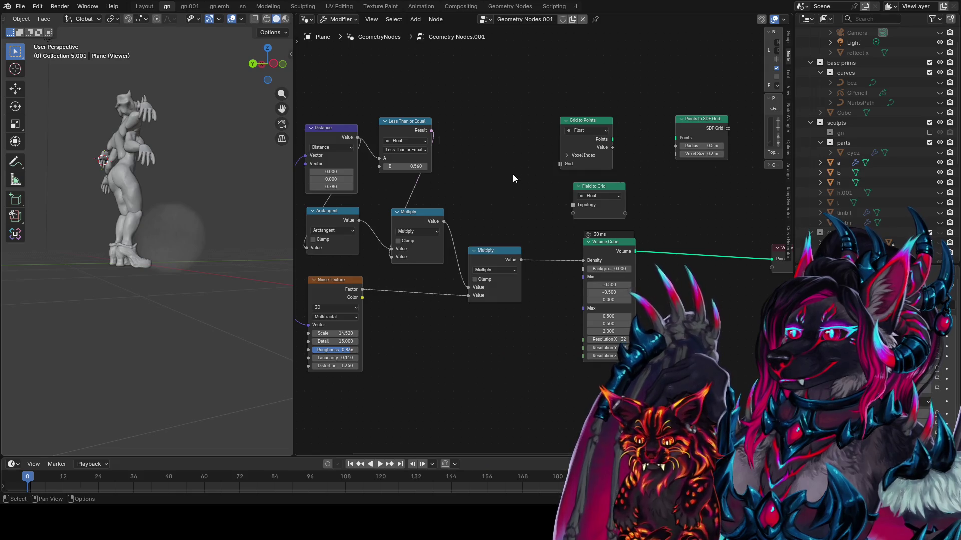
{"action": "left_click_drag", "start_coordinate": [520, 260], "coordinate": [560, 164]}
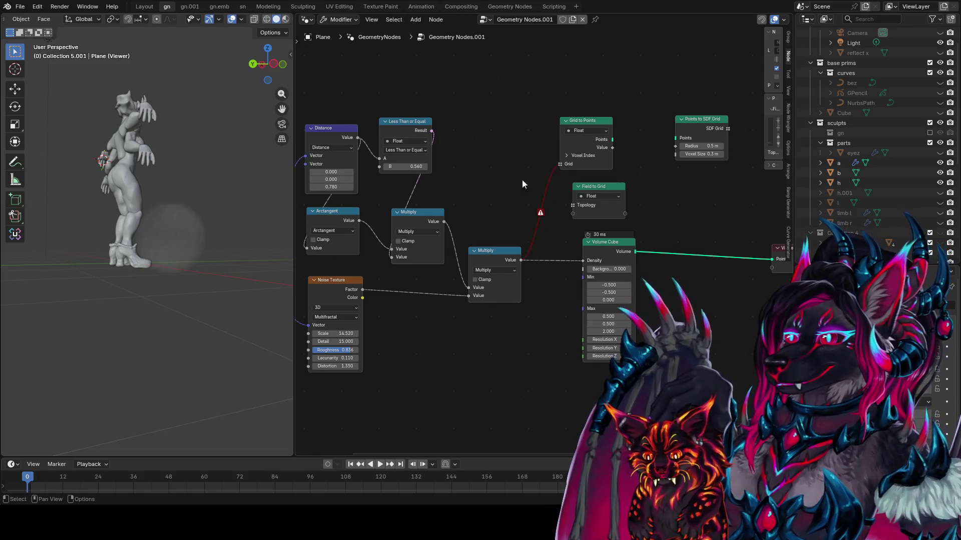
{"action": "key", "text": "ctrl+z"}
- Add a Cube Grid Topology node with Bounds Min -0.5, -0.5, 0 and Max 0.5, 0.5, 1
{"action": "key", "text": "shift+a"}
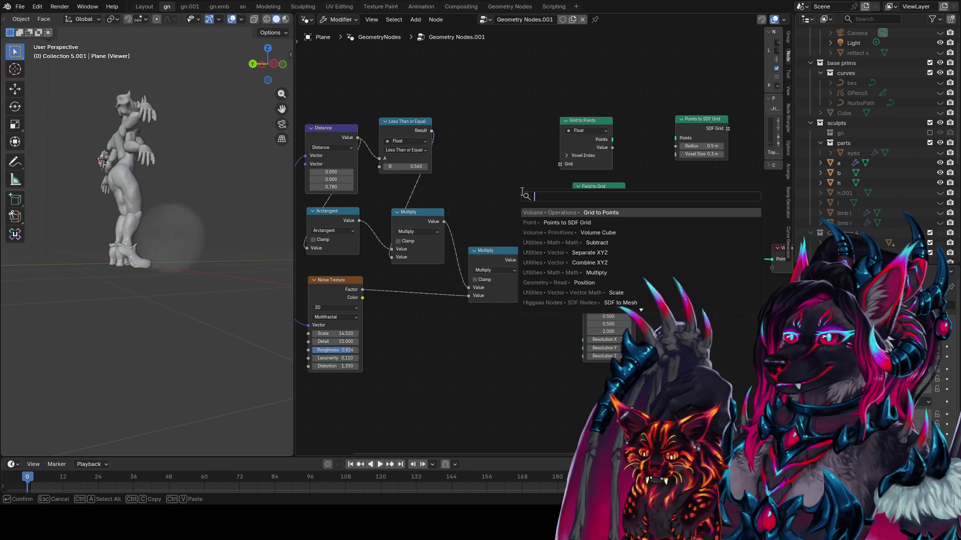
{"action": "type", "text": "cube grid"}
{"action": "key", "text": "Return"}
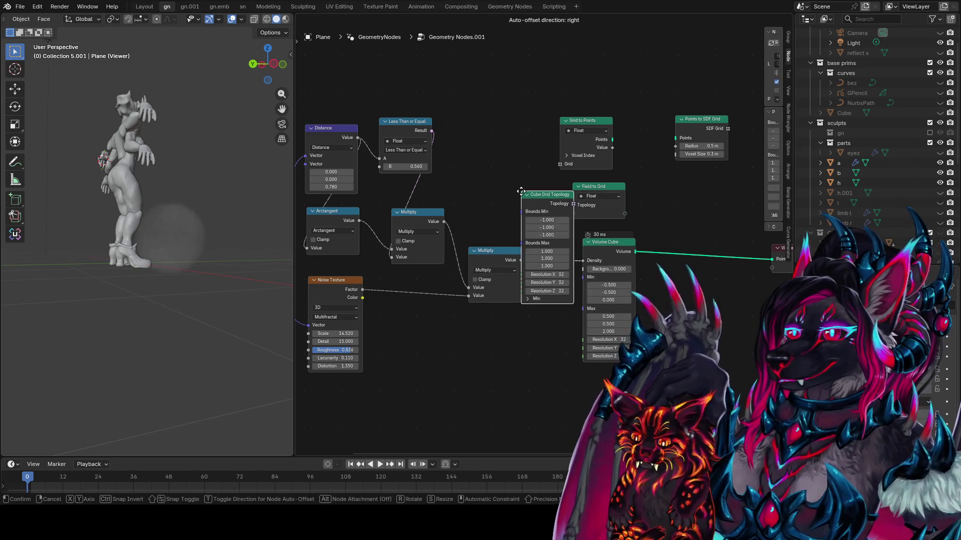
{"action": "left_click", "coordinate": [482, 82]}
{"action": "left_click_drag", "start_coordinate": [583, 126], "coordinate": [625, 89]}
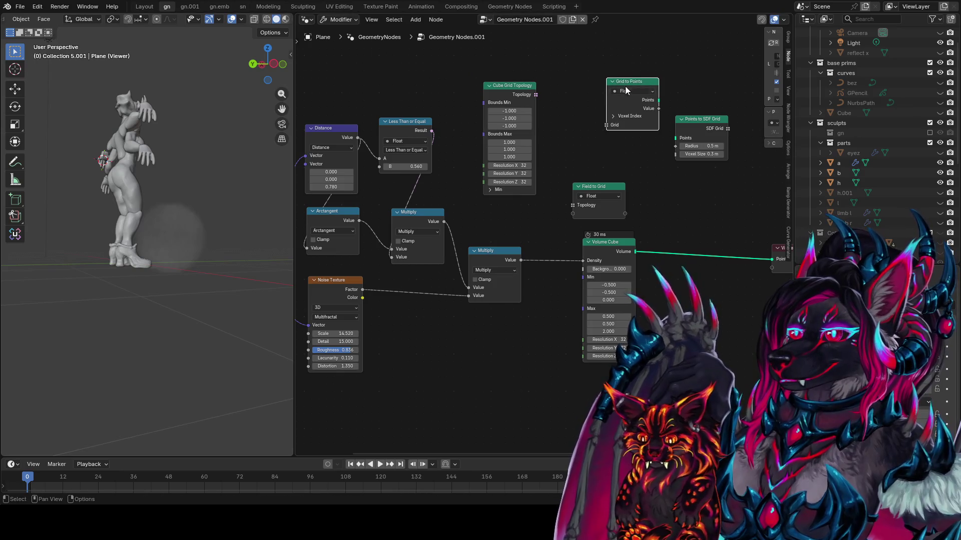
{"action": "left_click", "coordinate": [507, 111]}
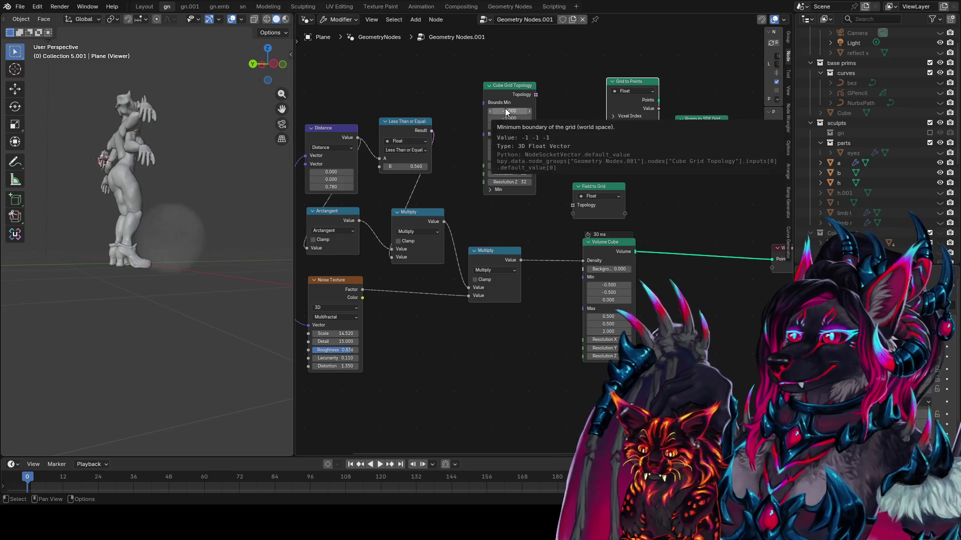
{"action": "left_click_drag", "start_coordinate": [506, 111], "coordinate": [507, 111]}
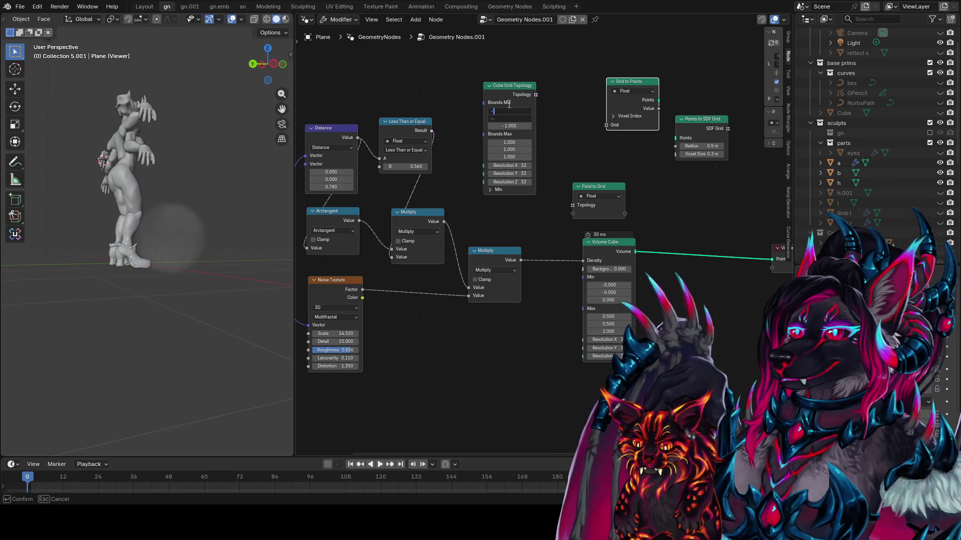
{"action": "type", "text": "0.500"}
{"action": "mouse_move", "coordinate": [506, 126]}
{"action": "left_mouse_down"}
{"action": "mouse_move", "coordinate": [515, 126]}
{"action": "mouse_move", "coordinate": [514, 144]}
{"action": "left_mouse_up"}
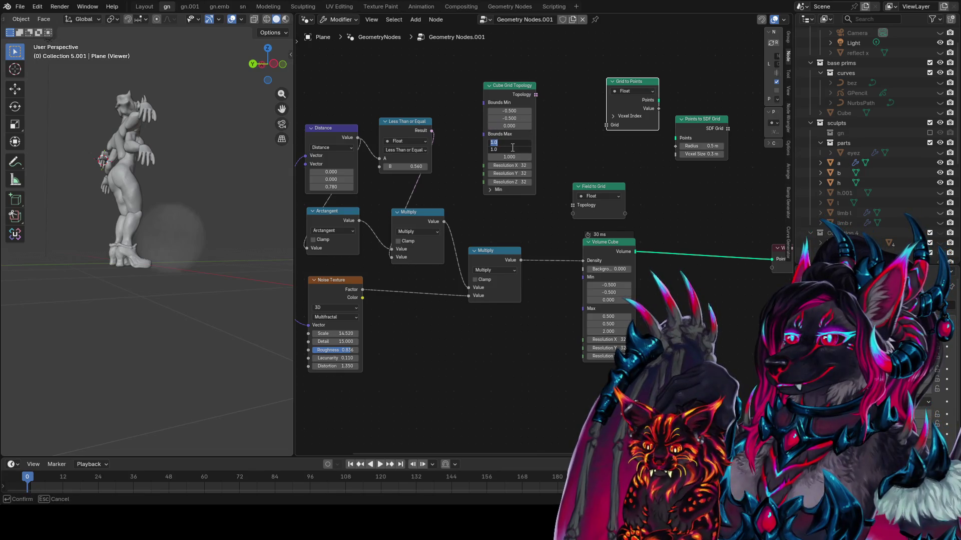
{"action": "type", "text": "0.5"}
{"action": "key", "text": "Return"}
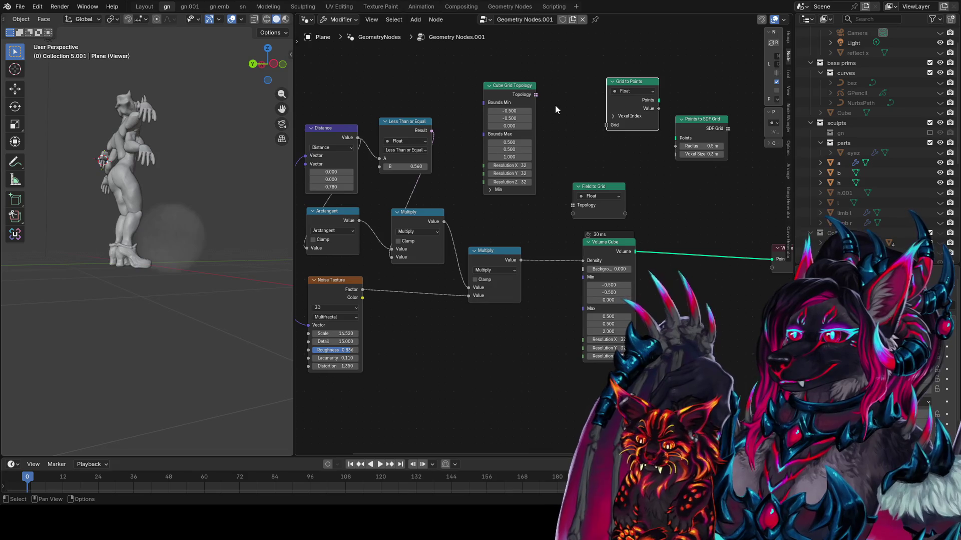
{"action": "left_click", "coordinate": [556, 109]}
- Wire Topology and Multiply into Field to Grid, its grid into Grid to Points, and preview
{"action": "left_click_drag", "start_coordinate": [563, 202], "coordinate": [617, 182]}
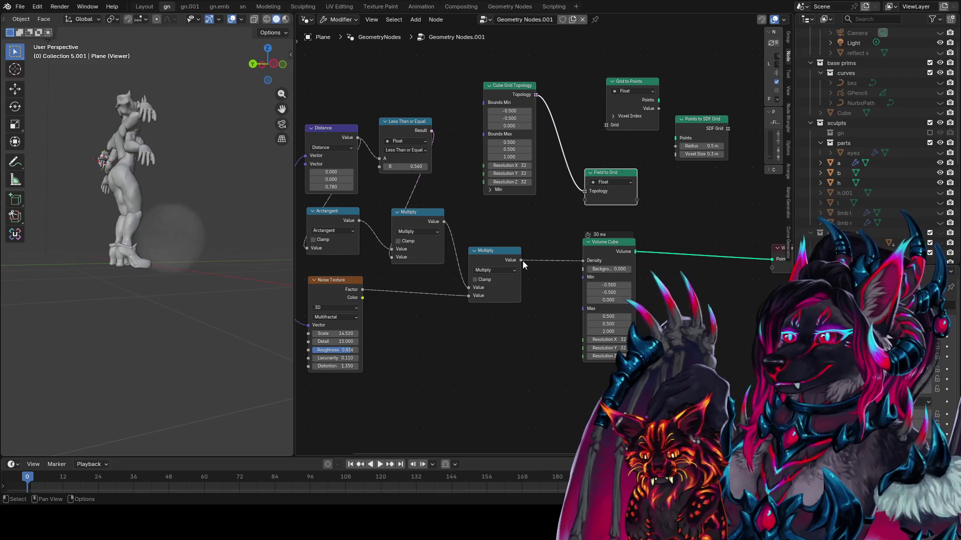
{"action": "left_click_drag", "start_coordinate": [522, 260], "coordinate": [597, 202]}
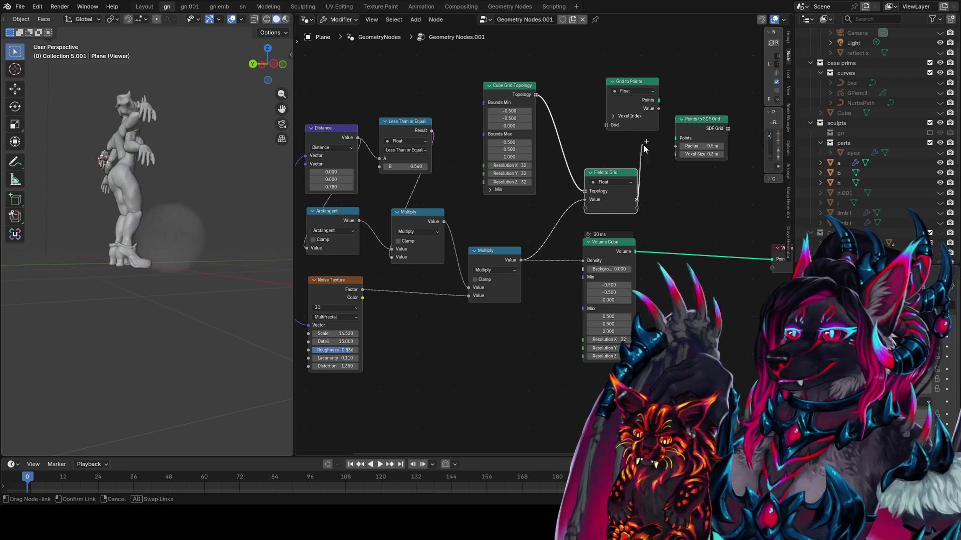
{"action": "left_click_drag", "start_coordinate": [599, 129], "coordinate": [605, 126]}
{"action": "left_click_drag", "start_coordinate": [658, 100], "coordinate": [672, 137]}
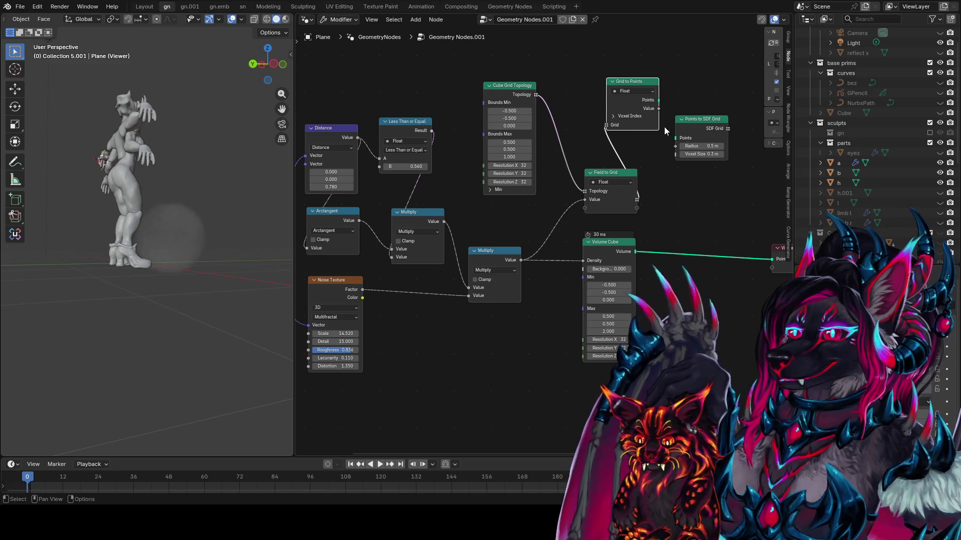
{"action": "middle_click_drag", "start_coordinate": [206, 169], "coordinate": [290, 238]}
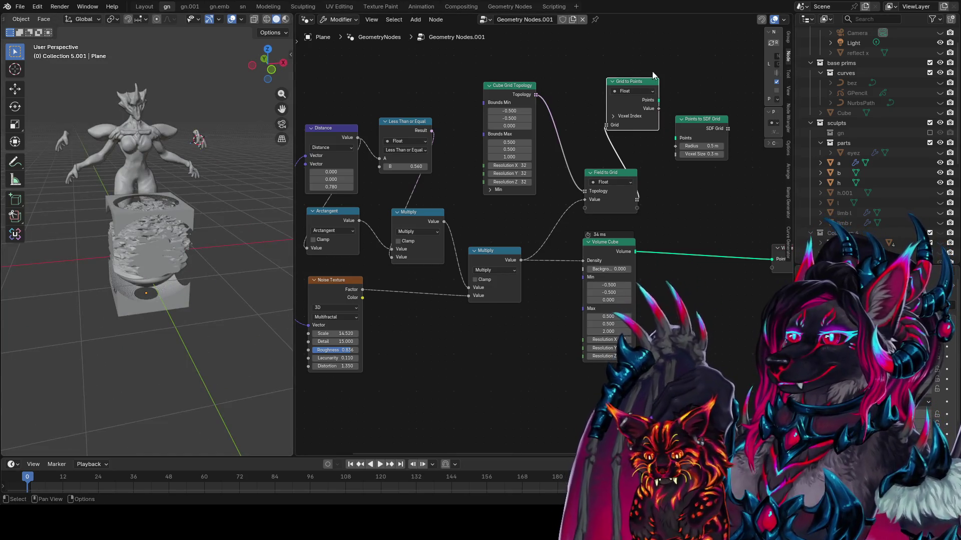
{"action": "left_click", "coordinate": [642, 84], "text": "ctrl+shift"}
- Connect Grid to Points' Value output to the Viewer node
{"action": "mouse_move", "coordinate": [150, 280]}
{"action": "middle_mouse_down"}
{"action": "mouse_move", "coordinate": [158, 255]}
{"action": "mouse_move", "coordinate": [118, 286]}
{"action": "mouse_move", "coordinate": [155, 308]}
{"action": "middle_mouse_up"}
{"action": "middle_click_drag", "start_coordinate": [717, 204], "coordinate": [639, 238]}
{"action": "left_click", "coordinate": [579, 143], "text": "ctrl+shift"}
{"action": "middle_click_drag", "start_coordinate": [215, 280], "coordinate": [233, 291]}
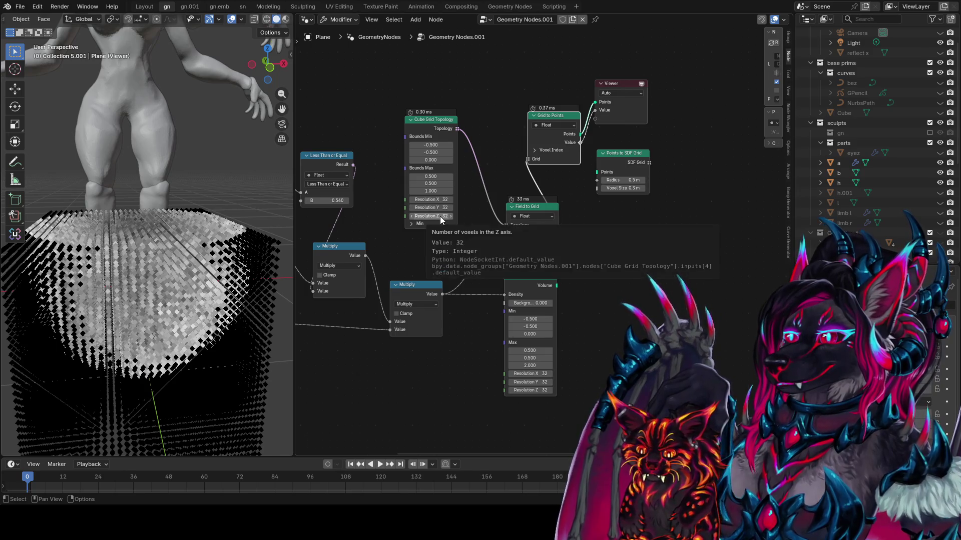
- Lower the Noise Texture Scale to 8.910
{"action": "scroll", "coordinate": [189, 266], "scroll_direction": "down", "scroll_amount": 4}
{"action": "mouse_move", "coordinate": [228, 213]}
{"action": "middle_mouse_down"}
{"action": "mouse_move", "coordinate": [134, 198]}
{"action": "mouse_move", "coordinate": [271, 238]}
{"action": "middle_mouse_up"}
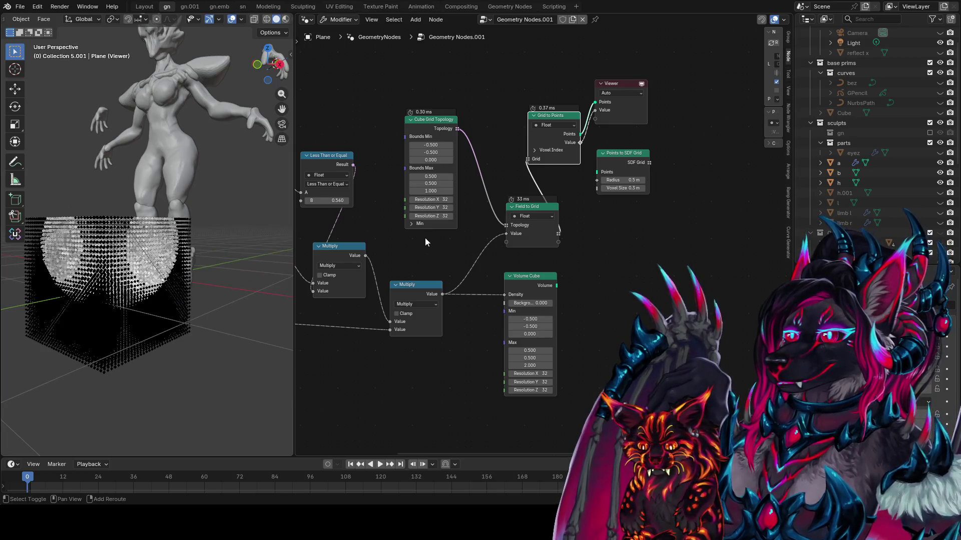
{"action": "scroll", "coordinate": [134, 271], "scroll_direction": "up", "scroll_amount": 8}
{"action": "mouse_move", "coordinate": [129, 270]}
{"action": "middle_mouse_down"}
{"action": "mouse_move", "coordinate": [157, 345]}
{"action": "mouse_move", "coordinate": [170, 330]}
{"action": "middle_mouse_up"}
{"action": "middle_click_drag", "start_coordinate": [298, 368], "coordinate": [514, 281]}
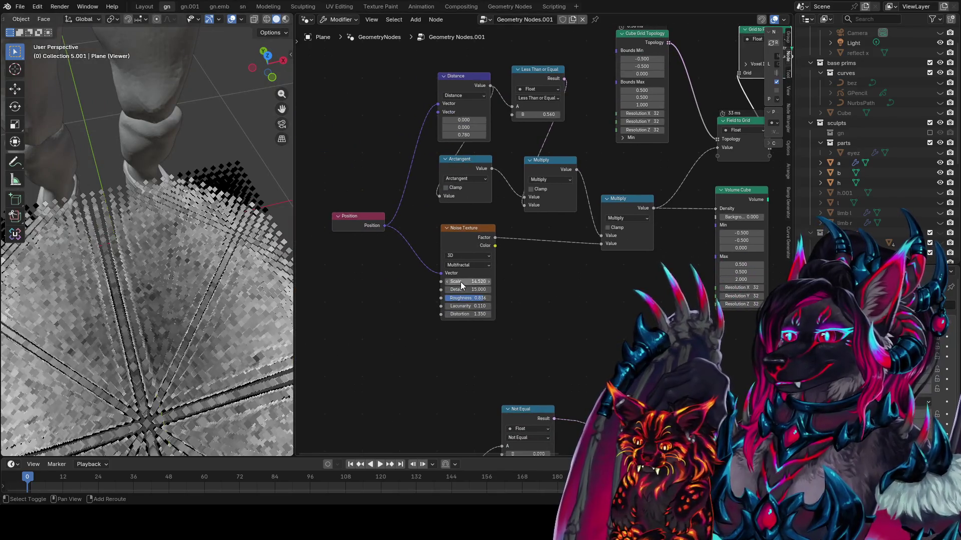
{"action": "left_click_drag", "start_coordinate": [468, 281], "coordinate": [446, 281]}
- Inspect the point-grid cube from front and top perspective views
{"action": "scroll", "coordinate": [210, 280], "scroll_direction": "down", "scroll_amount": 6}
{"action": "middle_click_drag", "start_coordinate": [210, 280], "coordinate": [238, 310]}
{"action": "key", "text": "KP_1"}
{"action": "key", "text": "KP_5"}
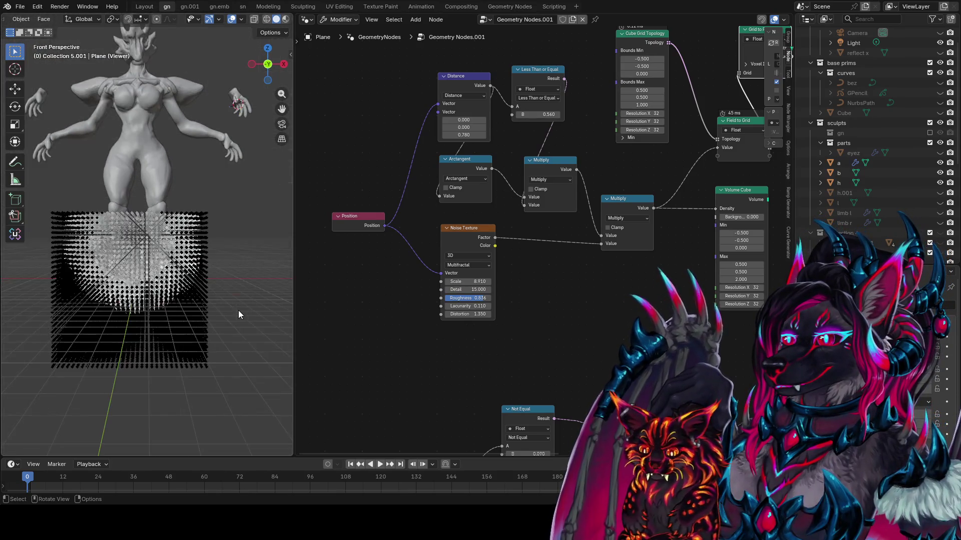
{"action": "key", "text": "KP_7"}
{"action": "key", "text": "KP_5"}
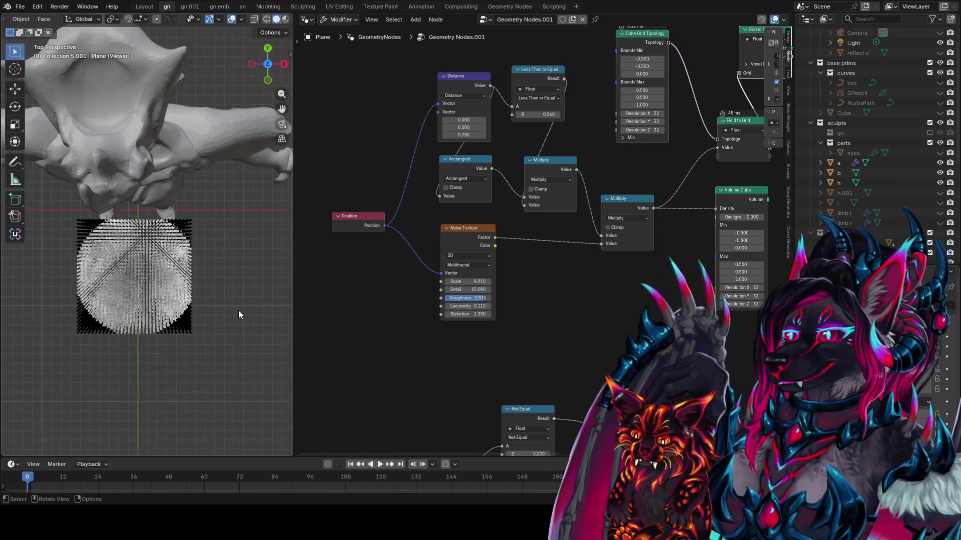
{"action": "mouse_move", "coordinate": [254, 290]}
{"action": "middle_mouse_down"}
{"action": "mouse_move", "coordinate": [251, 186]}
{"action": "mouse_move", "coordinate": [281, 305]}
{"action": "middle_mouse_up"}
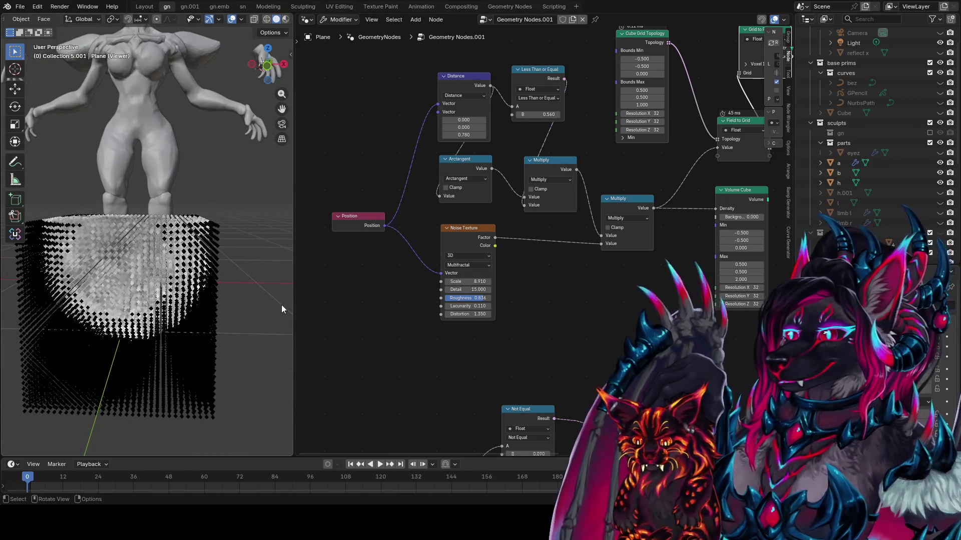
{"action": "mouse_move", "coordinate": [448, 283]}
{"action": "middle_mouse_down"}
{"action": "mouse_move", "coordinate": [483, 234]}
{"action": "mouse_move", "coordinate": [496, 297]}
{"action": "middle_mouse_up"}
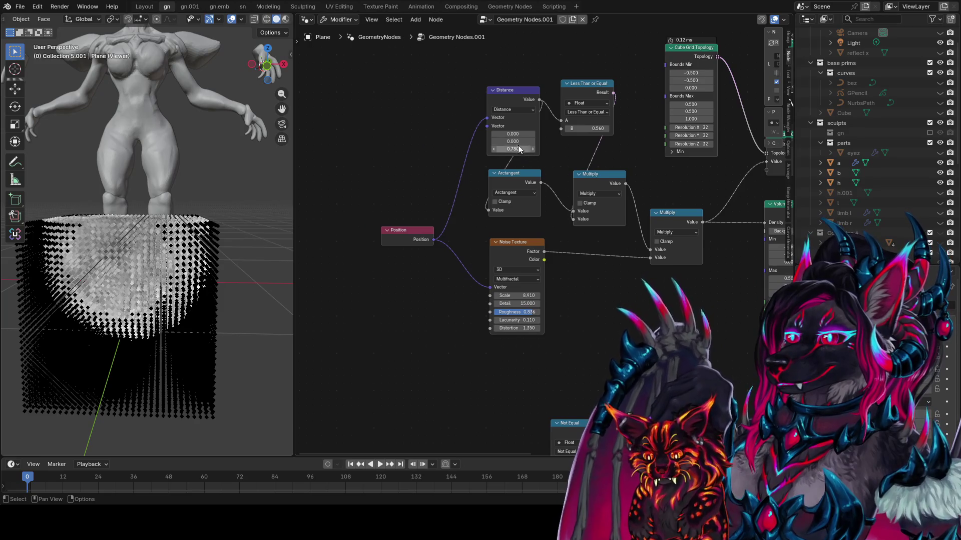
- Nudge the Distance node left, preview the Multiply and Arctangent outputs, and mute the first Multiply
{"action": "left_click", "coordinate": [515, 98]}
{"action": "mouse_move", "coordinate": [515, 98]}
{"action": "left_mouse_down"}
{"action": "mouse_move", "coordinate": [468, 90]}
{"action": "mouse_move", "coordinate": [493, 101]}
{"action": "left_mouse_up"}
{"action": "left_click", "coordinate": [600, 181], "text": "ctrl+shift"}
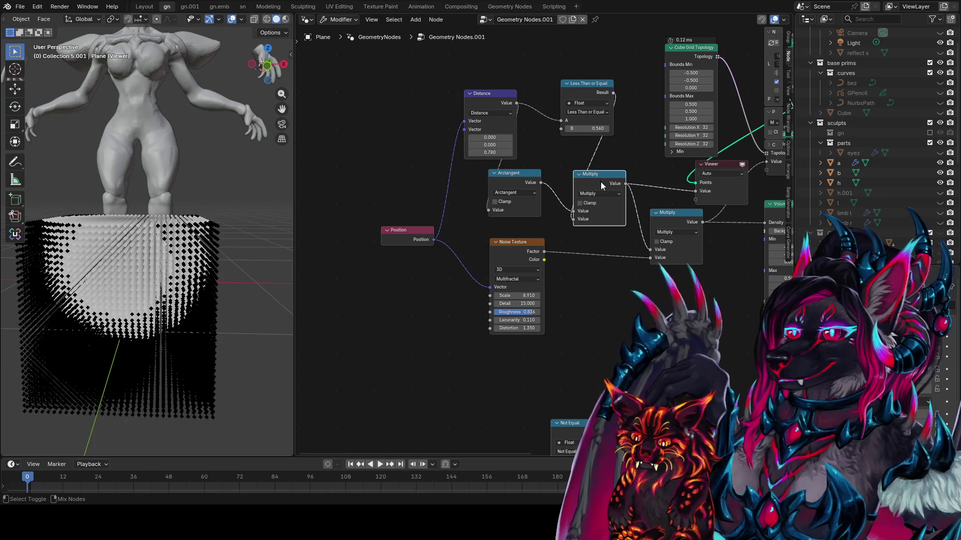
{"action": "left_click", "coordinate": [520, 184], "text": "ctrl+shift"}
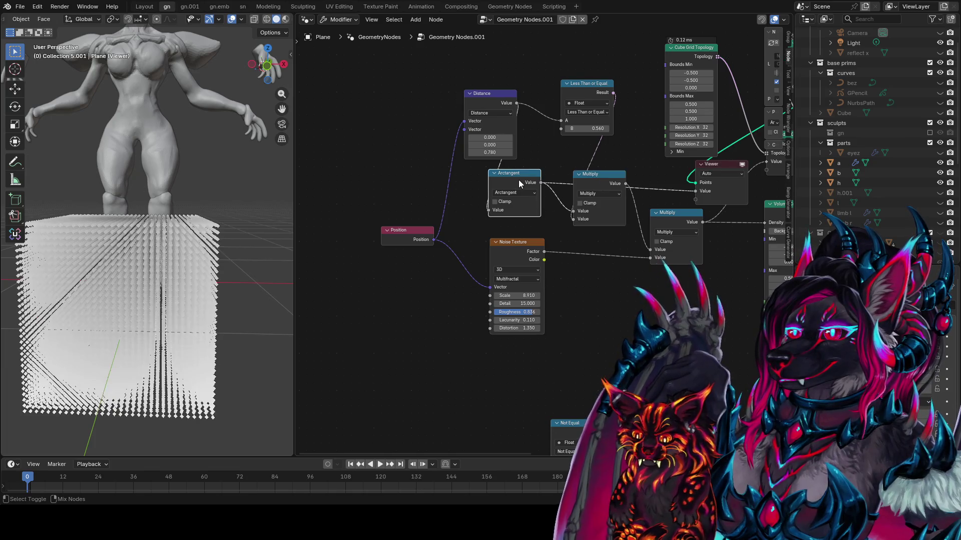
{"action": "left_click", "coordinate": [606, 175], "text": "ctrl+shift"}
{"action": "key", "text": "m"}
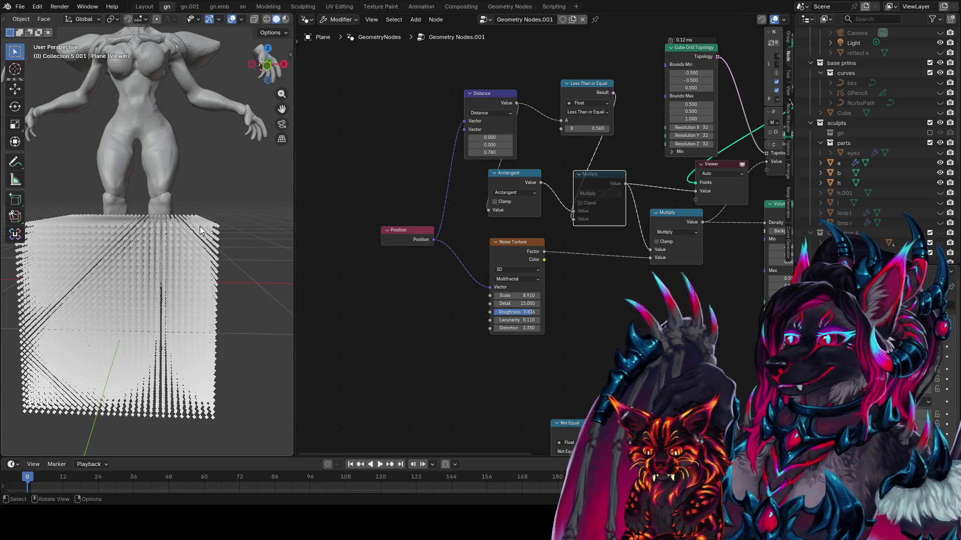
{"action": "mouse_move", "coordinate": [199, 226]}
{"action": "middle_mouse_down"}
{"action": "mouse_move", "coordinate": [179, 282]}
{"action": "mouse_move", "coordinate": [185, 265]}
{"action": "middle_mouse_up"}
- Switch the Arctangent node's operation to Arctan2
{"action": "left_click", "coordinate": [526, 179]}
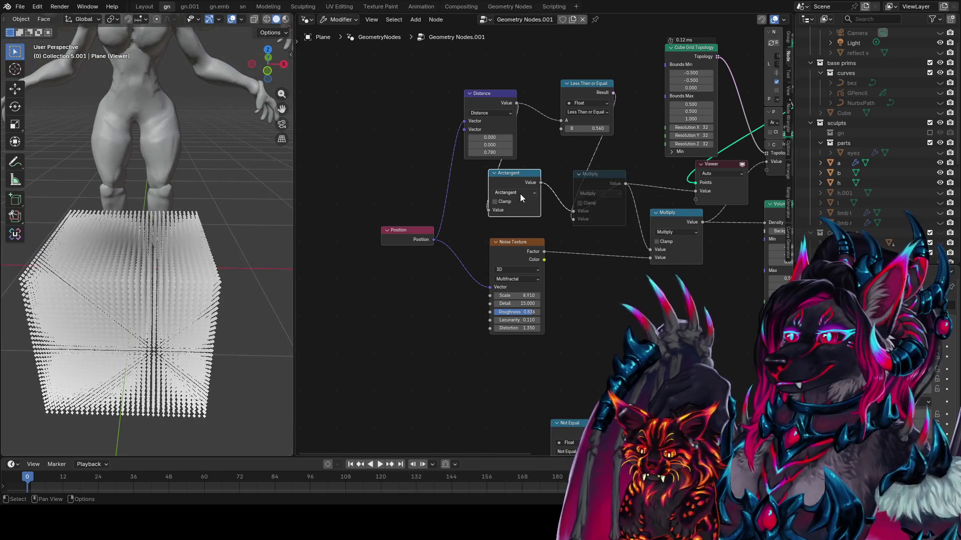
{"action": "right_click", "coordinate": [520, 194]}
{"action": "left_click", "coordinate": [516, 193]}
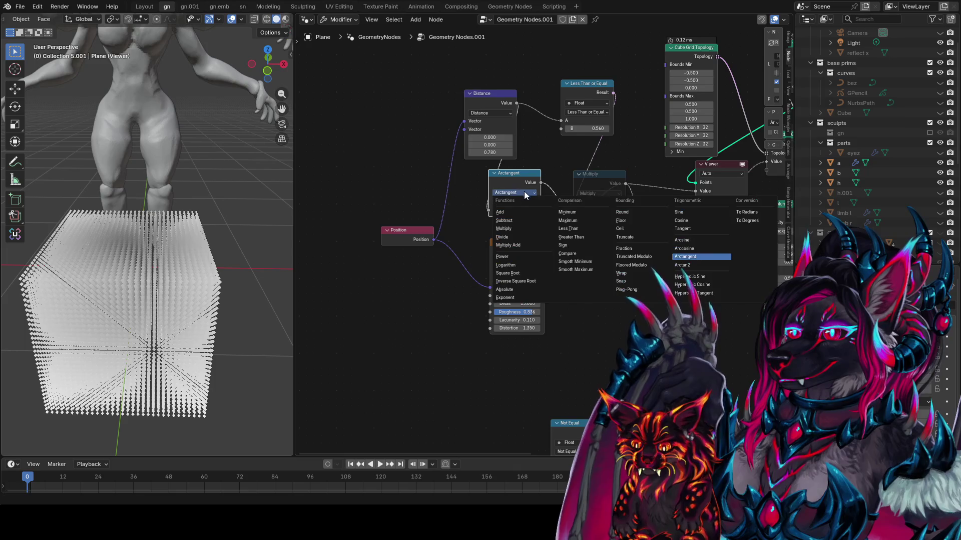
{"action": "left_click", "coordinate": [520, 191]}
{"action": "left_click", "coordinate": [520, 191]}
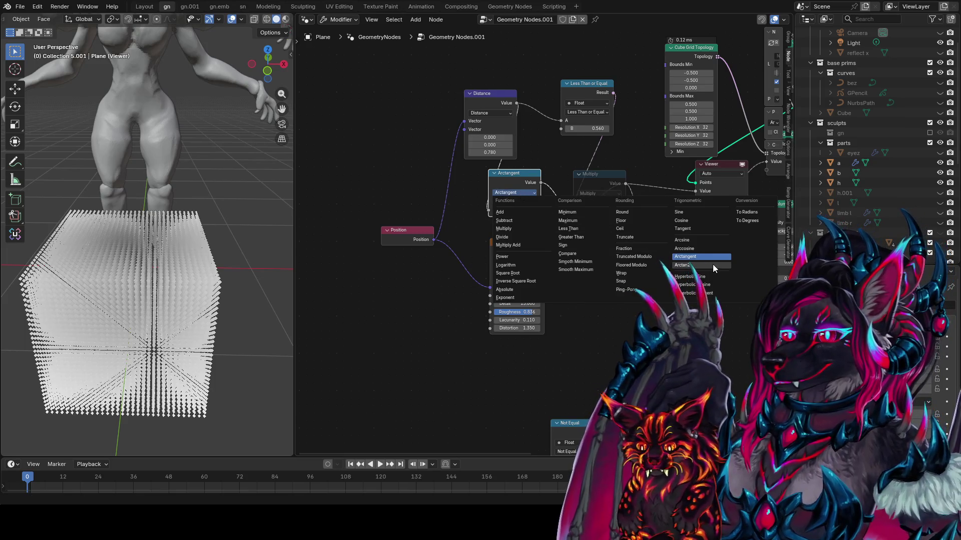
{"action": "left_click", "coordinate": [710, 265]}
{"action": "scroll", "coordinate": [583, 232], "scroll_direction": "right", "scroll_amount": 5, "text": "ctrl"}
- Unmute the middle Multiply, preview Grid to Points, and start a link from its Points output
{"action": "left_click", "coordinate": [500, 187]}
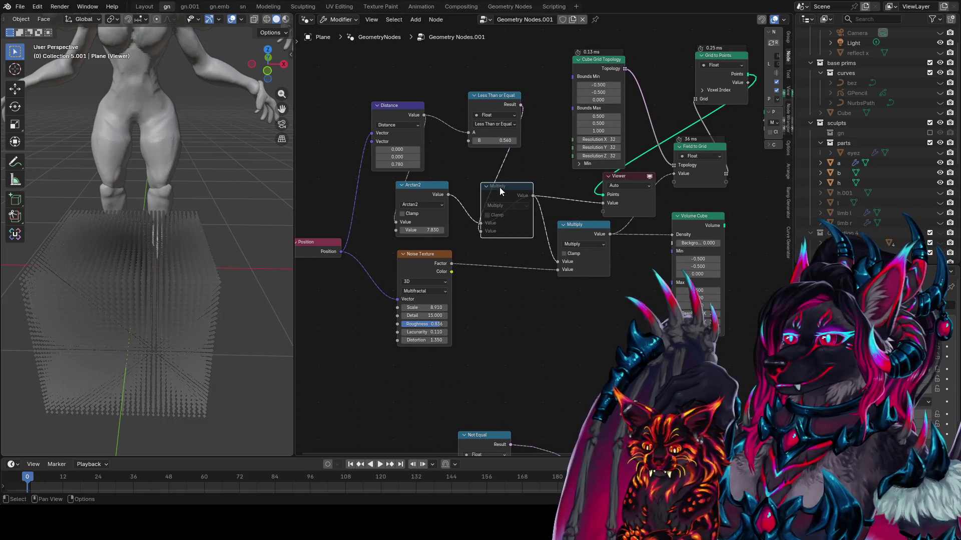
{"action": "key", "text": "m"}
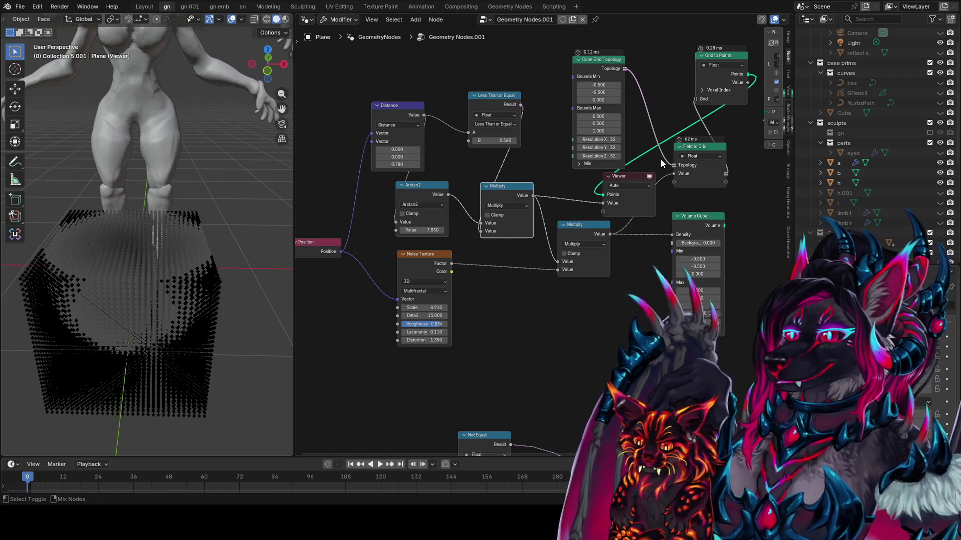
{"action": "left_click", "coordinate": [600, 60], "text": "ctrl+shift"}
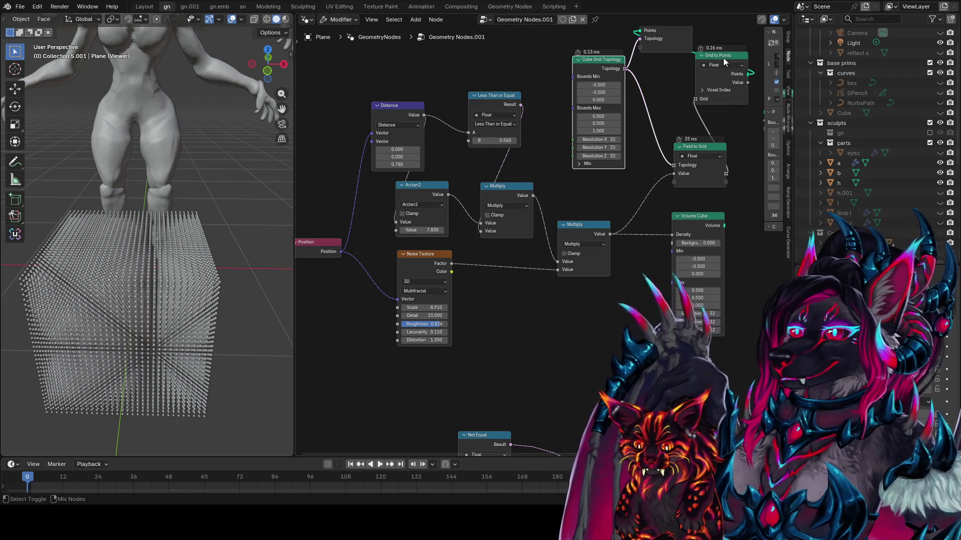
{"action": "left_click", "coordinate": [720, 70], "text": "ctrl+shift"}
{"action": "scroll", "coordinate": [658, 103], "scroll_direction": "right", "scroll_amount": 5, "text": "ctrl"}
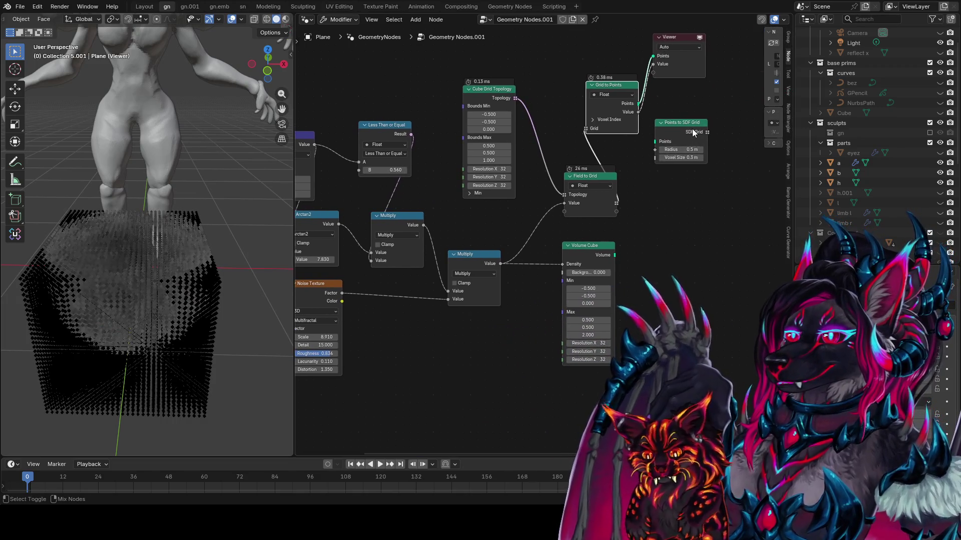
{"action": "left_click", "coordinate": [681, 123], "text": "ctrl+shift"}
{"action": "mouse_move", "coordinate": [637, 103]}
{"action": "left_mouse_down"}
{"action": "mouse_move", "coordinate": [649, 143]}
{"action": "mouse_move", "coordinate": [721, 193]}
{"action": "left_mouse_up"}
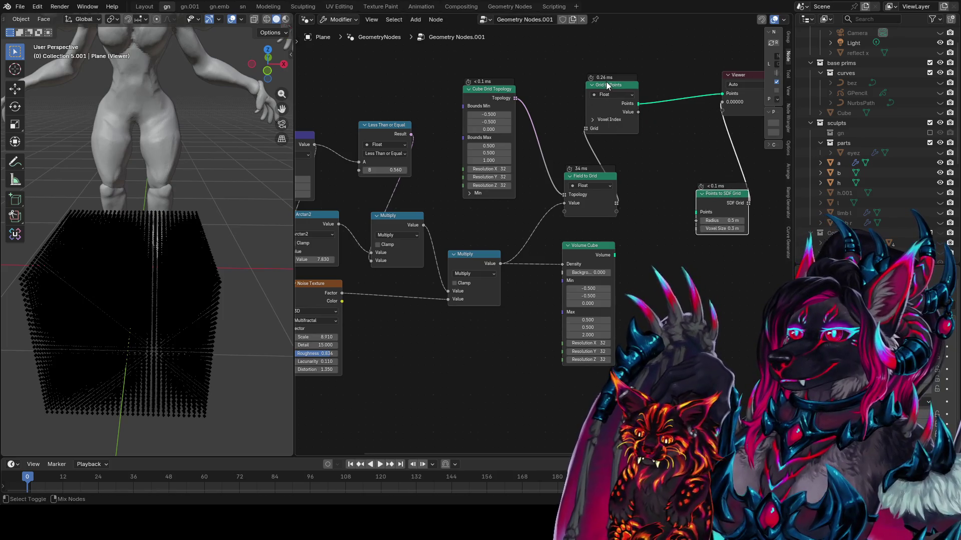
- View the Grid to Points preview from above and set the Less Than or Equal threshold to 0.530
{"action": "left_click", "coordinate": [612, 100], "text": "ctrl+shift"}
{"action": "mouse_move", "coordinate": [265, 170]}
{"action": "middle_mouse_down"}
{"action": "mouse_move", "coordinate": [158, 246]}
{"action": "mouse_move", "coordinate": [133, 324]}
{"action": "mouse_move", "coordinate": [148, 281]}
{"action": "mouse_move", "coordinate": [161, 330]}
{"action": "mouse_move", "coordinate": [155, 252]}
{"action": "mouse_move", "coordinate": [104, 282]}
{"action": "mouse_move", "coordinate": [109, 329]}
{"action": "mouse_move", "coordinate": [135, 265]}
{"action": "middle_mouse_up"}
{"action": "middle_click_drag", "start_coordinate": [466, 213], "coordinate": [556, 199]}
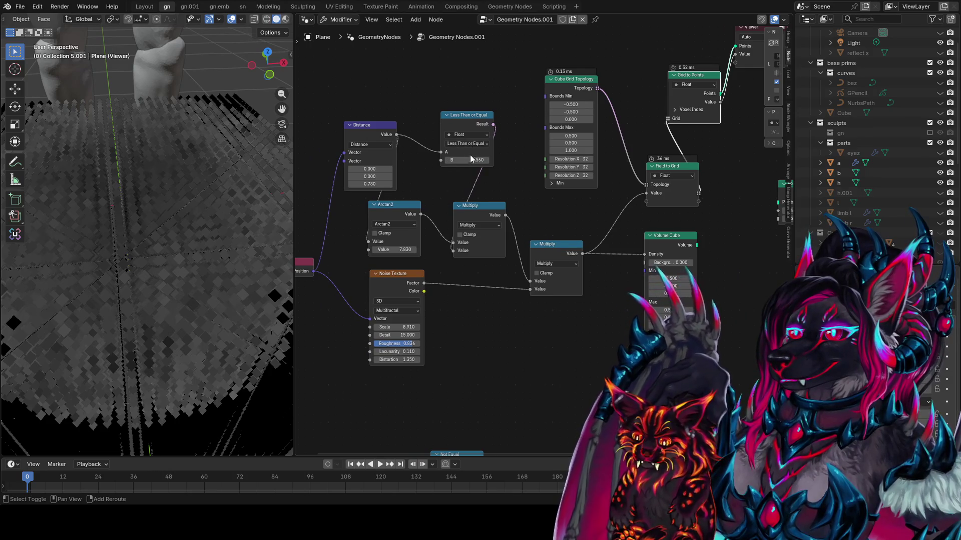
{"action": "mouse_move", "coordinate": [470, 159]}
{"action": "left_mouse_down"}
{"action": "mouse_move", "coordinate": [449, 159]}
{"action": "mouse_move", "coordinate": [456, 159]}
{"action": "left_mouse_up"}
{"action": "mouse_move", "coordinate": [214, 139]}
{"action": "middle_mouse_down"}
{"action": "mouse_move", "coordinate": [154, 128]}
{"action": "mouse_move", "coordinate": [173, 148]}
{"action": "middle_mouse_up"}
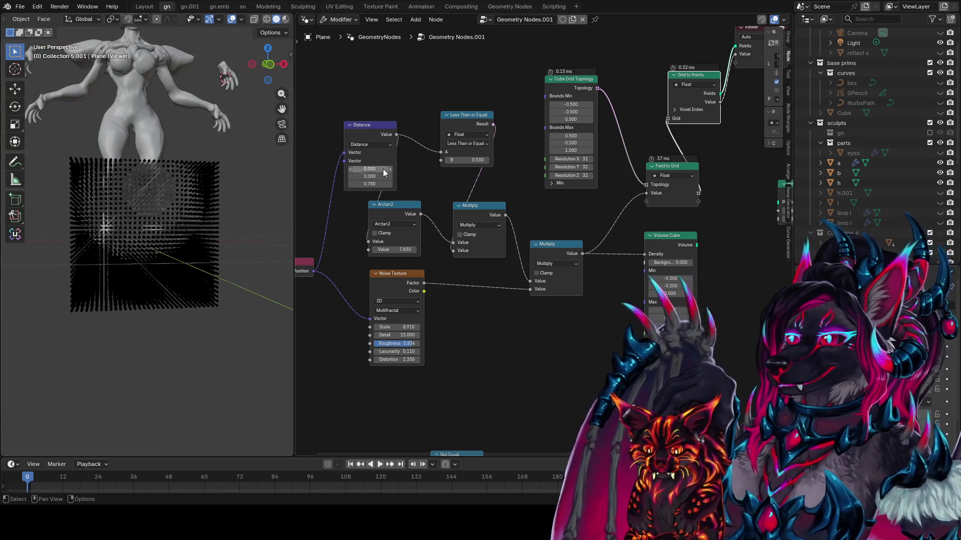
- Set the Distance node's Z value to 0.760, reposition the Position node and pull a link from it
{"action": "left_click_drag", "start_coordinate": [375, 186], "coordinate": [371, 183]}
{"action": "middle_click_drag", "start_coordinate": [303, 265], "coordinate": [378, 251]}
{"action": "mouse_move", "coordinate": [377, 252]}
{"action": "left_mouse_down"}
{"action": "mouse_move", "coordinate": [337, 169]}
{"action": "mouse_move", "coordinate": [355, 161]}
{"action": "left_mouse_up"}
{"action": "middle_click_drag", "start_coordinate": [356, 162], "coordinate": [493, 166]}
{"action": "key", "text": "g"}
{"action": "left_click", "coordinate": [361, 198]}
{"action": "left_click_drag", "start_coordinate": [329, 207], "coordinate": [389, 117]}
- Add Separate XYZ and Combine XYZ nodes above the graph
{"action": "type", "text": "vec"}
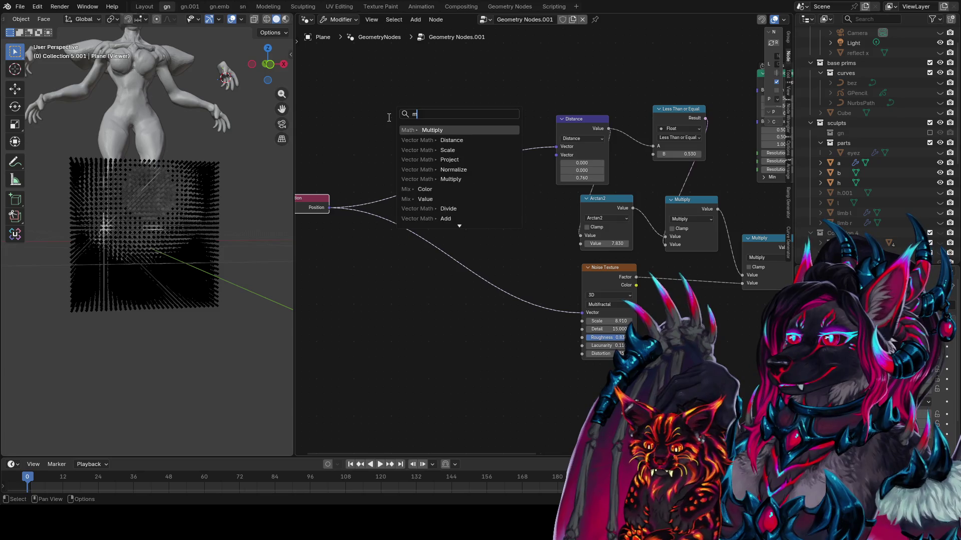
{"action": "key", "text": "Escape"}
{"action": "key", "text": "shift+a"}
{"action": "type", "text": "vector"}
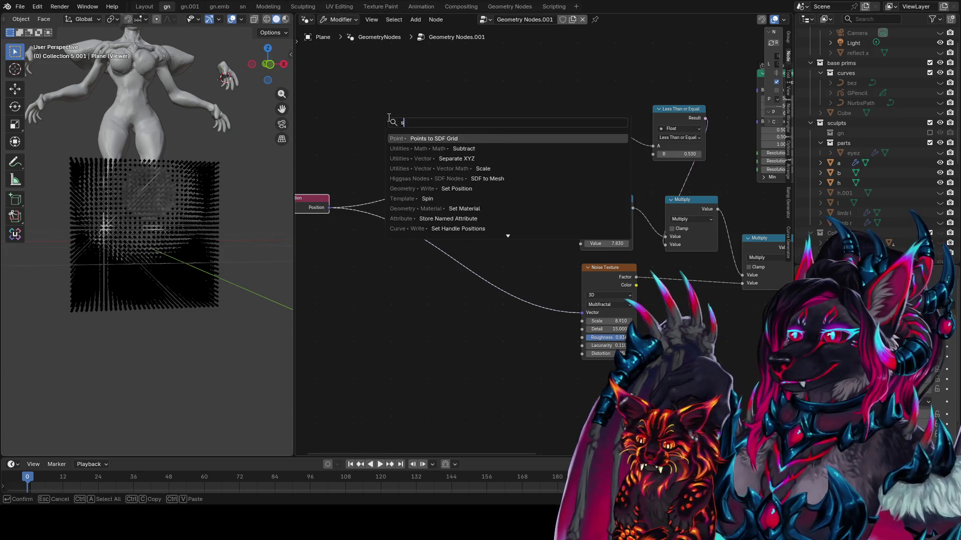
{"action": "key", "text": "Return"}
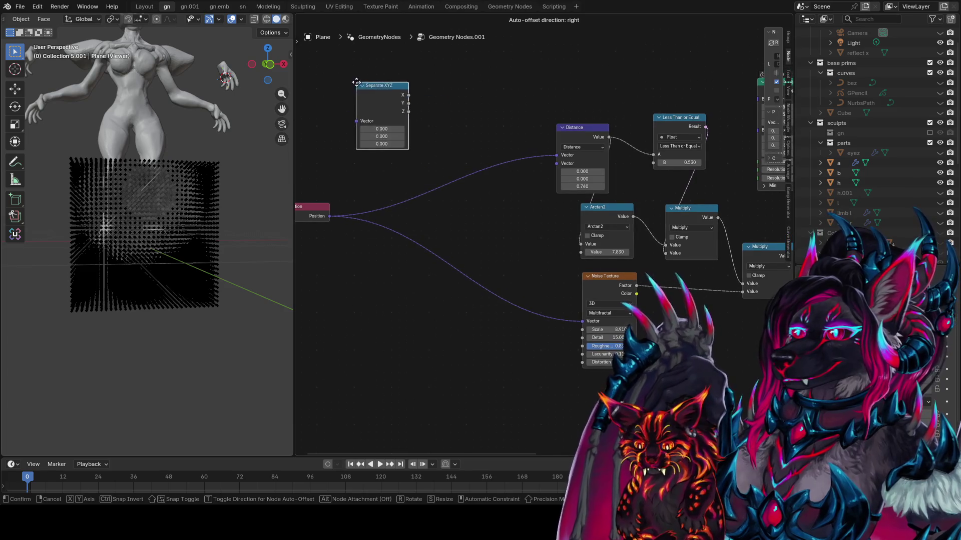
{"action": "left_click", "coordinate": [451, 57]}
{"action": "key", "text": "shift+a"}
{"action": "type", "text": "comb"}
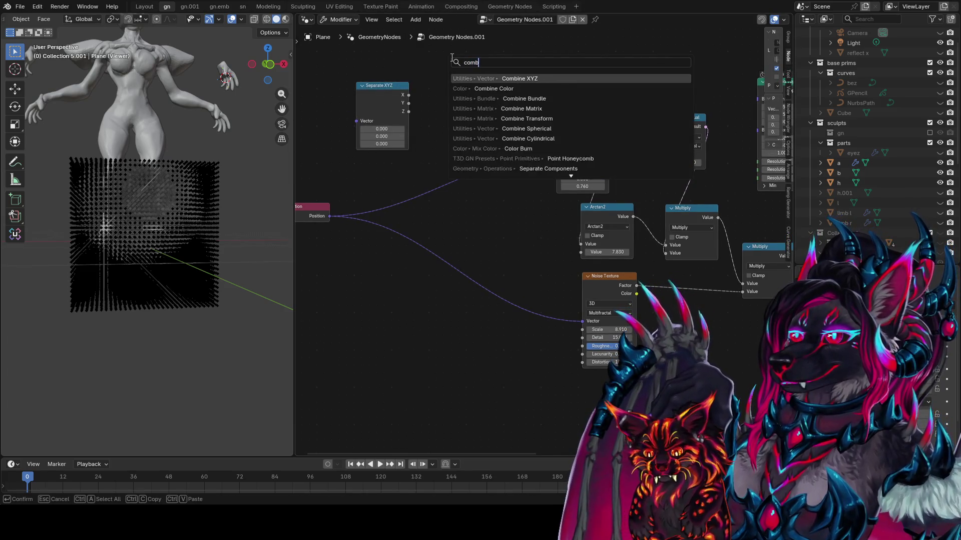
{"action": "key", "text": "Return"}
{"action": "left_click", "coordinate": [451, 59]}
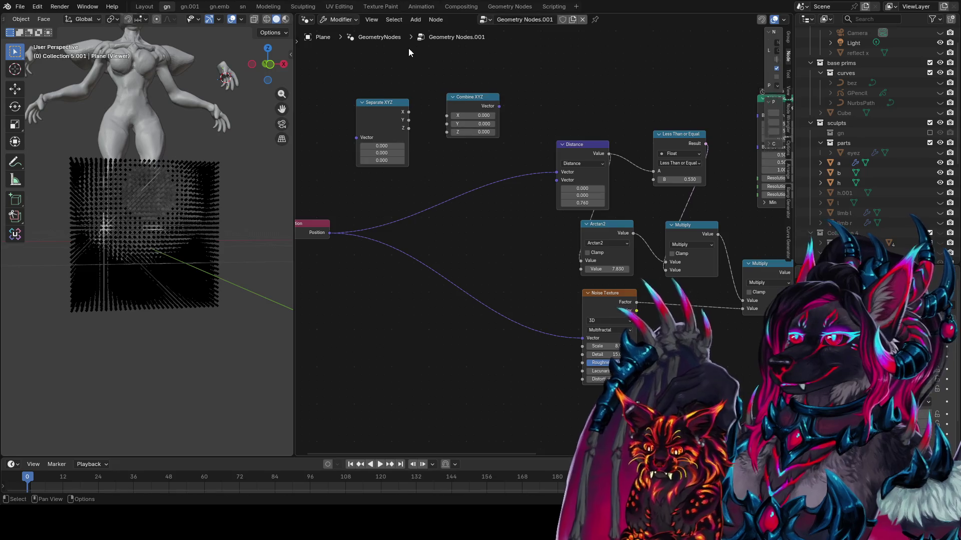
- Link Position into Separate XYZ and Separate's X into Combine XYZ's X
{"action": "key", "text": "shift+a"}
{"action": "left_click", "coordinate": [414, 62]}
{"action": "type", "text": "mapping"}
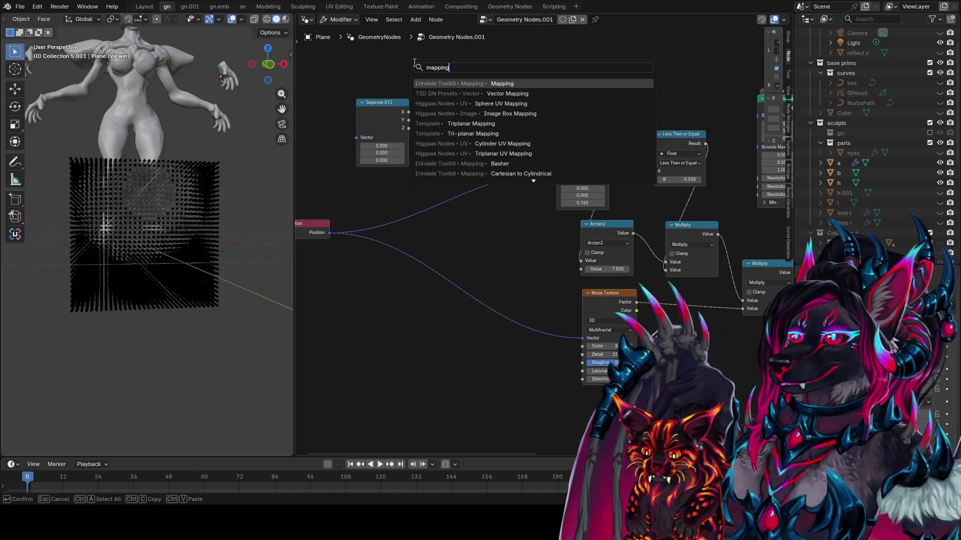
{"action": "key", "text": "Escape"}
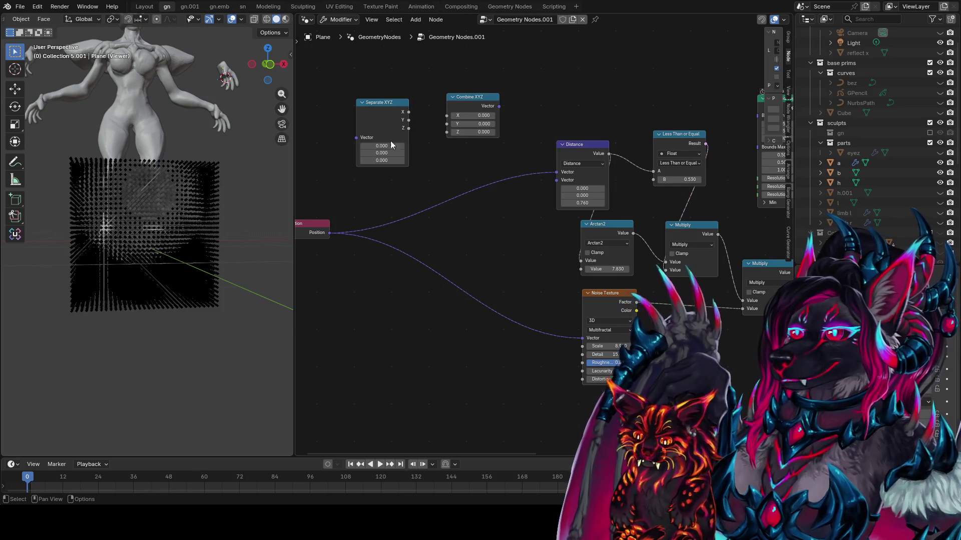
{"action": "left_click_drag", "start_coordinate": [330, 233], "coordinate": [355, 138]}
{"action": "left_click_drag", "start_coordinate": [482, 101], "coordinate": [509, 95]}
{"action": "mouse_move", "coordinate": [409, 111]}
{"action": "left_mouse_down"}
{"action": "mouse_move", "coordinate": [475, 110]}
{"action": "mouse_move", "coordinate": [473, 118]}
{"action": "left_mouse_up"}
- Duplicate the Distance node, feed it Combine XYZ's Vector, and tidy the coordinate nodes
{"action": "key", "text": "shift+d"}
{"action": "left_click", "coordinate": [601, 48]}
{"action": "left_click_drag", "start_coordinate": [573, 74], "coordinate": [527, 100]}
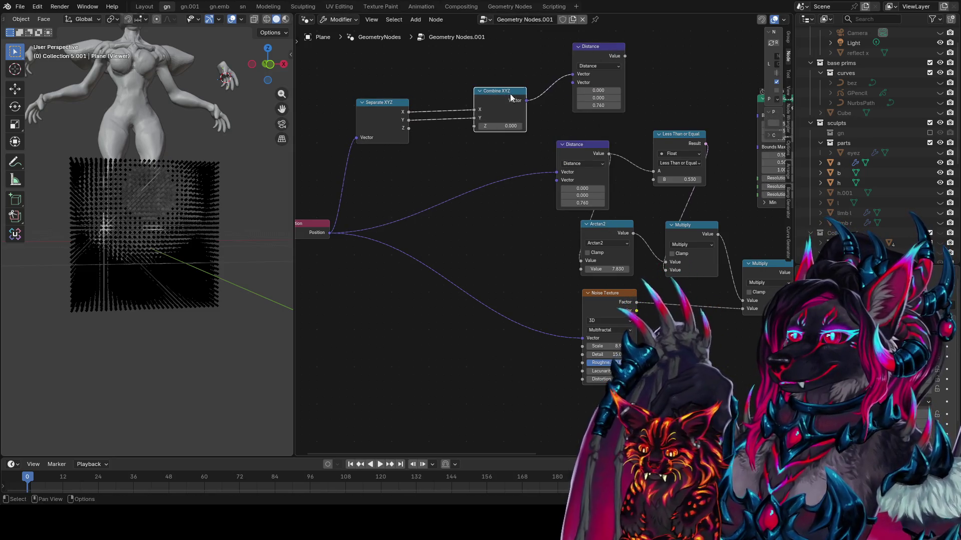
{"action": "left_click_drag", "start_coordinate": [385, 103], "coordinate": [337, 77]}
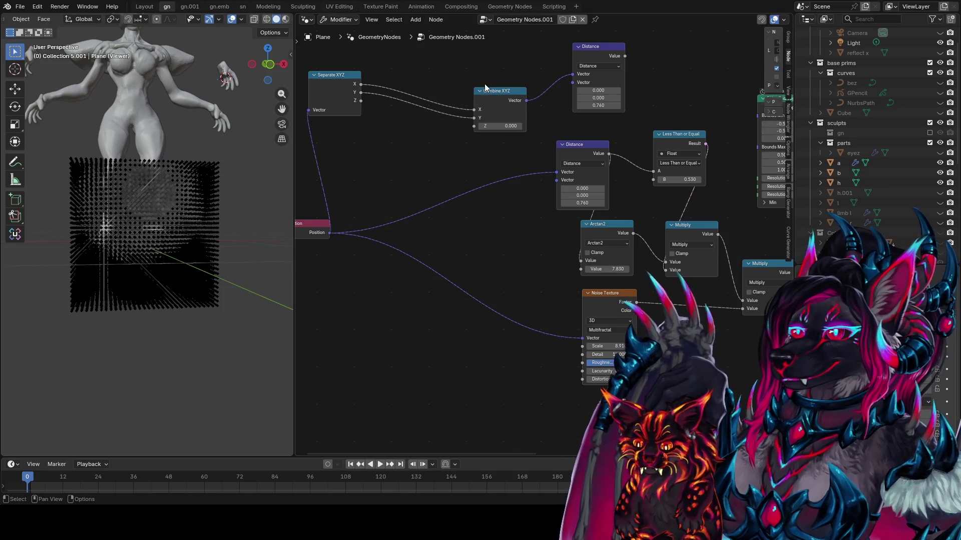
{"action": "left_click_drag", "start_coordinate": [484, 88], "coordinate": [472, 35]}
{"action": "middle_click_drag", "start_coordinate": [438, 120], "coordinate": [431, 164]}
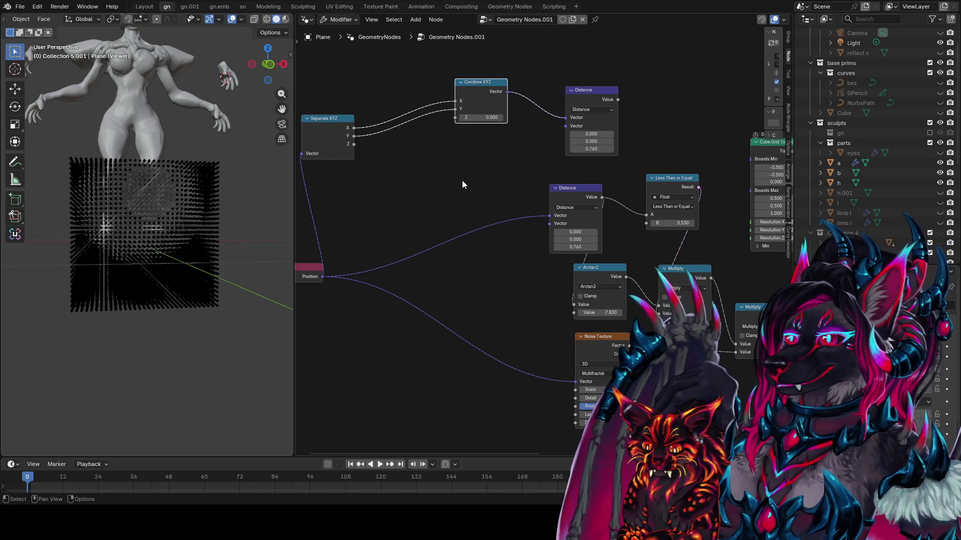
- Add an unclamped Map Range node and connect Separate XYZ's Z into its Value
{"action": "key", "text": "shift+a"}
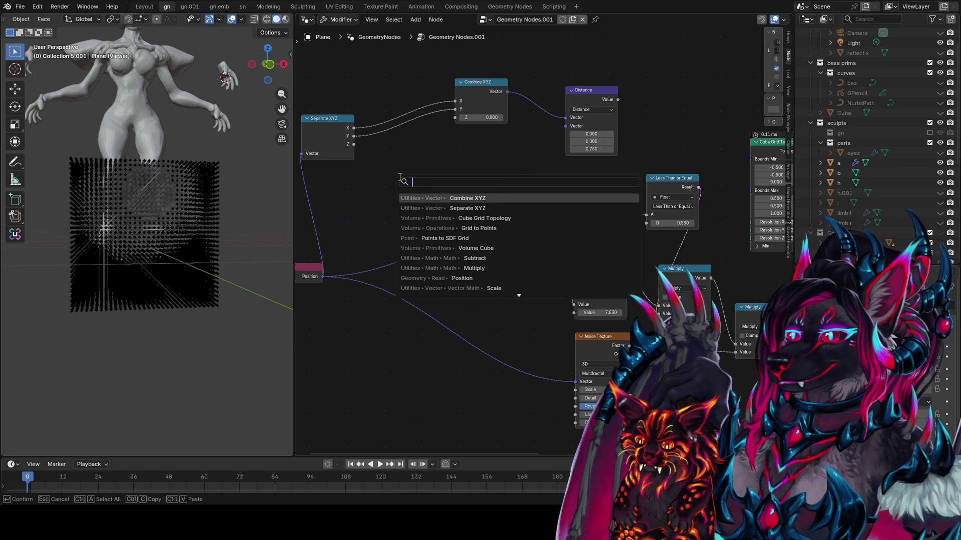
{"action": "type", "text": "map range"}
{"action": "key", "text": "Return"}
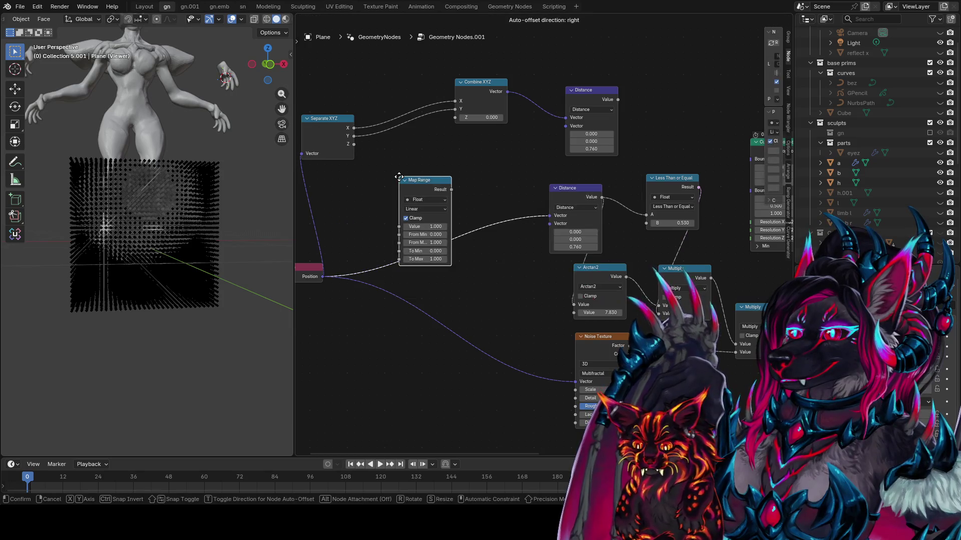
{"action": "left_click", "coordinate": [395, 145]}
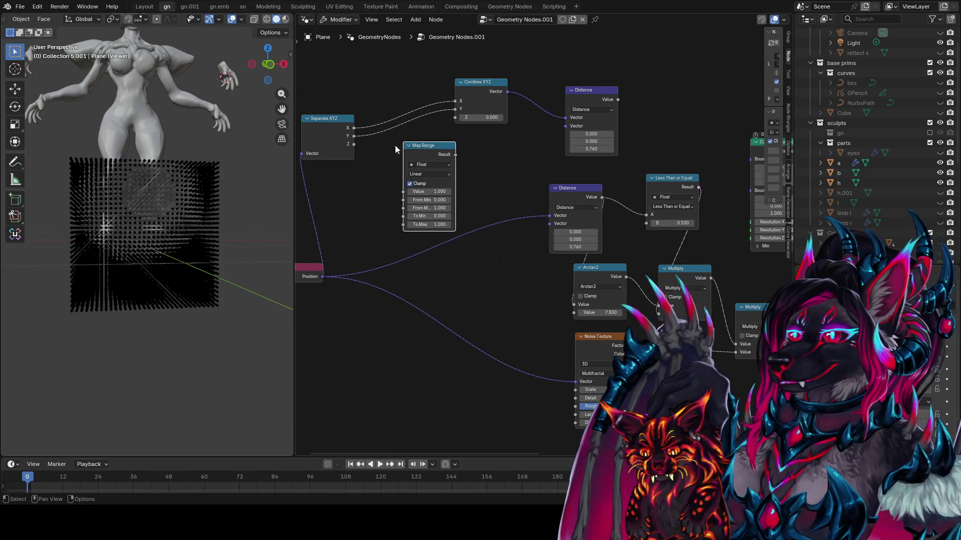
{"action": "left_click", "coordinate": [409, 185]}
{"action": "scroll", "coordinate": [545, 208], "scroll_direction": "right", "scroll_amount": 3}
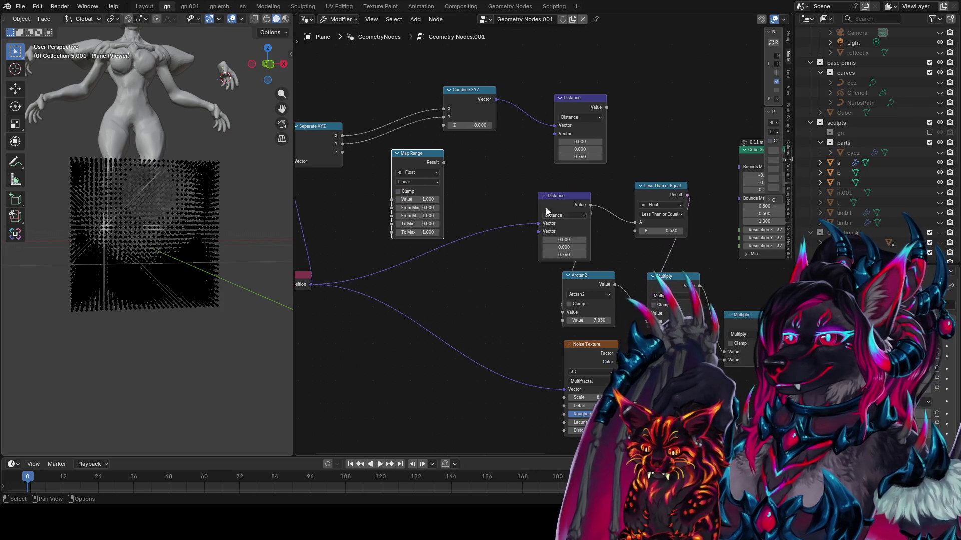
{"action": "scroll", "coordinate": [788, 245], "scroll_direction": "right", "scroll_amount": 3}
{"action": "left_click_drag", "start_coordinate": [363, 158], "coordinate": [413, 207]}
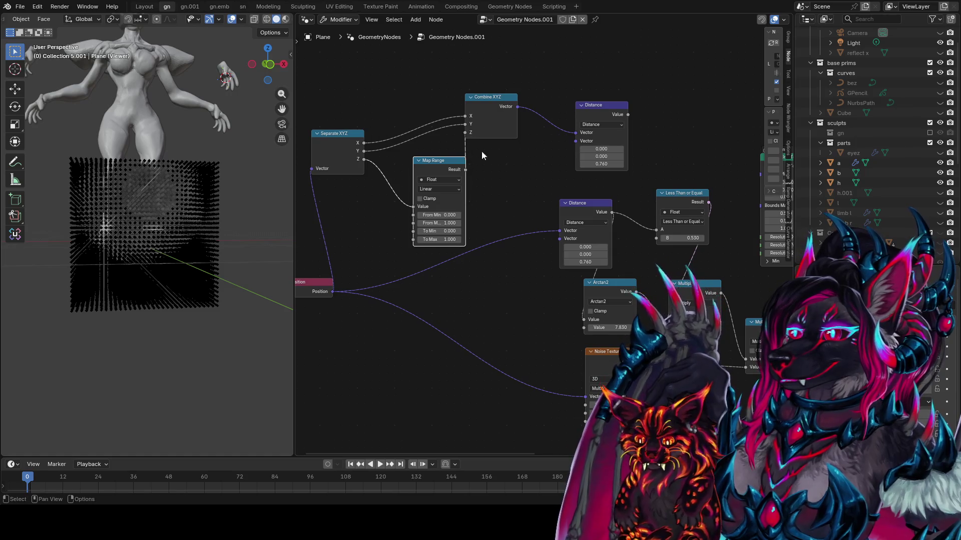
- Preview the new Distance node in the viewport and set Map Range To Max to 0.500
{"action": "mouse_move", "coordinate": [482, 151]}
{"action": "middle_mouse_down"}
{"action": "mouse_move", "coordinate": [434, 148]}
{"action": "mouse_move", "coordinate": [542, 124]}
{"action": "middle_mouse_up"}
{"action": "left_click", "coordinate": [494, 103], "text": "ctrl+shift"}
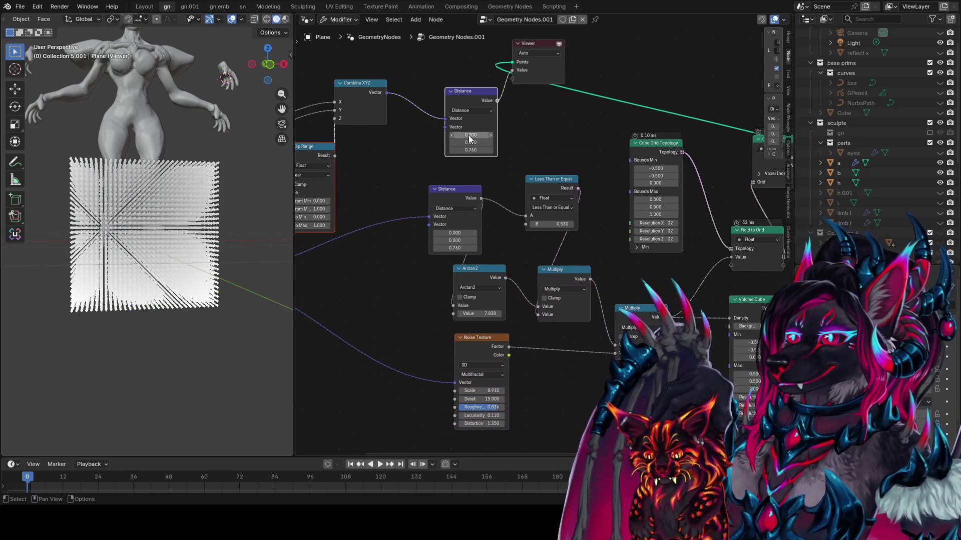
{"action": "scroll", "coordinate": [624, 151], "scroll_direction": "left", "scroll_amount": 5, "text": "ctrl"}
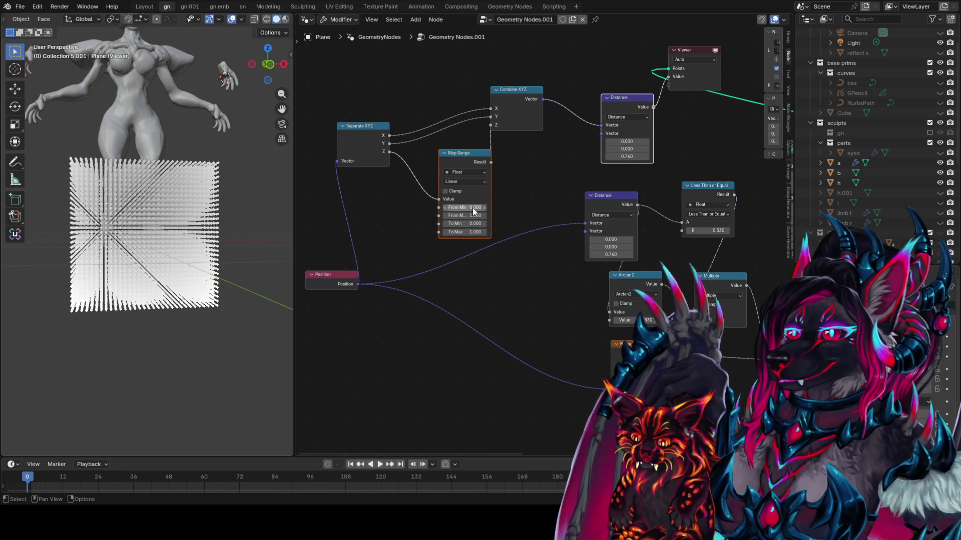
{"action": "middle_click_drag", "start_coordinate": [201, 265], "coordinate": [166, 285]}
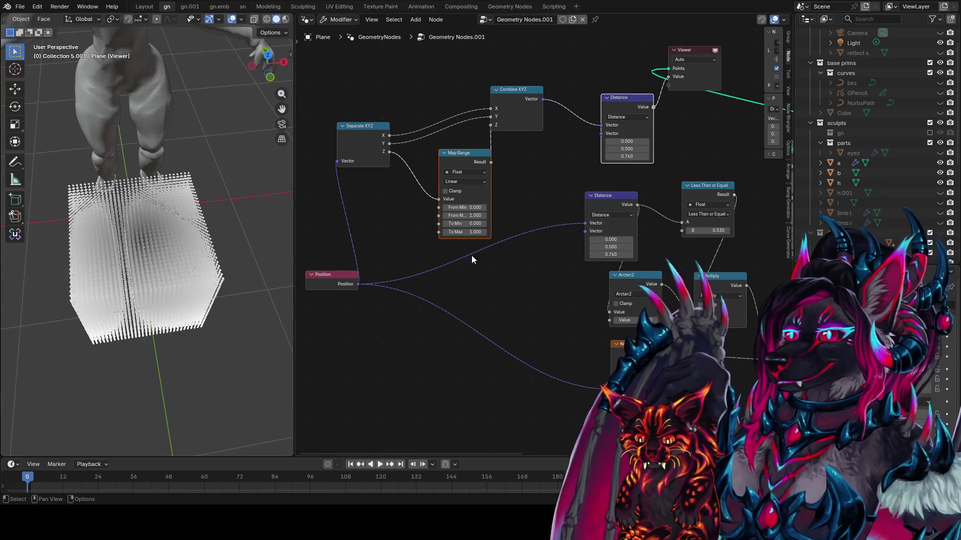
{"action": "mouse_move", "coordinate": [473, 233]}
{"action": "left_mouse_down"}
{"action": "mouse_move", "coordinate": [487, 232]}
{"action": "mouse_move", "coordinate": [454, 236]}
{"action": "left_mouse_up"}
{"action": "mouse_move", "coordinate": [145, 160]}
{"action": "middle_mouse_down"}
{"action": "mouse_move", "coordinate": [170, 176]}
{"action": "mouse_move", "coordinate": [166, 203]}
{"action": "mouse_move", "coordinate": [243, 284]}
{"action": "middle_mouse_up"}
{"action": "scroll", "coordinate": [242, 284], "scroll_direction": "up", "scroll_amount": 6}
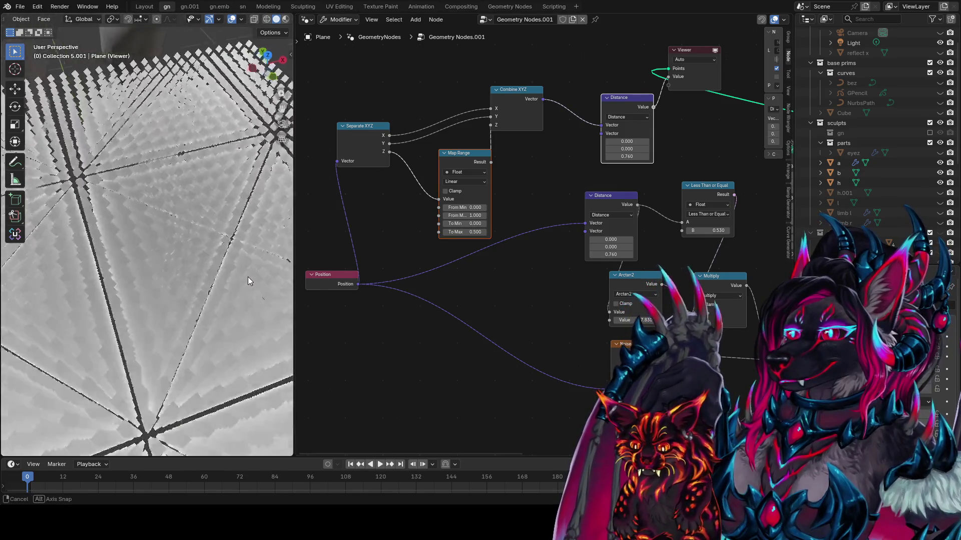
- Preview the Volume Cube and connect Distance's Value into its Density socket
{"action": "scroll", "coordinate": [647, 301], "scroll_direction": "down", "scroll_amount": 2}
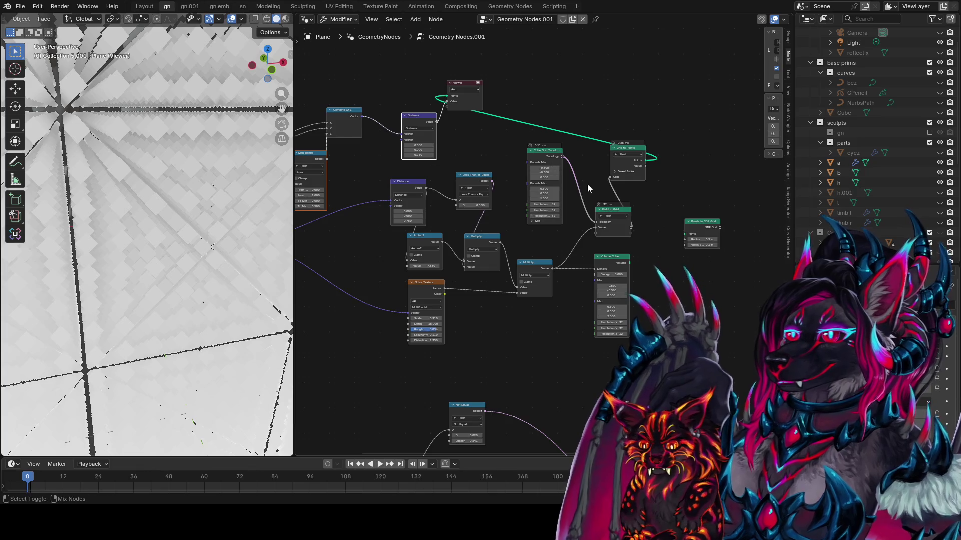
{"action": "left_click", "coordinate": [612, 270], "text": "ctrl+shift"}
{"action": "mouse_move", "coordinate": [317, 205]}
{"action": "middle_mouse_down"}
{"action": "mouse_move", "coordinate": [553, 261]}
{"action": "mouse_move", "coordinate": [611, 255]}
{"action": "mouse_move", "coordinate": [461, 247]}
{"action": "mouse_move", "coordinate": [502, 254]}
{"action": "middle_mouse_up"}
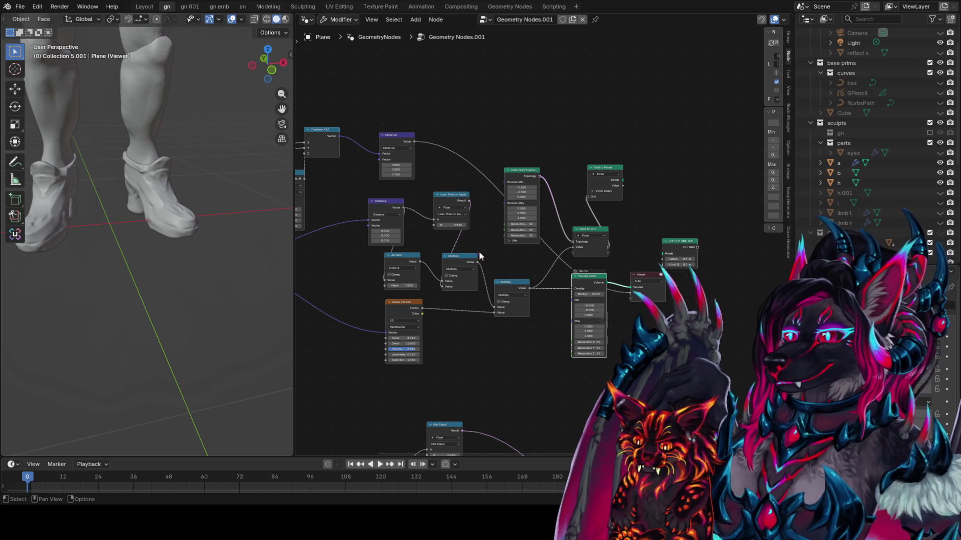
{"action": "left_click", "coordinate": [641, 293]}
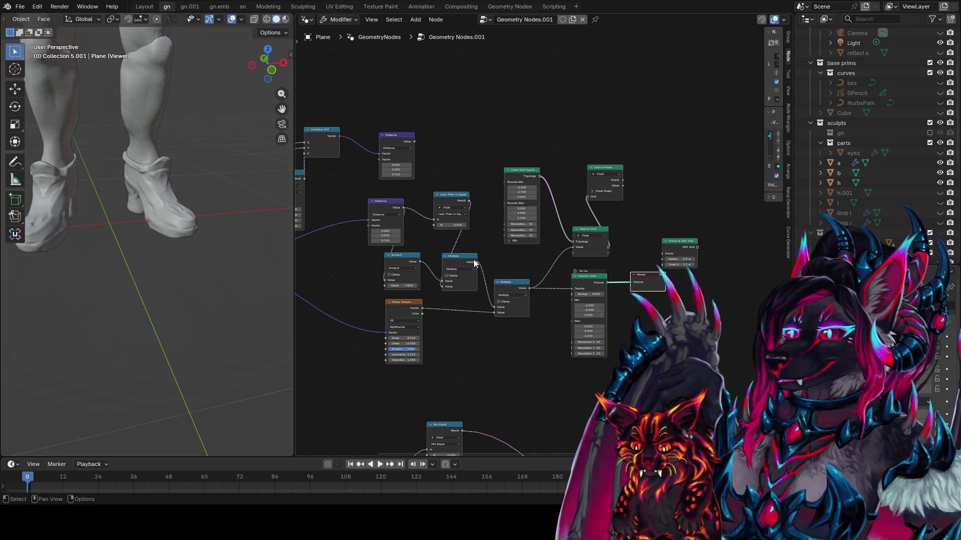
{"action": "middle_click_drag", "start_coordinate": [475, 264], "coordinate": [554, 271]}
{"action": "left_click_drag", "start_coordinate": [493, 149], "coordinate": [653, 297]}
- Inspect the foggy volume box from top and front, then pull a link from Field to Grid
{"action": "scroll", "coordinate": [161, 197], "scroll_direction": "down", "scroll_amount": 4}
{"action": "mouse_move", "coordinate": [163, 193]}
{"action": "middle_mouse_down"}
{"action": "mouse_move", "coordinate": [87, 216]}
{"action": "mouse_move", "coordinate": [161, 277]}
{"action": "mouse_move", "coordinate": [174, 200]}
{"action": "middle_mouse_up"}
{"action": "middle_click_drag", "start_coordinate": [710, 270], "coordinate": [627, 285]}
{"action": "scroll", "coordinate": [627, 283], "scroll_direction": "up", "scroll_amount": 2}
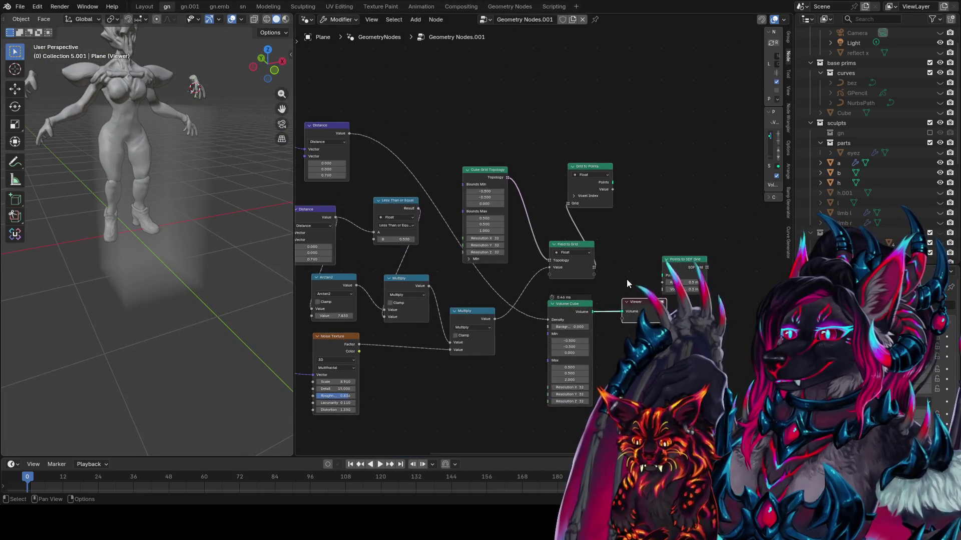
{"action": "scroll", "coordinate": [591, 245], "scroll_direction": "down", "scroll_amount": 2}
{"action": "scroll", "coordinate": [600, 202], "scroll_direction": "up", "scroll_amount": 2}
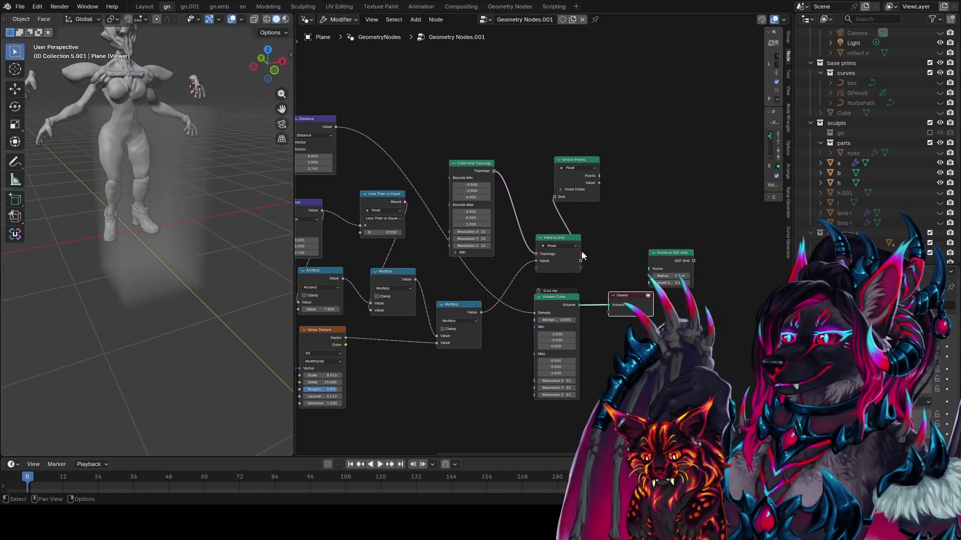
{"action": "left_click_drag", "start_coordinate": [581, 261], "coordinate": [632, 227]}
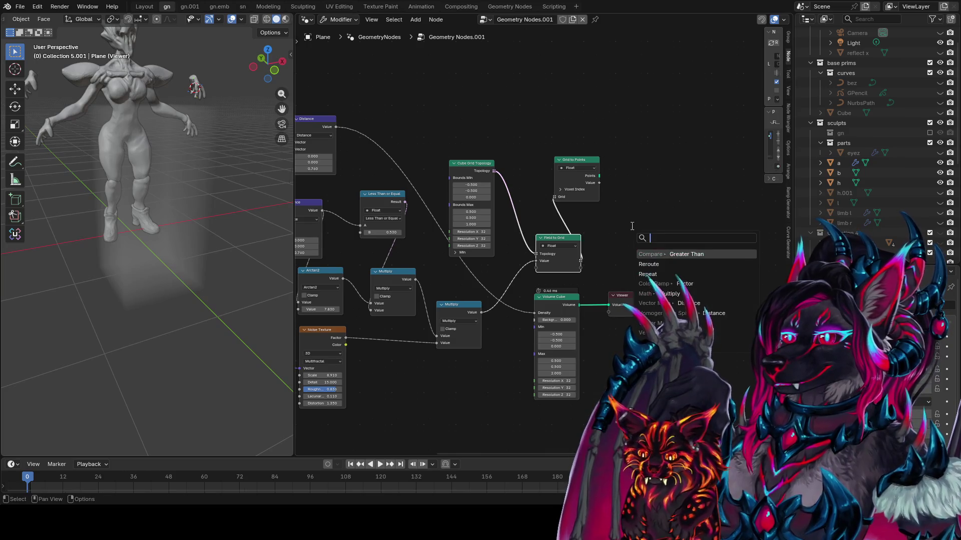
- Add a Grid to Mesh node after Field to Grid, then add an SDF to Mesh node
{"action": "type", "text": "to mesh"}
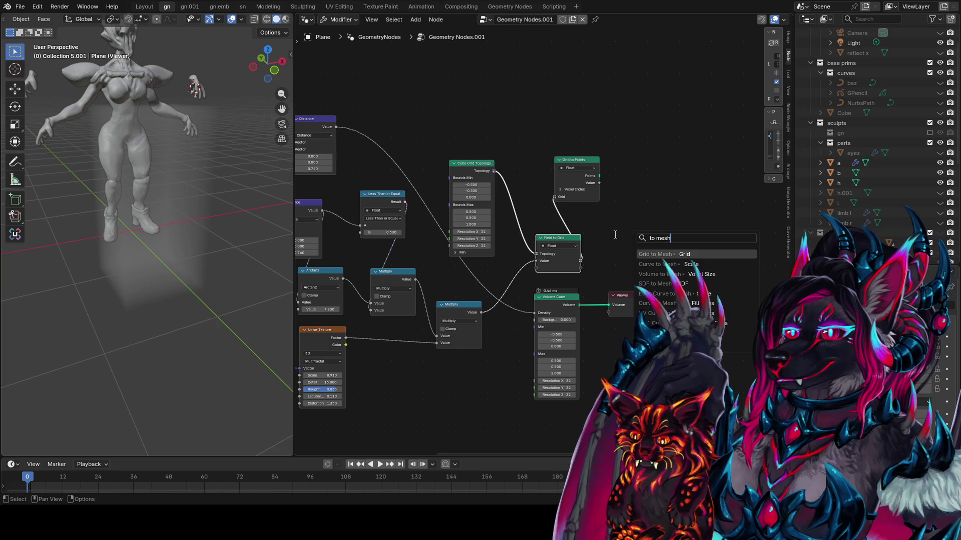
{"action": "key", "text": "Return"}
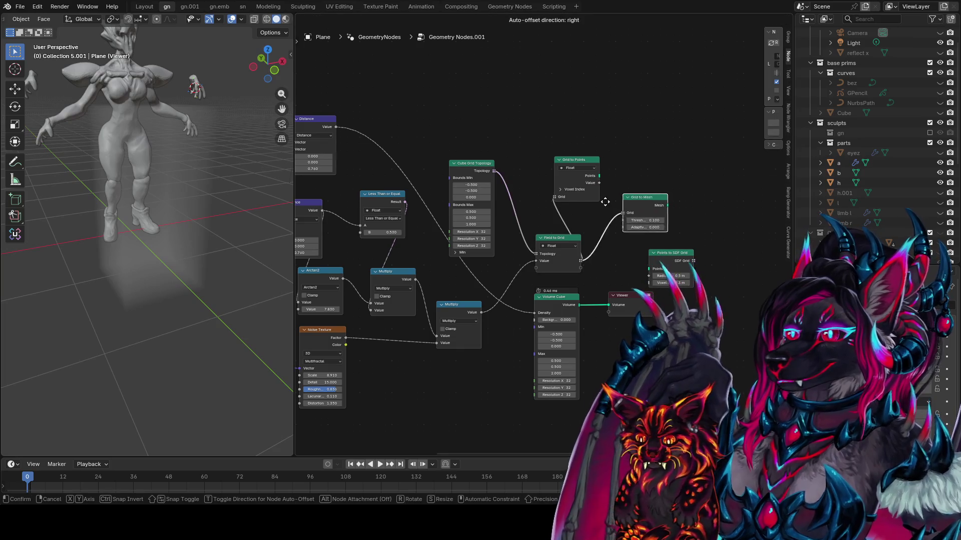
{"action": "left_click", "coordinate": [645, 190]}
{"action": "key", "text": "shift+a"}
{"action": "type", "text": "sdf to mesh"}
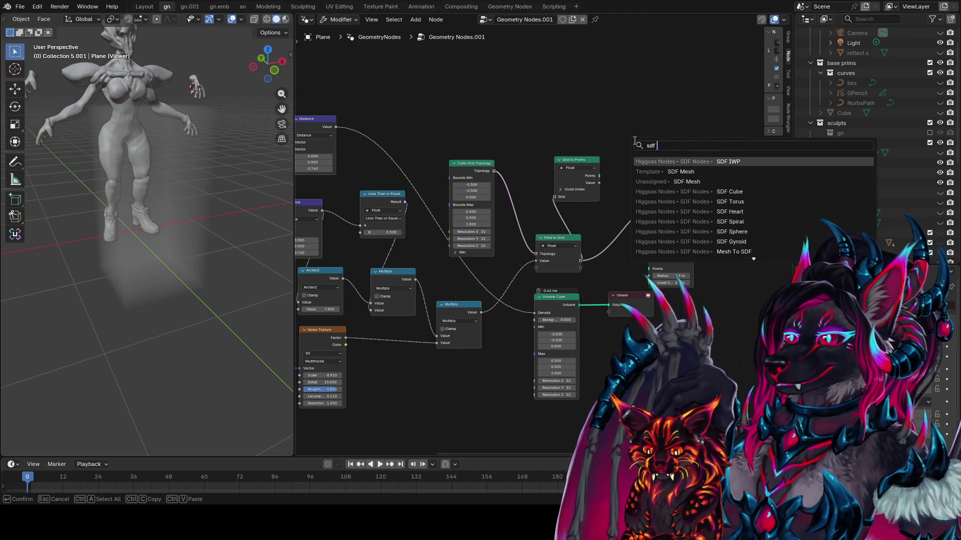
{"action": "key", "text": "Return"}
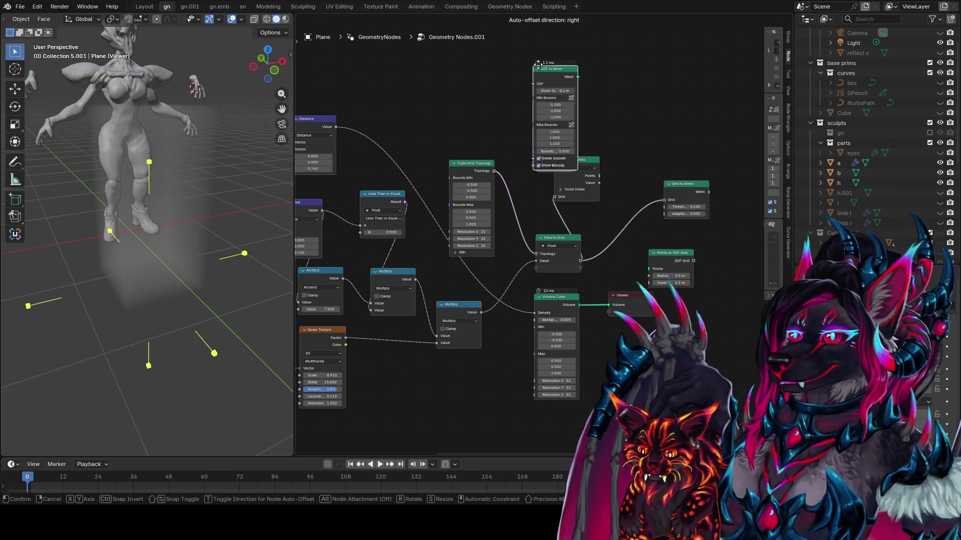
{"action": "left_click", "coordinate": [480, 68]}
- Frame the node tree and move SDF to Mesh up above the graph
{"action": "key", "text": "x"}
{"action": "key", "text": "Home"}
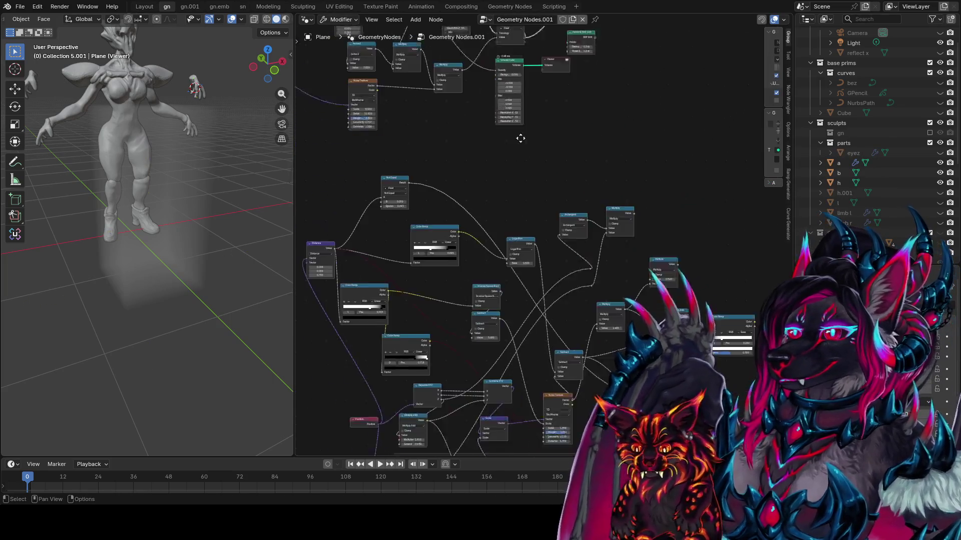
{"action": "scroll", "coordinate": [519, 356], "scroll_direction": "up", "scroll_amount": 3}
{"action": "left_click", "coordinate": [715, 192]}
{"action": "mouse_move", "coordinate": [715, 192]}
{"action": "middle_mouse_down"}
{"action": "mouse_move", "coordinate": [675, 210]}
{"action": "mouse_move", "coordinate": [620, 148]}
{"action": "mouse_move", "coordinate": [618, 265]}
{"action": "mouse_move", "coordinate": [636, 279]}
{"action": "middle_mouse_up"}
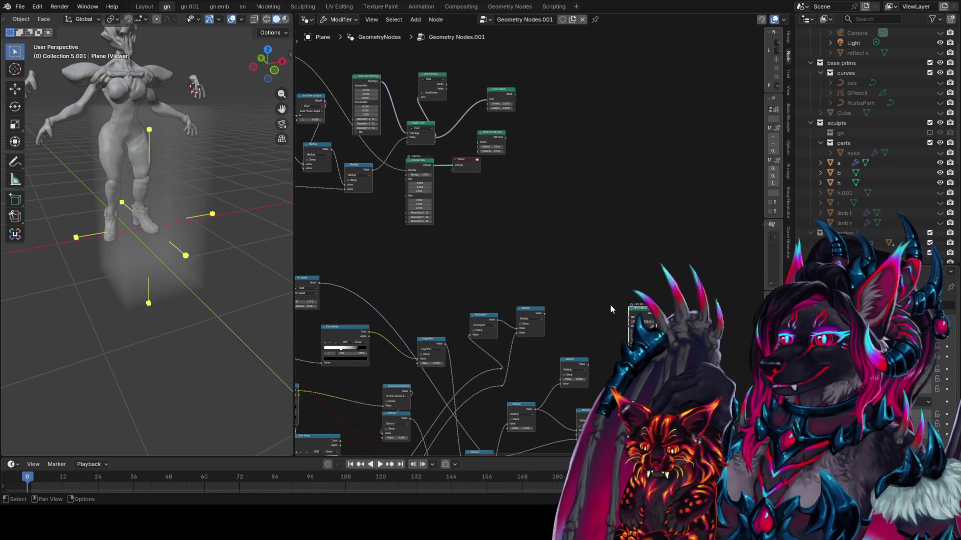
{"action": "mouse_move", "coordinate": [636, 307]}
{"action": "left_mouse_down"}
{"action": "mouse_move", "coordinate": [557, 101]}
{"action": "mouse_move", "coordinate": [568, 135]}
{"action": "mouse_move", "coordinate": [450, 122]}
{"action": "left_mouse_up"}
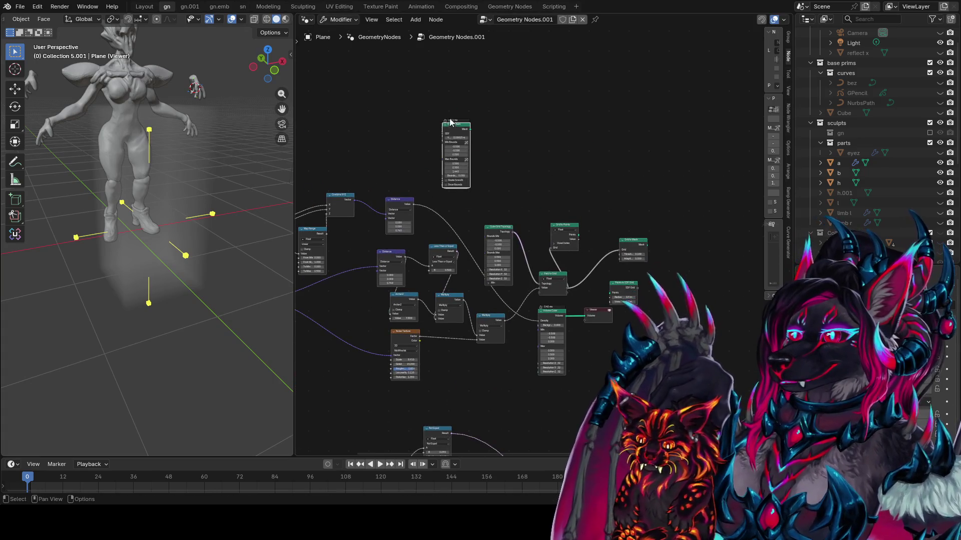
{"action": "scroll", "coordinate": [450, 122], "scroll_direction": "up", "scroll_amount": 2}
- Place a duplicate of the Noise Texture node next to SDF to Mesh
{"action": "left_click_drag", "start_coordinate": [545, 226], "coordinate": [568, 184]}
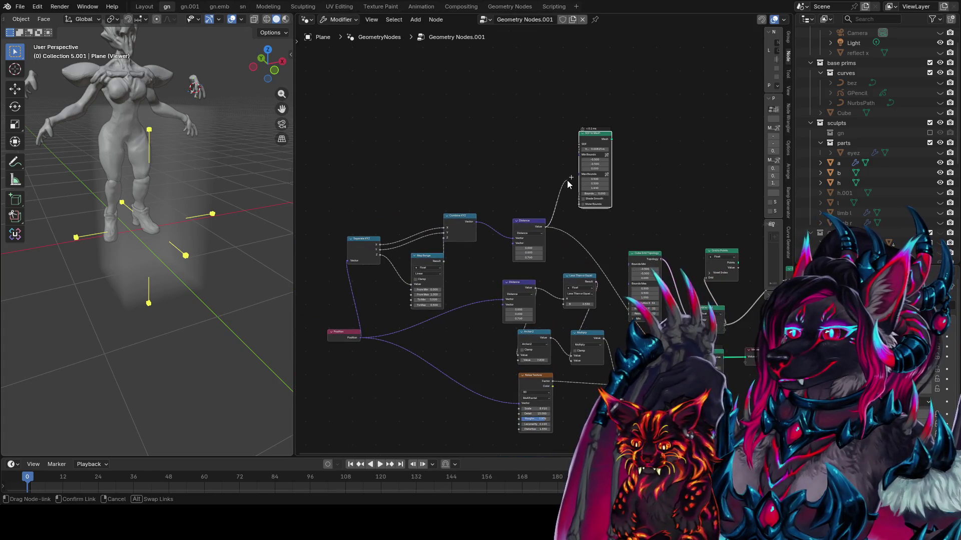
{"action": "right_click", "coordinate": [570, 152]}
{"action": "middle_click_drag", "start_coordinate": [569, 152], "coordinate": [439, 230]}
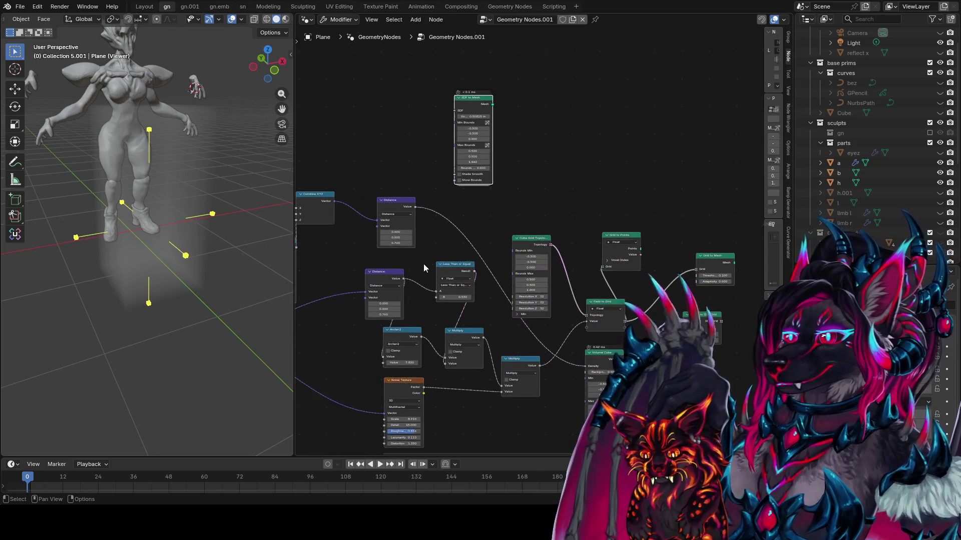
{"action": "middle_click_drag", "start_coordinate": [426, 268], "coordinate": [486, 260]}
{"action": "key", "text": "shift+d"}
{"action": "left_click", "coordinate": [447, 78]}
{"action": "middle_click_drag", "start_coordinate": [346, 271], "coordinate": [446, 281]}
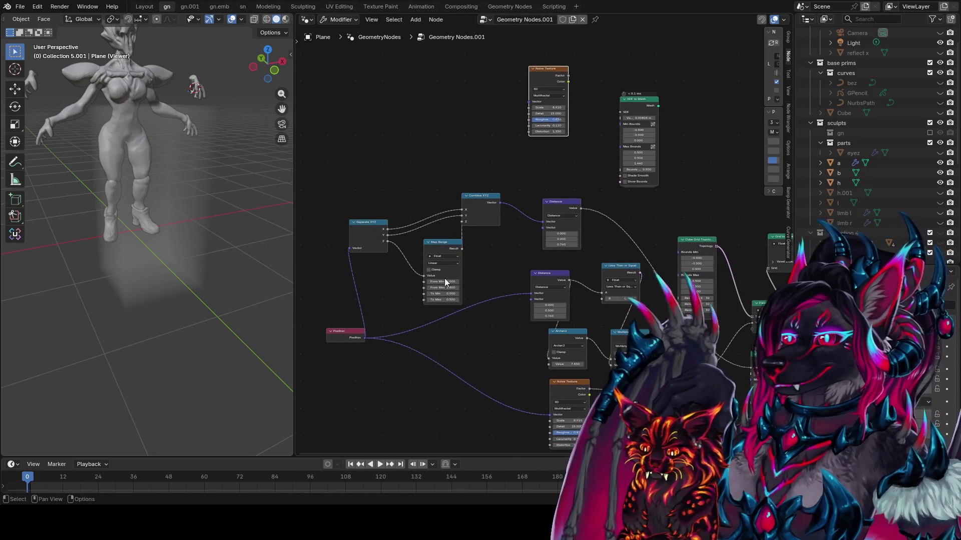
- Feed Combine XYZ's Vector into the copied Noise Texture and preview it on the cube
{"action": "left_click_drag", "start_coordinate": [500, 203], "coordinate": [529, 101]}
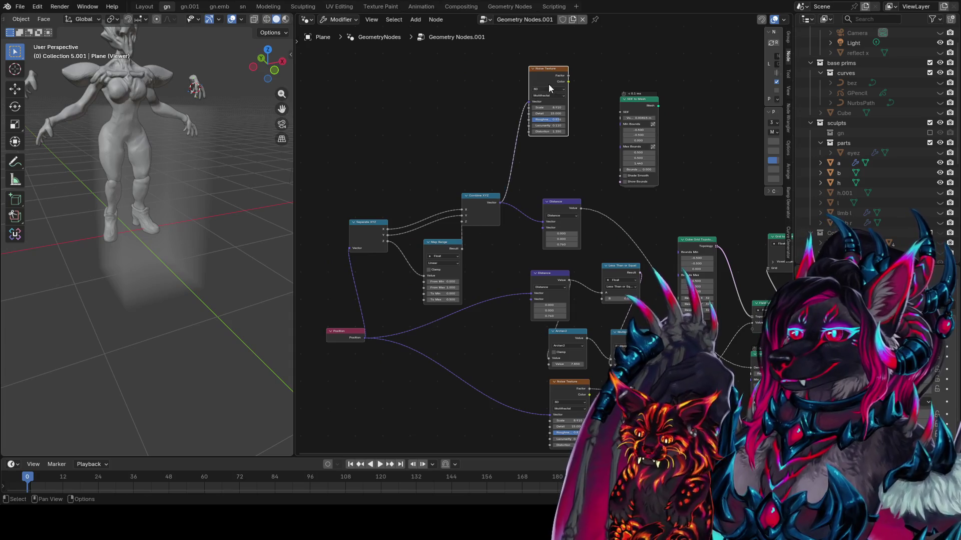
{"action": "left_click", "coordinate": [661, 113], "text": "ctrl+shift"}
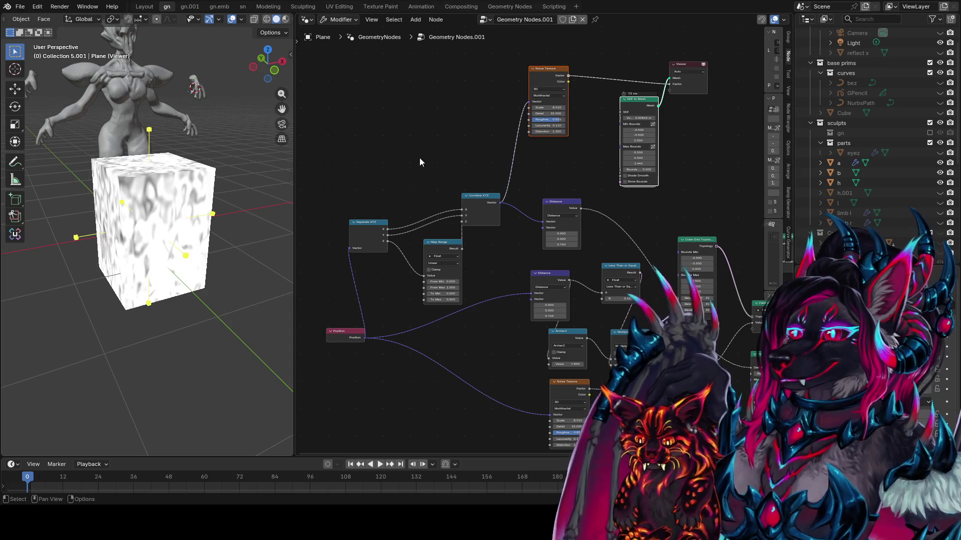
{"action": "scroll", "coordinate": [160, 223], "scroll_direction": "up", "scroll_amount": 5}
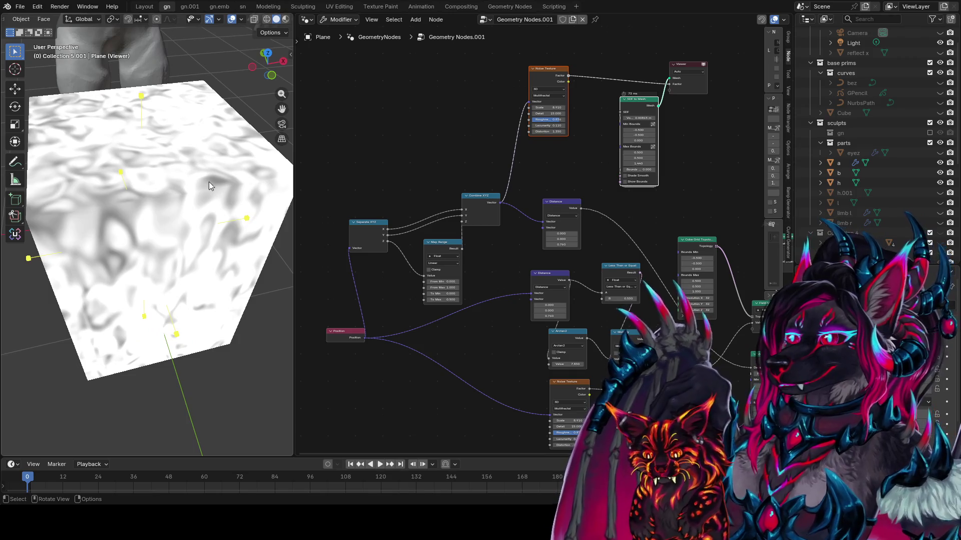
{"action": "mouse_move", "coordinate": [209, 181]}
{"action": "middle_mouse_down"}
{"action": "mouse_move", "coordinate": [186, 208]}
{"action": "mouse_move", "coordinate": [200, 215]}
{"action": "mouse_move", "coordinate": [176, 277]}
{"action": "mouse_move", "coordinate": [180, 300]}
{"action": "middle_mouse_up"}
{"action": "scroll", "coordinate": [587, 106], "scroll_direction": "up", "scroll_amount": 1}
- Set the Noise Texture Scale to 7.920 and Map Range To Max to 0.220
{"action": "left_click", "coordinate": [546, 85]}
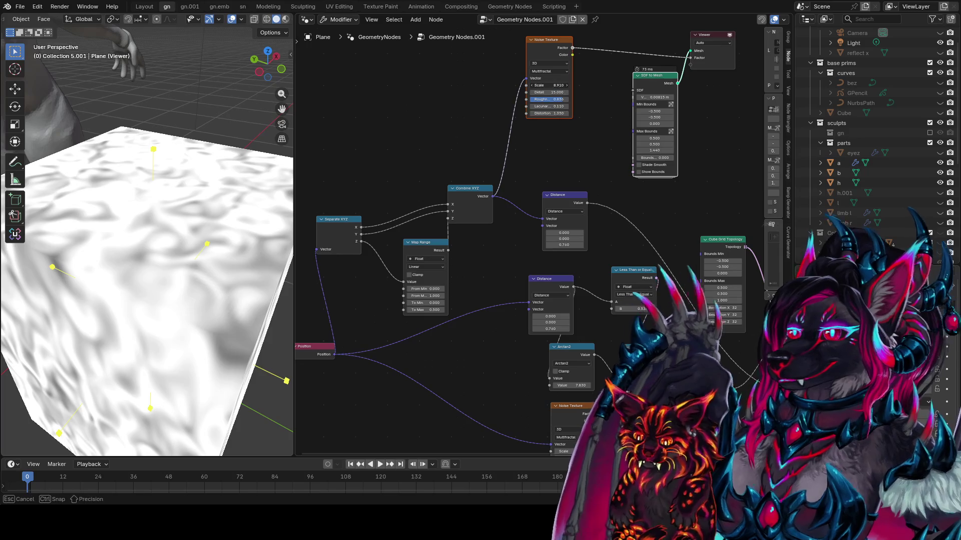
{"action": "left_click_drag", "start_coordinate": [546, 85], "coordinate": [531, 85]}
{"action": "mouse_move", "coordinate": [427, 309]}
{"action": "middle_mouse_down"}
{"action": "mouse_move", "coordinate": [492, 290]}
{"action": "mouse_move", "coordinate": [515, 263]}
{"action": "middle_mouse_up"}
{"action": "left_click", "coordinate": [515, 263]}
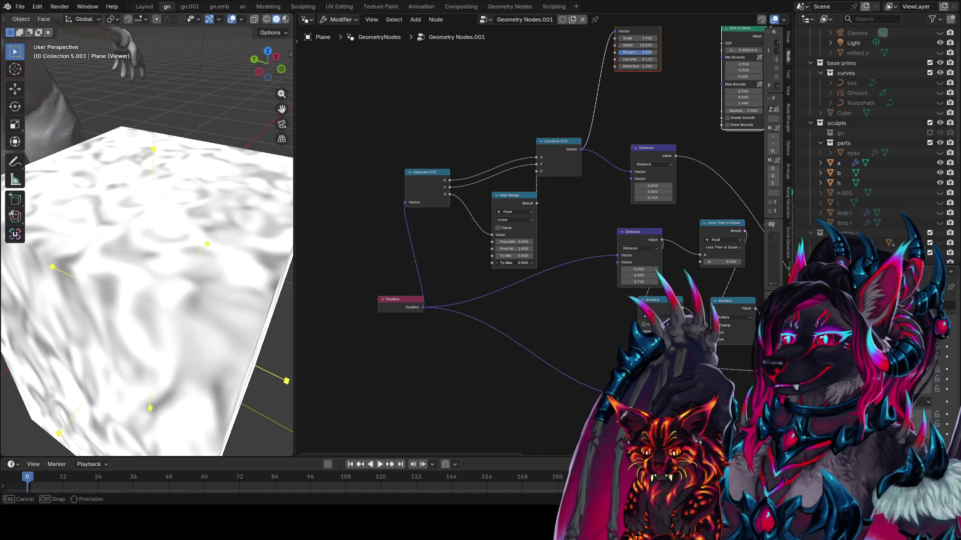
{"action": "left_click_drag", "start_coordinate": [515, 263], "coordinate": [506, 263]}
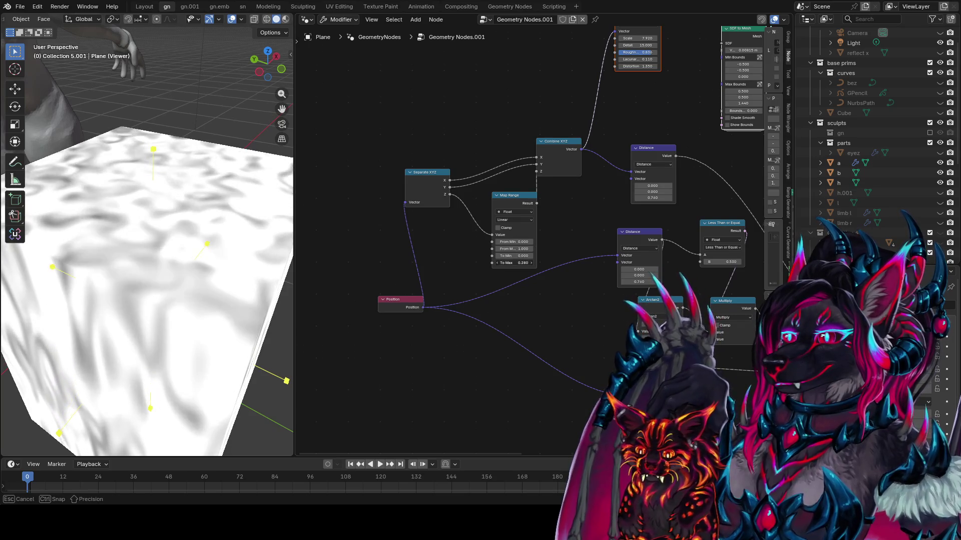
{"action": "mouse_move", "coordinate": [220, 210]}
{"action": "middle_mouse_down"}
{"action": "mouse_move", "coordinate": [235, 208]}
{"action": "mouse_move", "coordinate": [60, 208]}
{"action": "mouse_move", "coordinate": [289, 210]}
{"action": "mouse_move", "coordinate": [43, 228]}
{"action": "mouse_move", "coordinate": [309, 247]}
{"action": "middle_mouse_up"}
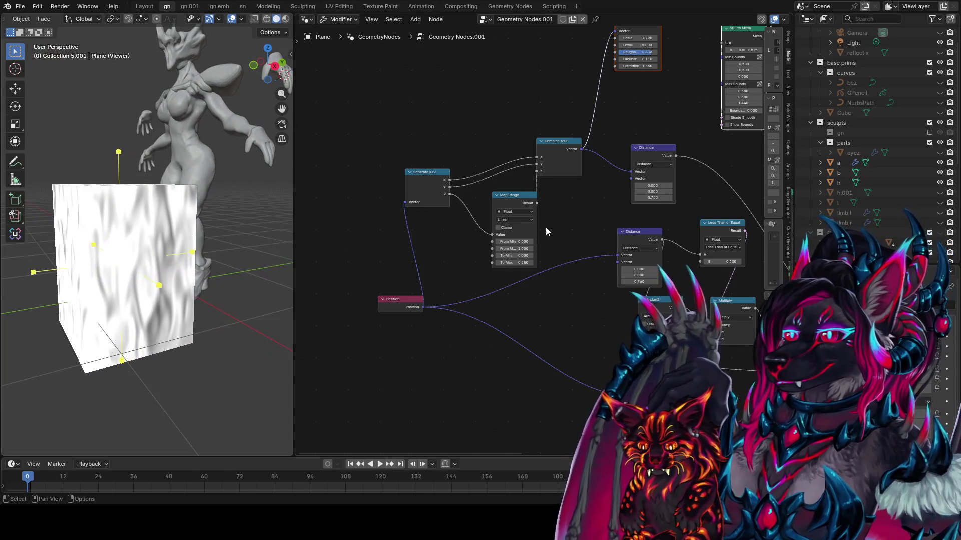
{"action": "left_click_drag", "start_coordinate": [515, 262], "coordinate": [506, 263]}
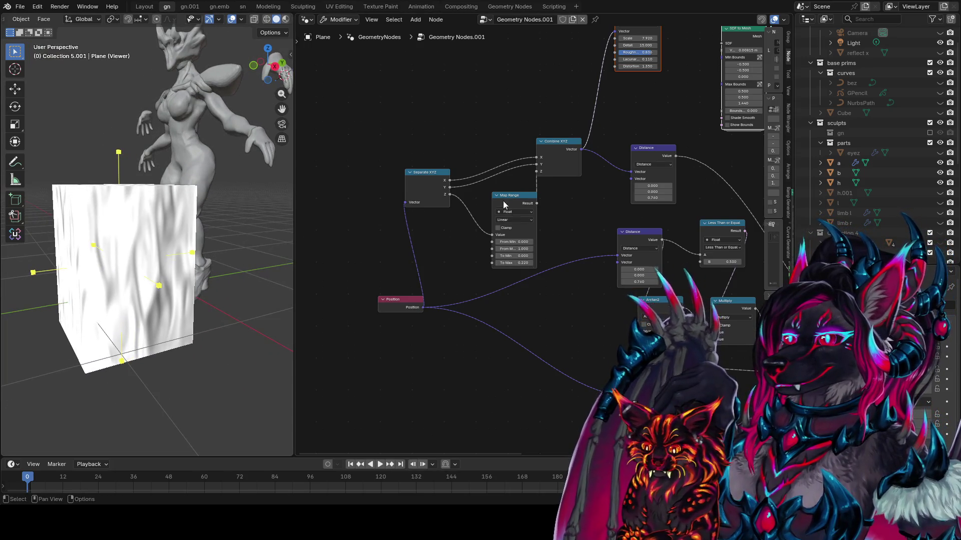
{"action": "left_click", "coordinate": [413, 176]}
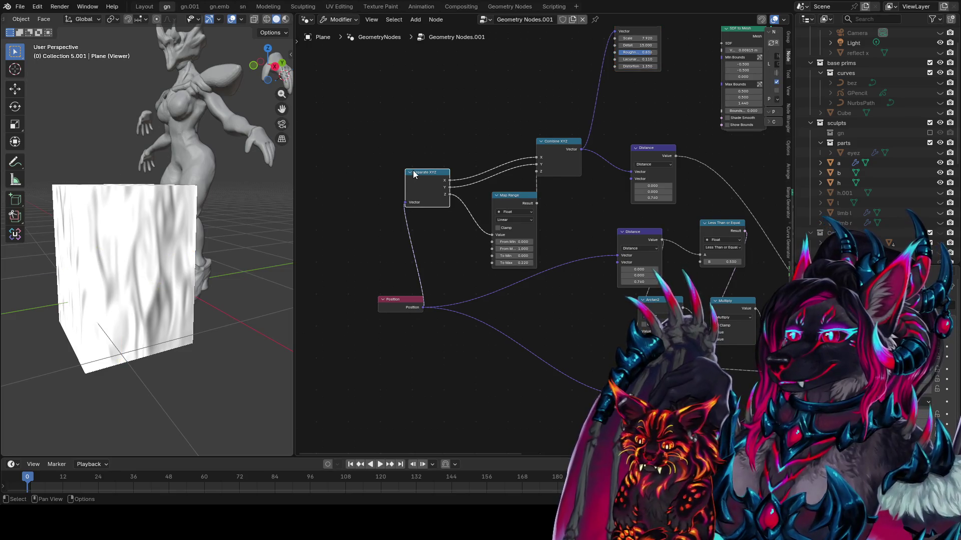
{"action": "middle_click_drag", "start_coordinate": [162, 190], "coordinate": [157, 248]}
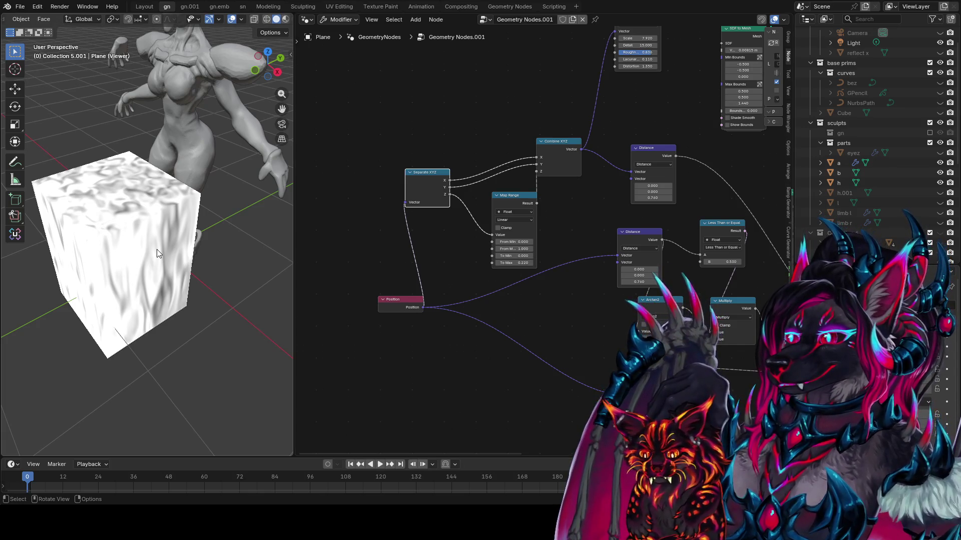
{"action": "scroll", "coordinate": [495, 294], "scroll_direction": "up", "scroll_amount": 1}
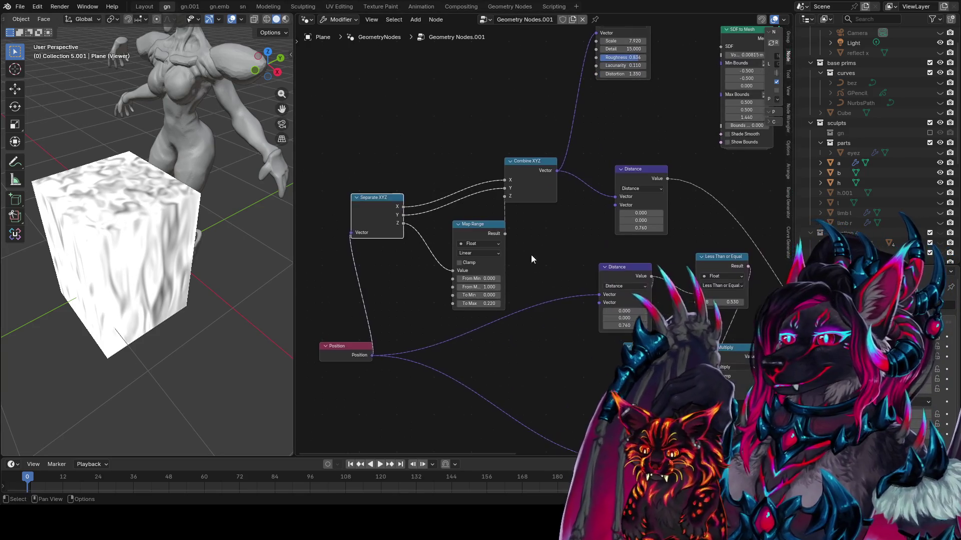
- Save the file and rearrange Separate XYZ, Combine XYZ and Map Range into tidy rows
{"action": "key", "text": "ctrl+s"}
{"action": "scroll", "coordinate": [500, 250], "scroll_direction": "left", "scroll_amount": 3, "text": "ctrl"}
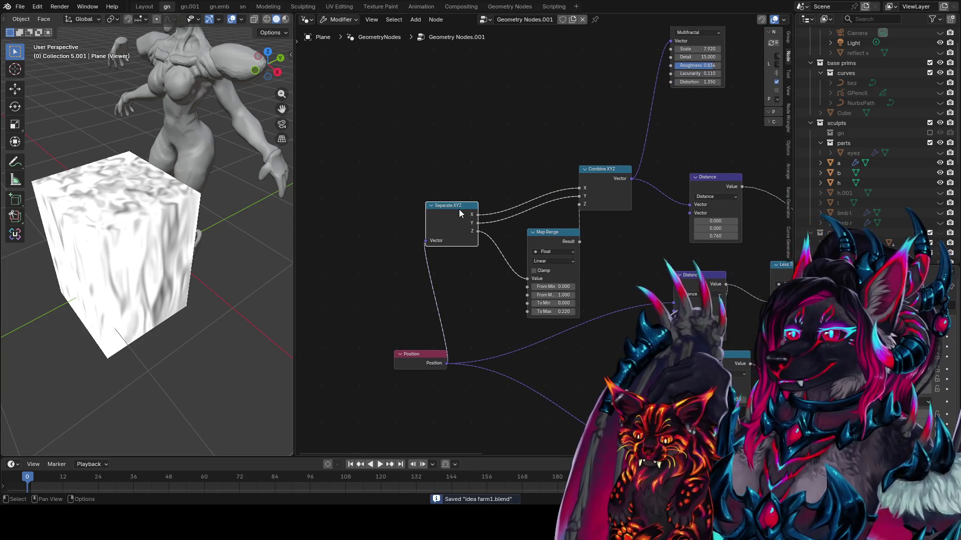
{"action": "scroll", "coordinate": [560, 187], "scroll_direction": "right", "scroll_amount": 3, "text": "ctrl"}
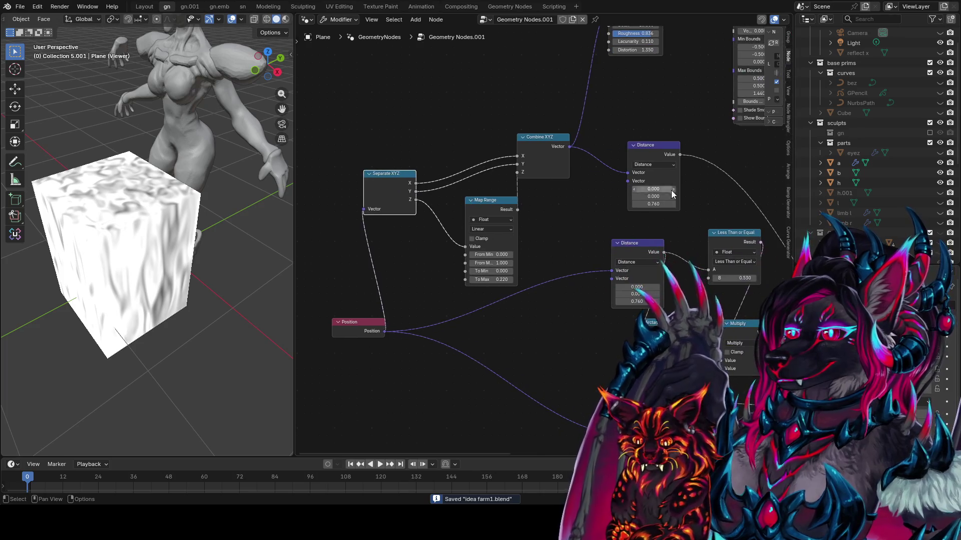
{"action": "mouse_move", "coordinate": [380, 174]}
{"action": "left_mouse_down"}
{"action": "mouse_move", "coordinate": [420, 152]}
{"action": "mouse_move", "coordinate": [438, 100]}
{"action": "left_mouse_up"}
{"action": "left_click", "coordinate": [547, 139]}
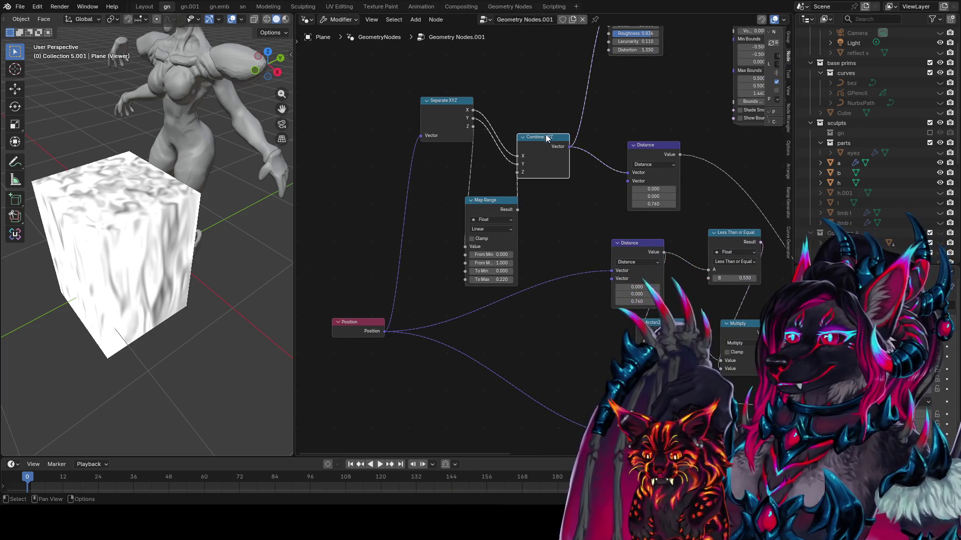
{"action": "mouse_move", "coordinate": [547, 138]}
{"action": "left_mouse_down"}
{"action": "mouse_move", "coordinate": [540, 95]}
{"action": "mouse_move", "coordinate": [550, 93]}
{"action": "left_mouse_up"}
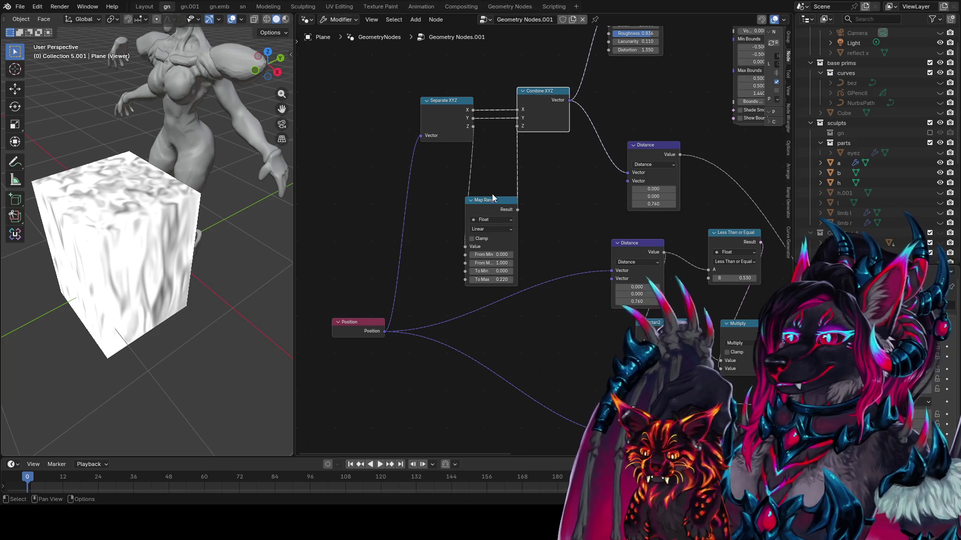
{"action": "mouse_move", "coordinate": [493, 198]}
{"action": "left_mouse_down"}
{"action": "mouse_move", "coordinate": [536, 152]}
{"action": "mouse_move", "coordinate": [454, 156]}
{"action": "left_mouse_up"}
- Add a copied Distance node fed by Position, link its Value into Map Range, and save idea farm1.blend
{"action": "left_click", "coordinate": [649, 154]}
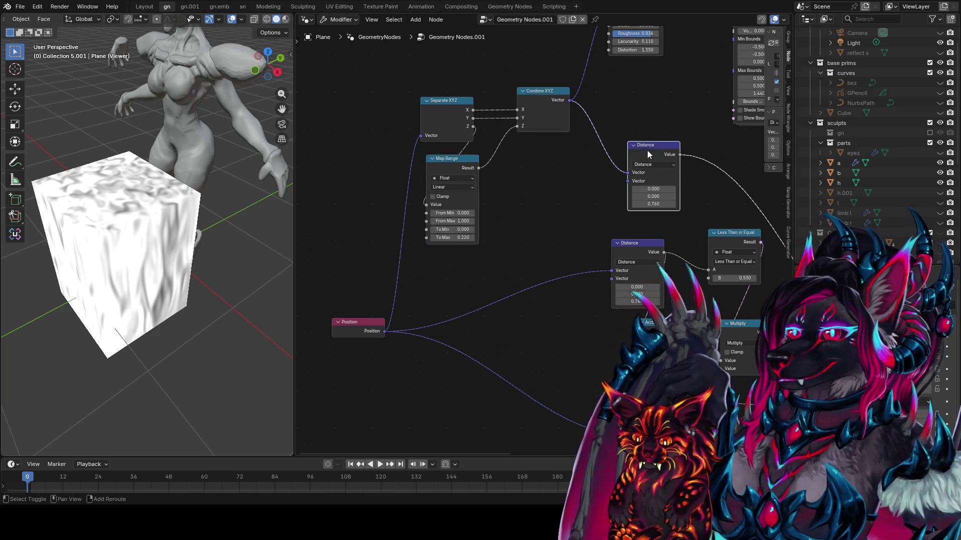
{"action": "key", "text": "shift+d"}
{"action": "left_click", "coordinate": [390, 377]}
{"action": "middle_click_drag", "start_coordinate": [391, 377], "coordinate": [438, 310]}
{"action": "mouse_move", "coordinate": [420, 260]}
{"action": "left_mouse_down"}
{"action": "mouse_move", "coordinate": [401, 243]}
{"action": "mouse_move", "coordinate": [418, 328]}
{"action": "left_mouse_up"}
{"action": "left_click_drag", "start_coordinate": [470, 310], "coordinate": [474, 137]}
{"action": "mouse_move", "coordinate": [195, 350]}
{"action": "middle_mouse_down"}
{"action": "mouse_move", "coordinate": [167, 364]}
{"action": "mouse_move", "coordinate": [29, 360]}
{"action": "mouse_move", "coordinate": [220, 408]}
{"action": "middle_mouse_up"}
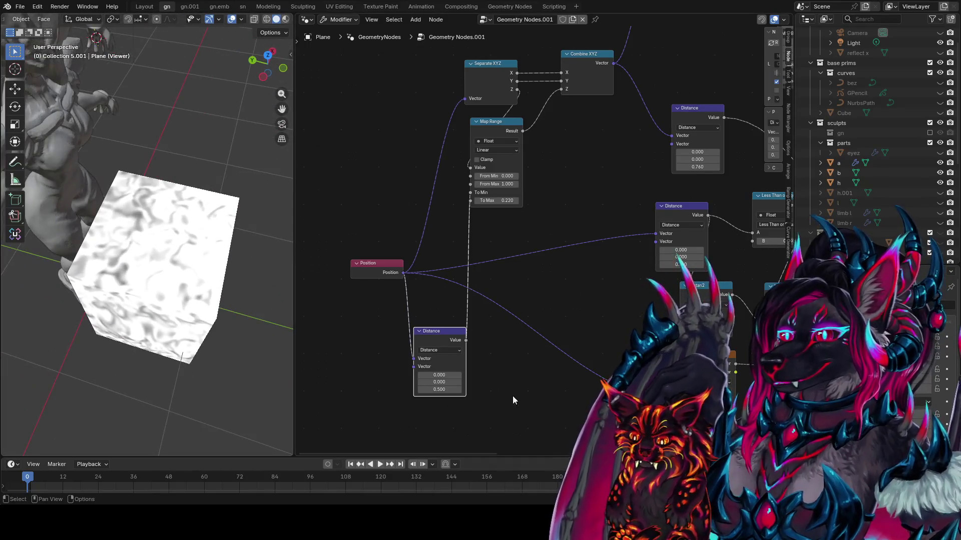
{"action": "middle_click_drag", "start_coordinate": [512, 400], "coordinate": [456, 395]}
{"action": "key", "text": "ctrl+s"}
{"action": "mouse_move", "coordinate": [585, 352]}
{"action": "middle_mouse_down"}
{"action": "mouse_move", "coordinate": [476, 317]}
{"action": "mouse_move", "coordinate": [425, 347]}
{"action": "mouse_move", "coordinate": [436, 382]}
{"action": "mouse_move", "coordinate": [467, 400]}
{"action": "middle_mouse_up"}
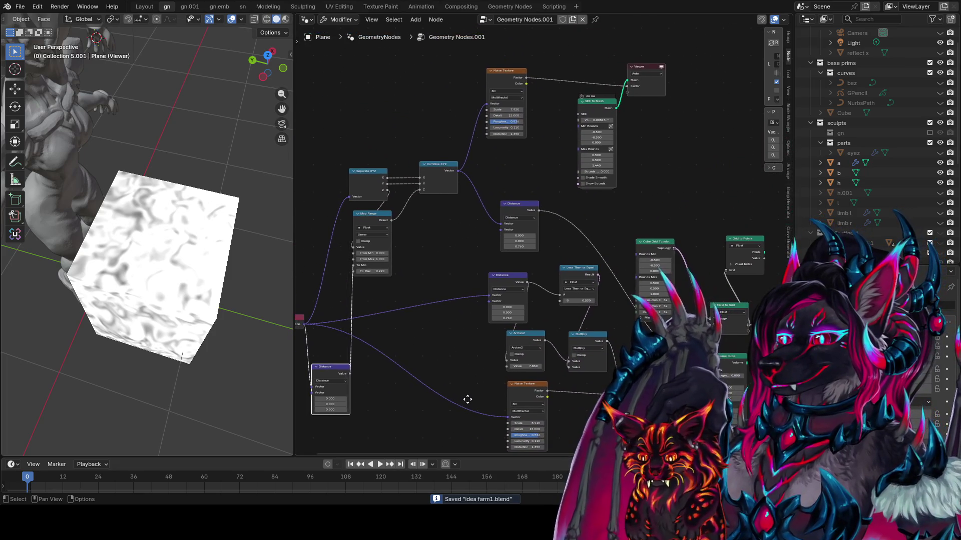
{"action": "scroll", "coordinate": [535, 245], "scroll_direction": "up", "scroll_amount": 3}
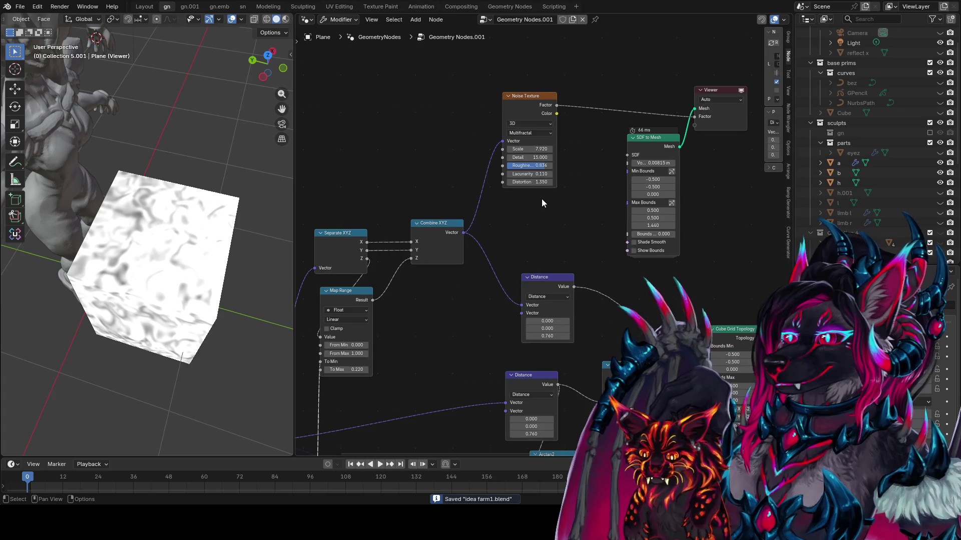
- Connect the Noise Texture Factor to the SDF to Mesh SDF input and unlink it from the Viewer
{"action": "mouse_move", "coordinate": [599, 171]}
{"action": "middle_mouse_down"}
{"action": "mouse_move", "coordinate": [586, 207]}
{"action": "mouse_move", "coordinate": [564, 216]}
{"action": "middle_mouse_up"}
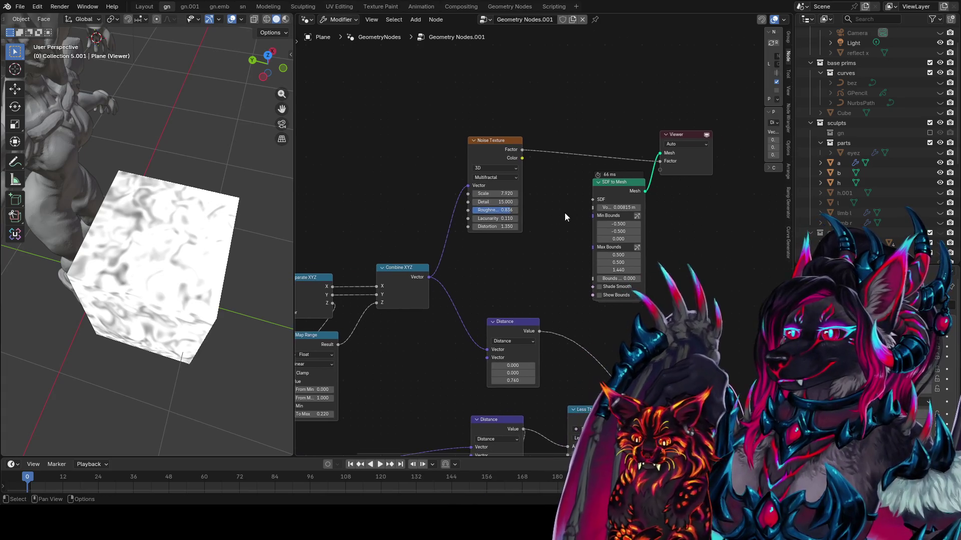
{"action": "left_click_drag", "start_coordinate": [521, 150], "coordinate": [592, 199]}
{"action": "middle_click_drag", "start_coordinate": [698, 210], "coordinate": [633, 206]}
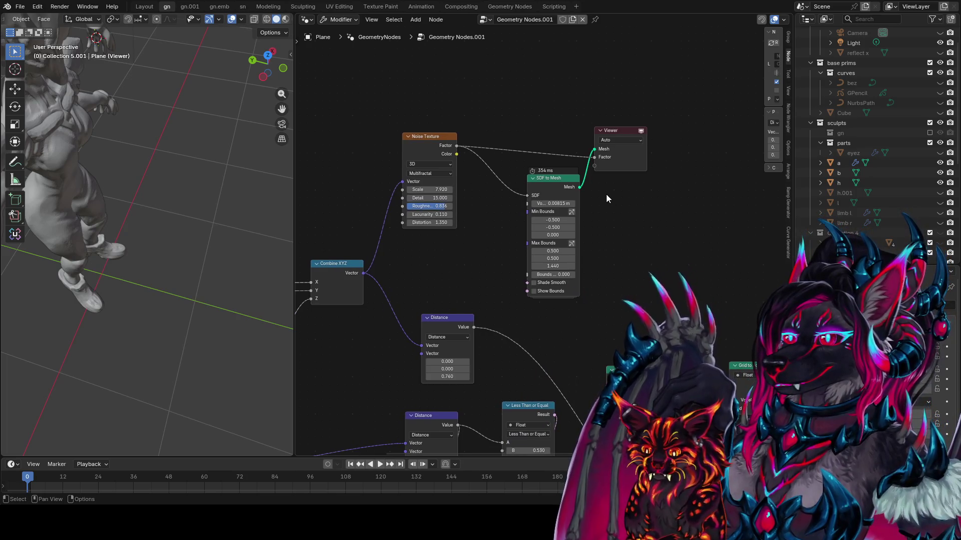
{"action": "left_click_drag", "start_coordinate": [594, 157], "coordinate": [517, 144]}
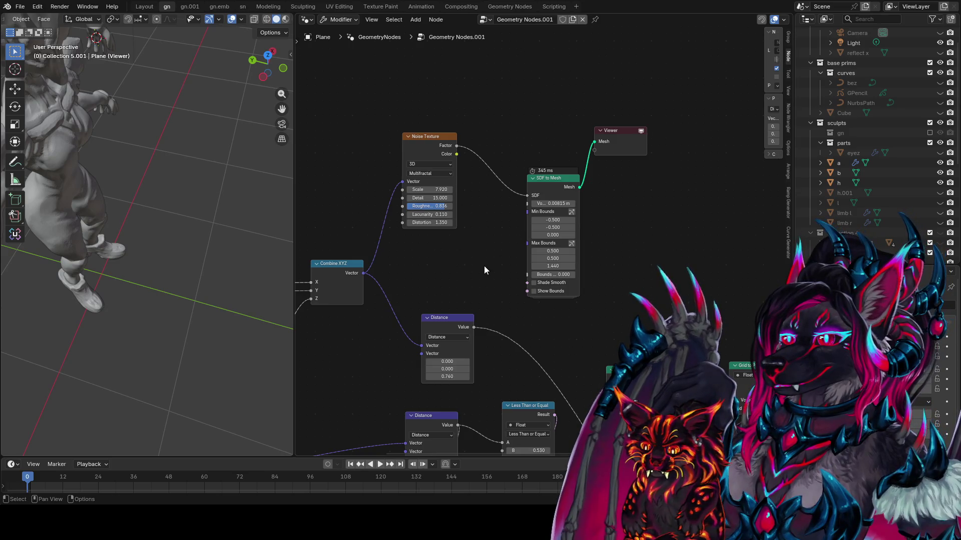
- Set the SDF to Mesh voxel size to 0.0815 m and orbit to view the whole model
{"action": "left_click", "coordinate": [557, 204]}
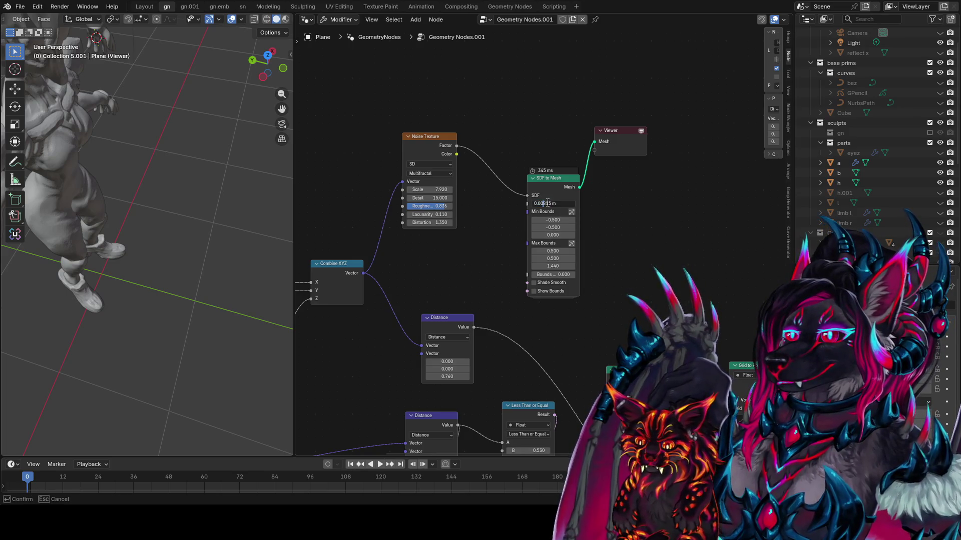
{"action": "type", "text": "2"}
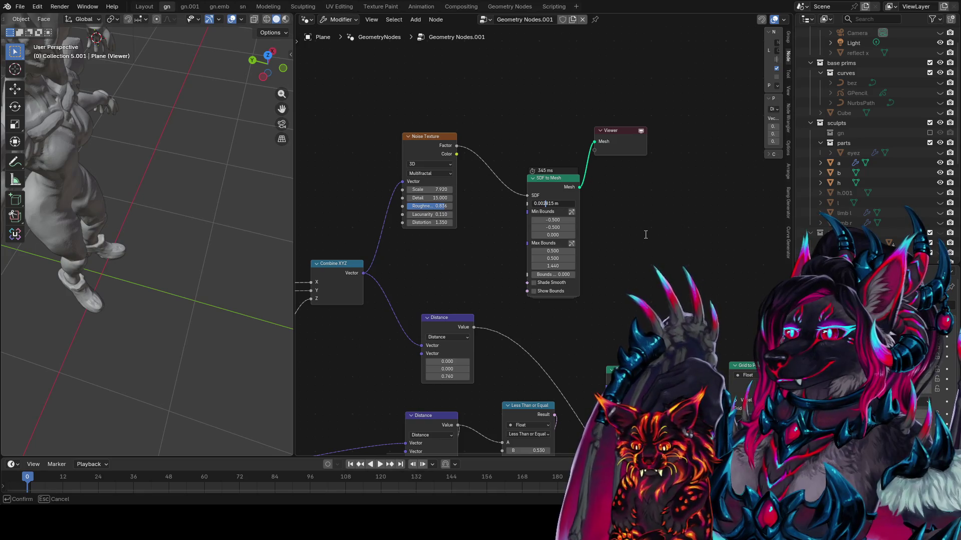
{"action": "key", "text": "Return"}
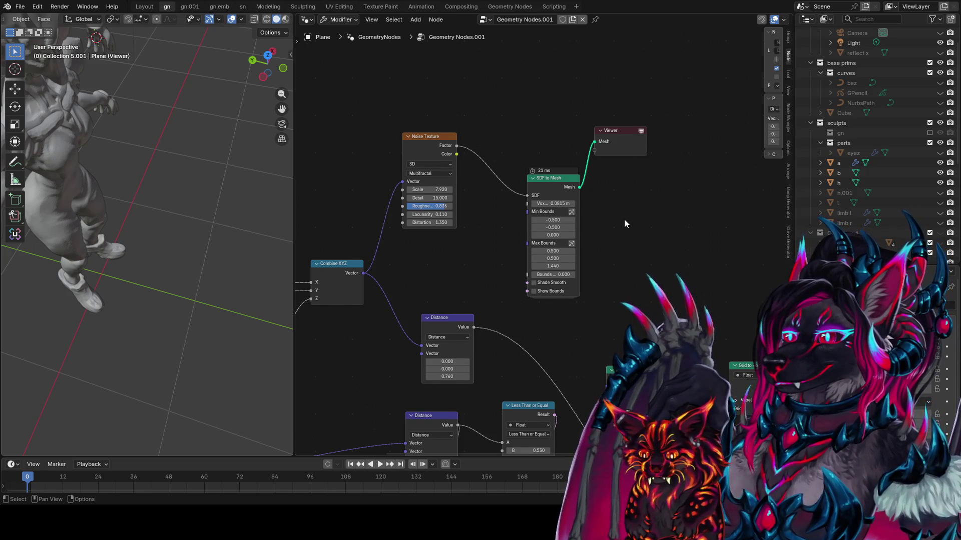
{"action": "middle_click_drag", "start_coordinate": [624, 220], "coordinate": [625, 200]}
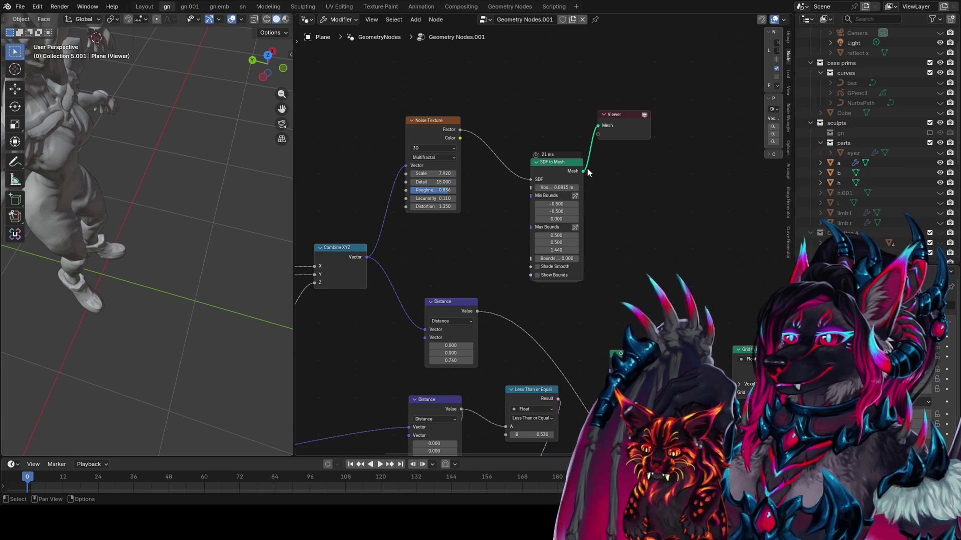
{"action": "middle_click_drag", "start_coordinate": [170, 260], "coordinate": [206, 275]}
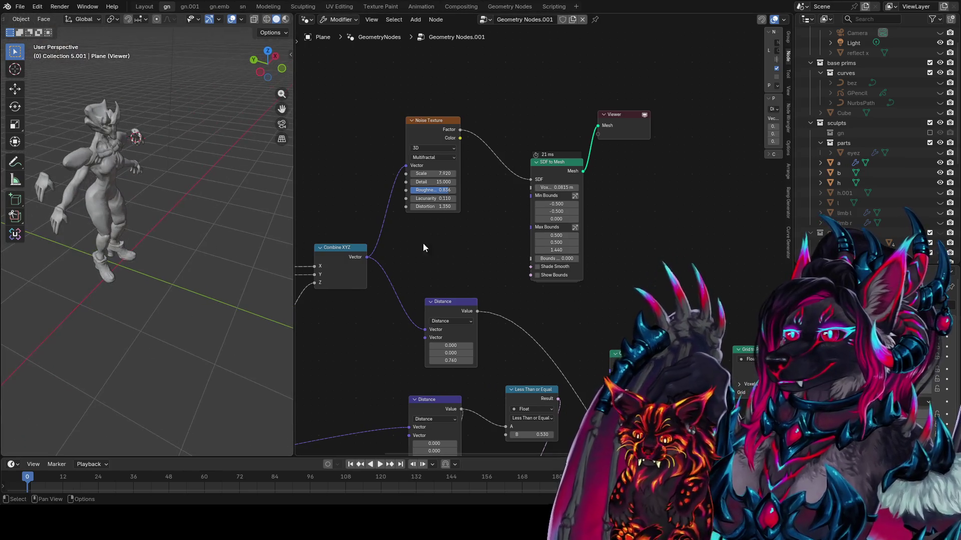
{"action": "mouse_move", "coordinate": [422, 242]}
{"action": "middle_mouse_down"}
{"action": "mouse_move", "coordinate": [524, 216]}
{"action": "mouse_move", "coordinate": [612, 150]}
{"action": "mouse_move", "coordinate": [635, 20]}
{"action": "mouse_move", "coordinate": [556, 262]}
{"action": "mouse_move", "coordinate": [574, 88]}
{"action": "mouse_move", "coordinate": [540, 107]}
{"action": "mouse_move", "coordinate": [562, 91]}
{"action": "mouse_move", "coordinate": [667, 143]}
{"action": "mouse_move", "coordinate": [540, 136]}
{"action": "middle_mouse_up"}
- Lower the Distance node's Z value to 0.490
{"action": "mouse_move", "coordinate": [400, 277]}
{"action": "middle_mouse_down"}
{"action": "mouse_move", "coordinate": [398, 216]}
{"action": "mouse_move", "coordinate": [408, 199]}
{"action": "middle_mouse_up"}
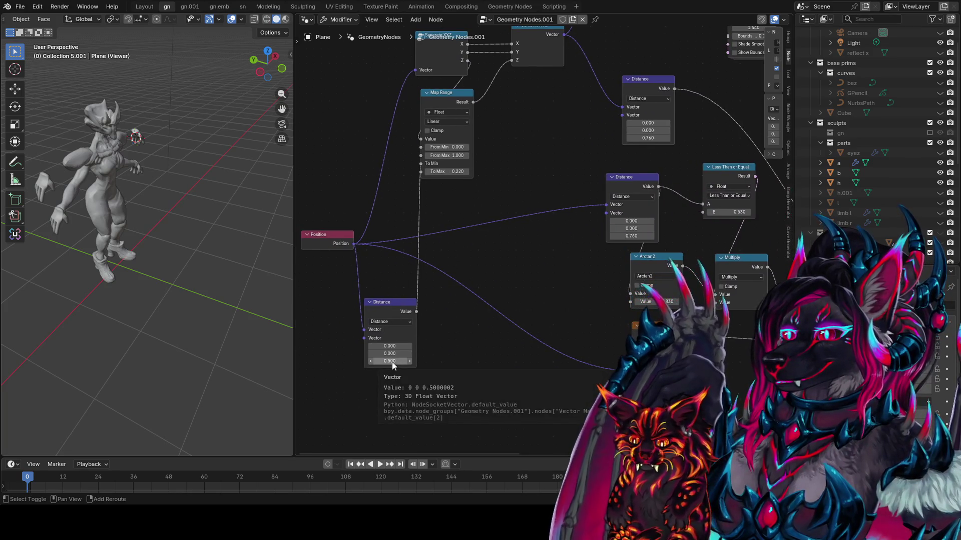
{"action": "left_click_drag", "start_coordinate": [391, 363], "coordinate": [391, 362]}
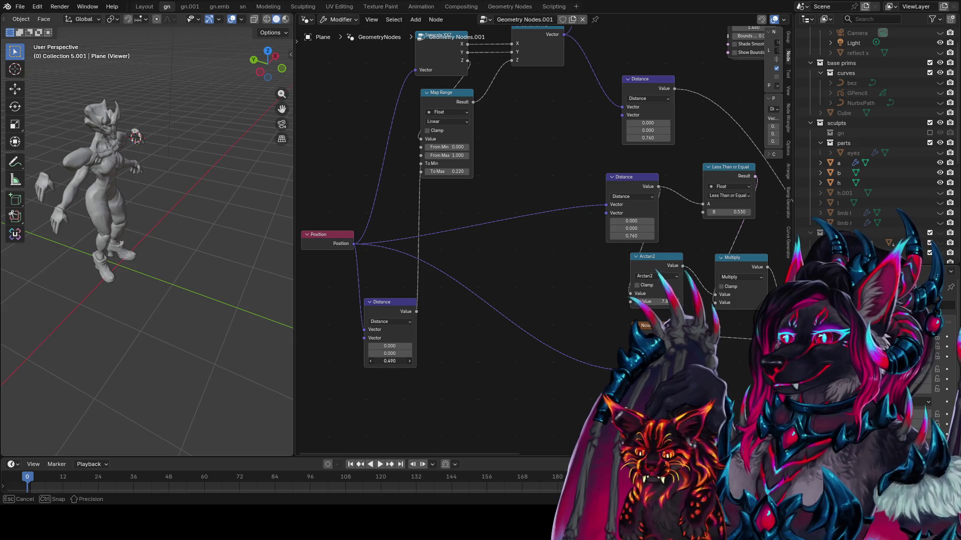
{"action": "middle_click_drag", "start_coordinate": [579, 232], "coordinate": [462, 393]}
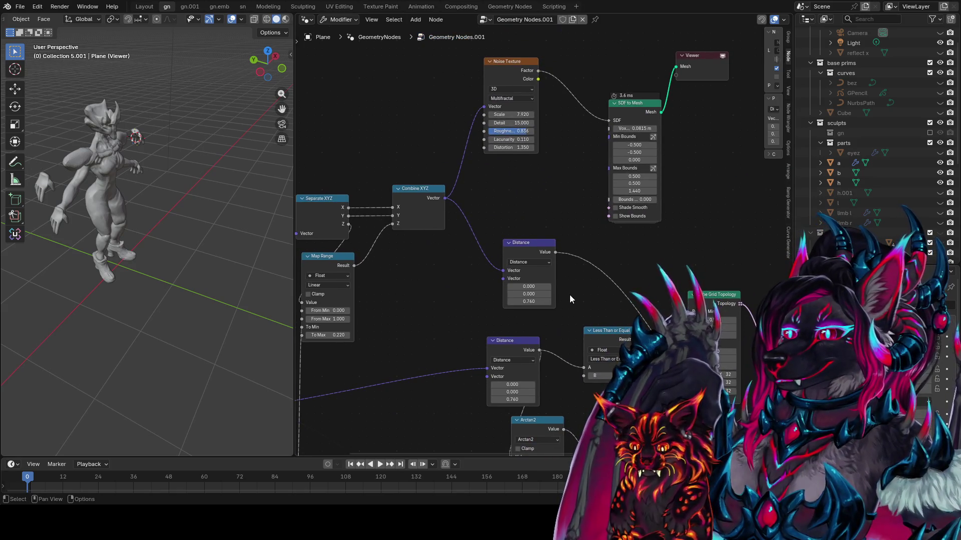
- Enable Show Bounds on SDF to Mesh and orbit the viewport to a front view
{"action": "scroll", "coordinate": [196, 259], "scroll_direction": "down", "scroll_amount": 3}
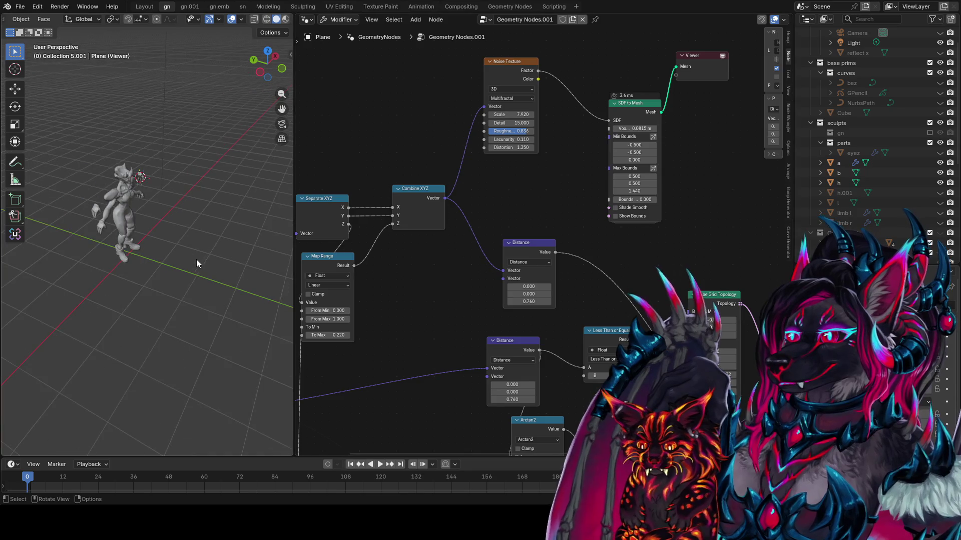
{"action": "left_click", "coordinate": [616, 216]}
{"action": "middle_click_drag", "start_coordinate": [115, 200], "coordinate": [68, 186]}
{"action": "middle_click_drag", "start_coordinate": [710, 202], "coordinate": [640, 265]}
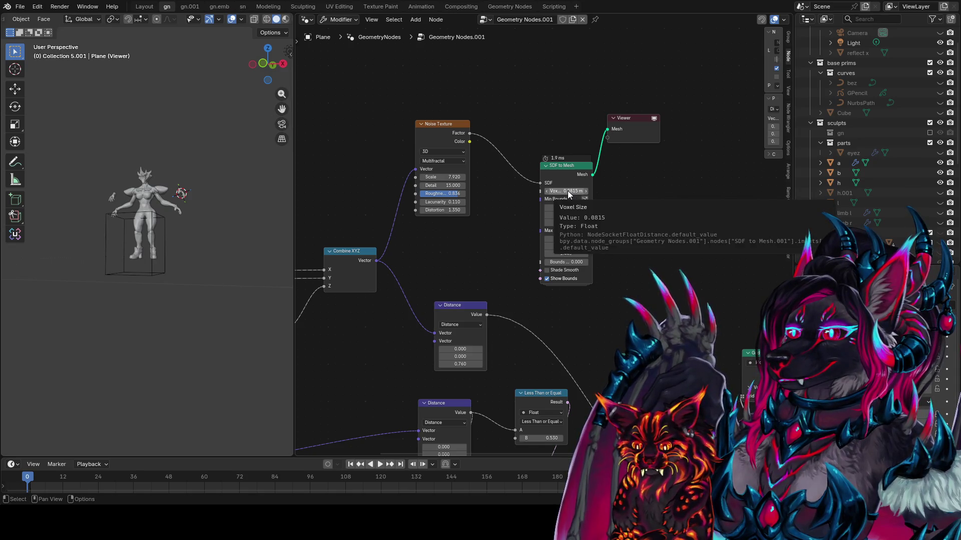
- Move SDF to Mesh beside the Viewer and drag a new link out from the Noise Factor output
{"action": "left_click", "coordinate": [580, 168]}
{"action": "left_click_drag", "start_coordinate": [579, 168], "coordinate": [648, 166]}
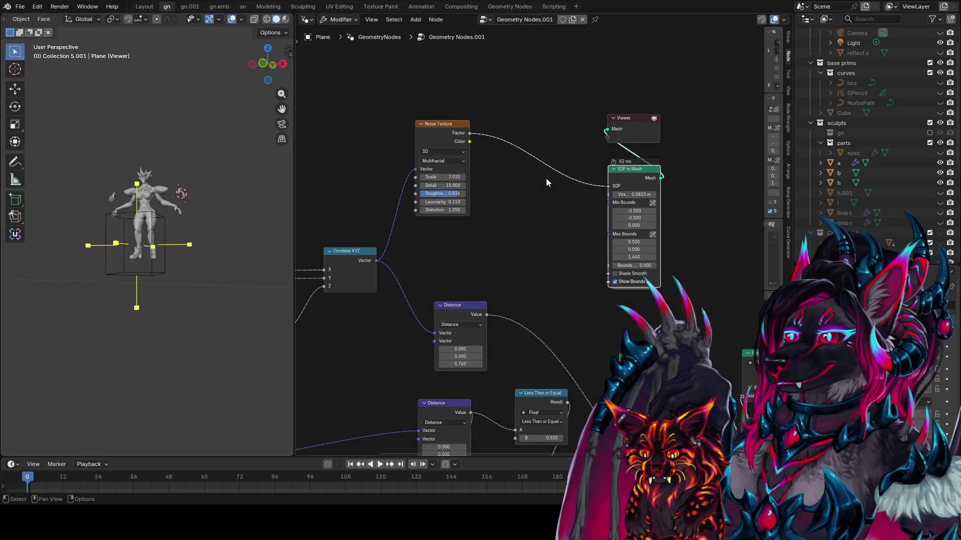
{"action": "scroll", "coordinate": [550, 183], "scroll_direction": "left", "scroll_amount": 5}
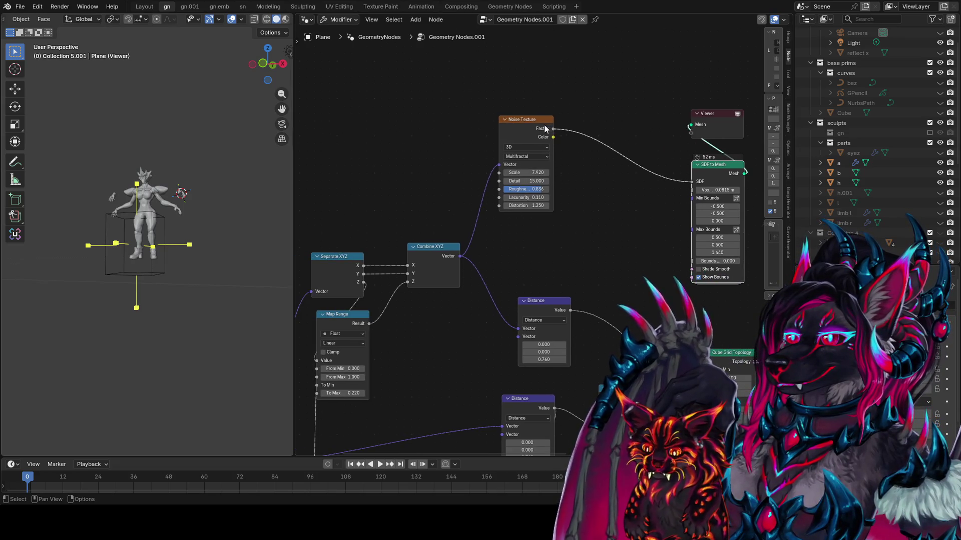
{"action": "mouse_move", "coordinate": [540, 129]}
{"action": "left_mouse_down"}
{"action": "mouse_move", "coordinate": [456, 124]}
{"action": "mouse_move", "coordinate": [532, 175]}
{"action": "left_mouse_up"}
- Add a Map Range node via 'map' search and connect its Result to the SDF to Mesh SDF input
{"action": "type", "text": "map ra"}
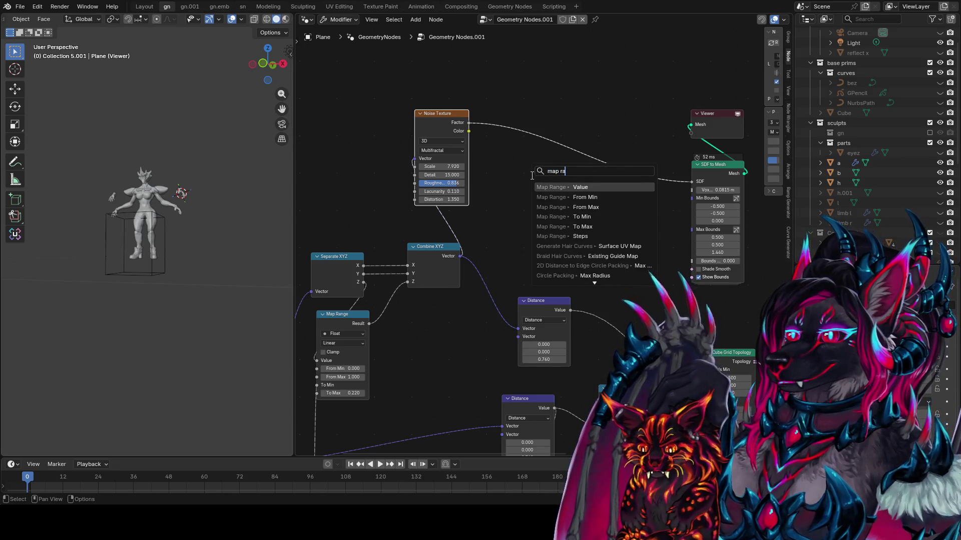
{"action": "key", "text": "Return"}
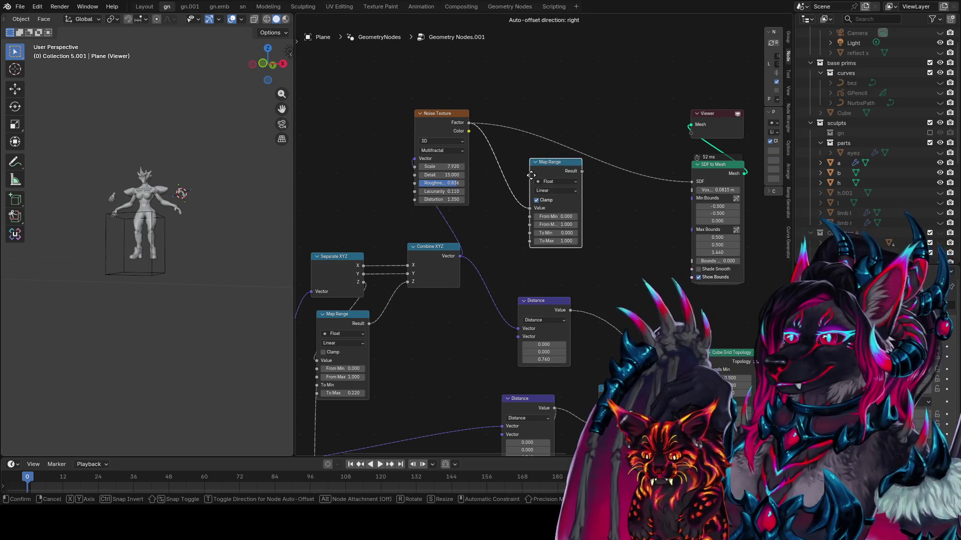
{"action": "left_click", "coordinate": [518, 194]}
{"action": "left_click_drag", "start_coordinate": [568, 188], "coordinate": [692, 182]}
{"action": "mouse_move", "coordinate": [541, 258]}
{"action": "left_mouse_down"}
{"action": "mouse_move", "coordinate": [495, 258]}
{"action": "mouse_move", "coordinate": [541, 258]}
{"action": "mouse_move", "coordinate": [542, 233]}
{"action": "left_mouse_up"}
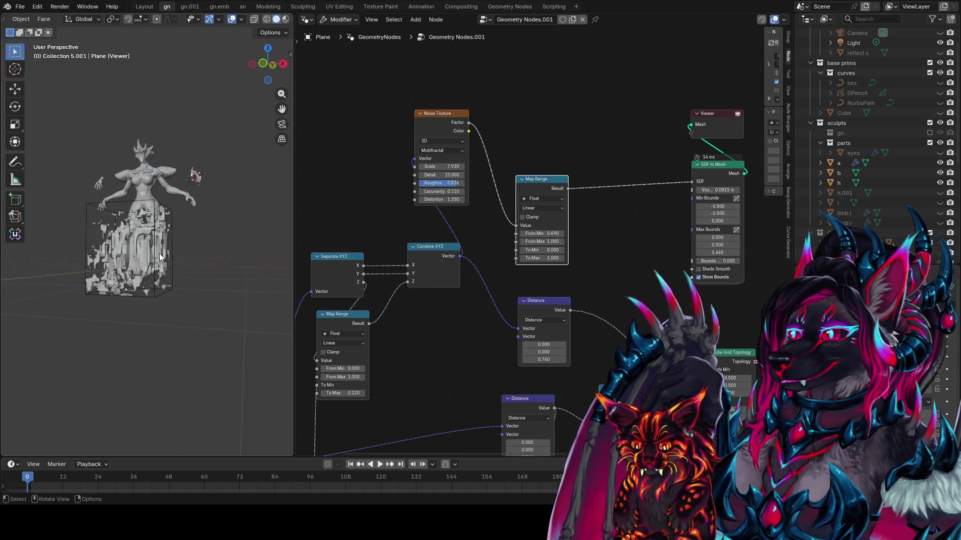
- Set Map Range From Min to 0, briefly invert the To range, then restore To Min 0, To Max 1
{"action": "scroll", "coordinate": [150, 280], "scroll_direction": "up", "scroll_amount": 4}
{"action": "middle_click_drag", "start_coordinate": [150, 280], "coordinate": [162, 304]}
{"action": "left_click", "coordinate": [553, 235]}
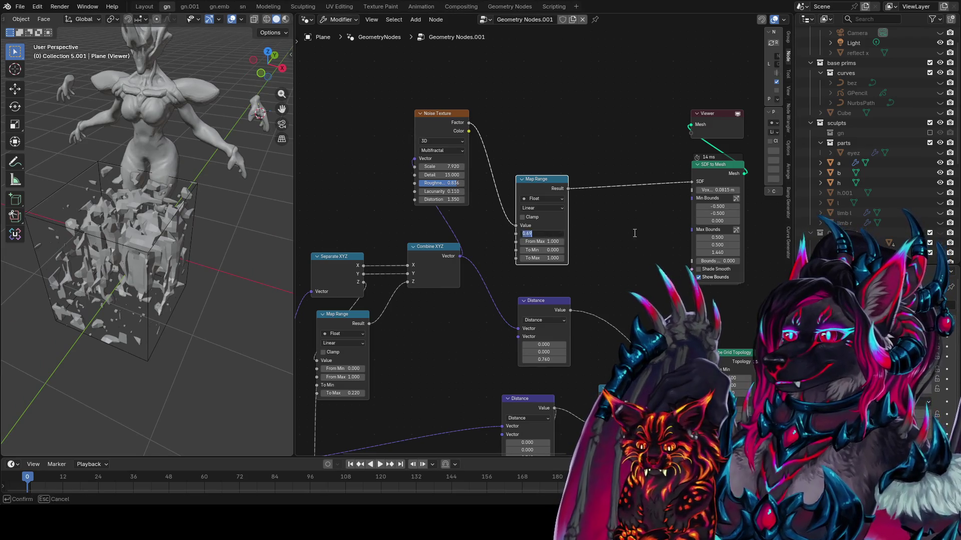
{"action": "type", "text": "0"}
{"action": "key", "text": "Return"}
{"action": "left_click_drag", "start_coordinate": [542, 250], "coordinate": [501, 250]}
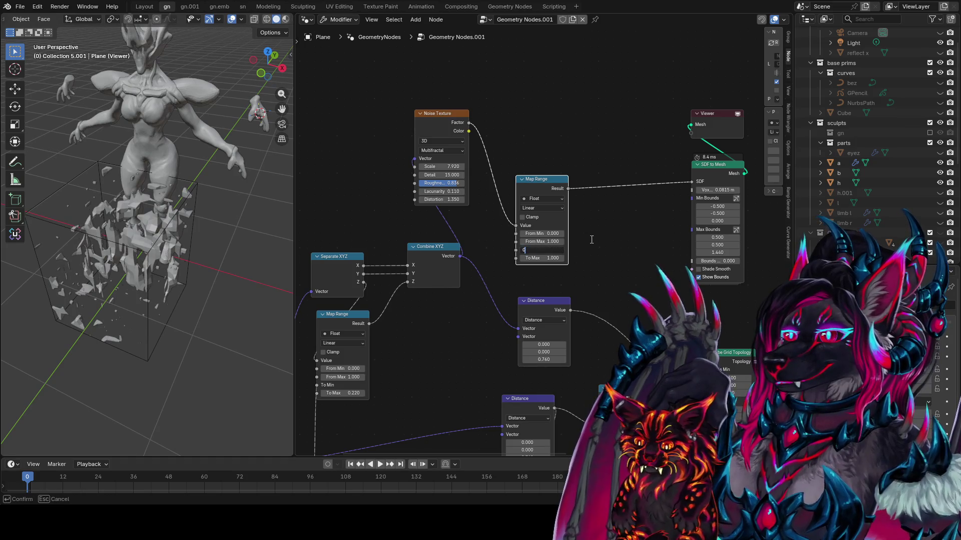
{"action": "key", "text": "Tab"}
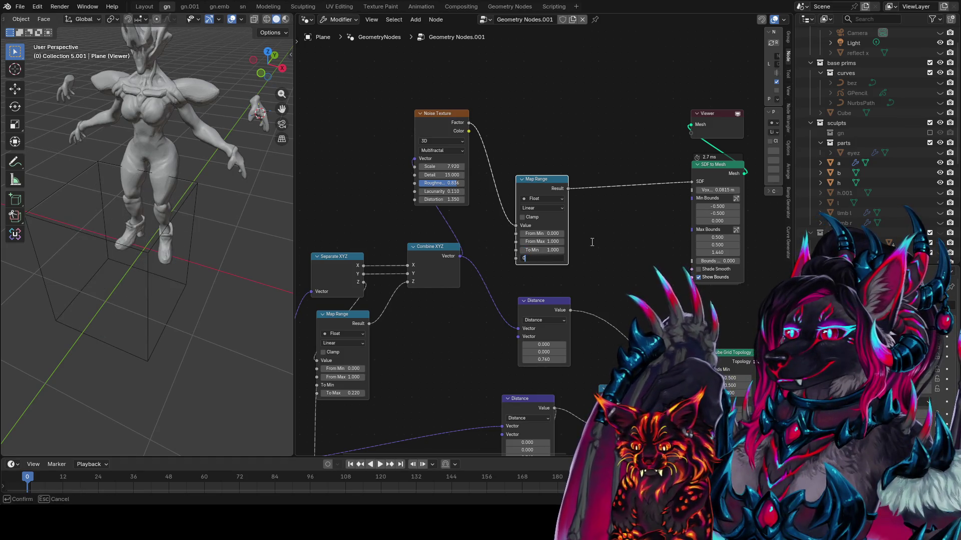
{"action": "key", "text": "Return"}
{"action": "mouse_move", "coordinate": [200, 210]}
{"action": "middle_mouse_down"}
{"action": "mouse_move", "coordinate": [79, 192]}
{"action": "mouse_move", "coordinate": [283, 184]}
{"action": "mouse_move", "coordinate": [381, 278]}
{"action": "middle_mouse_up"}
{"action": "key", "text": "BackSpace"}
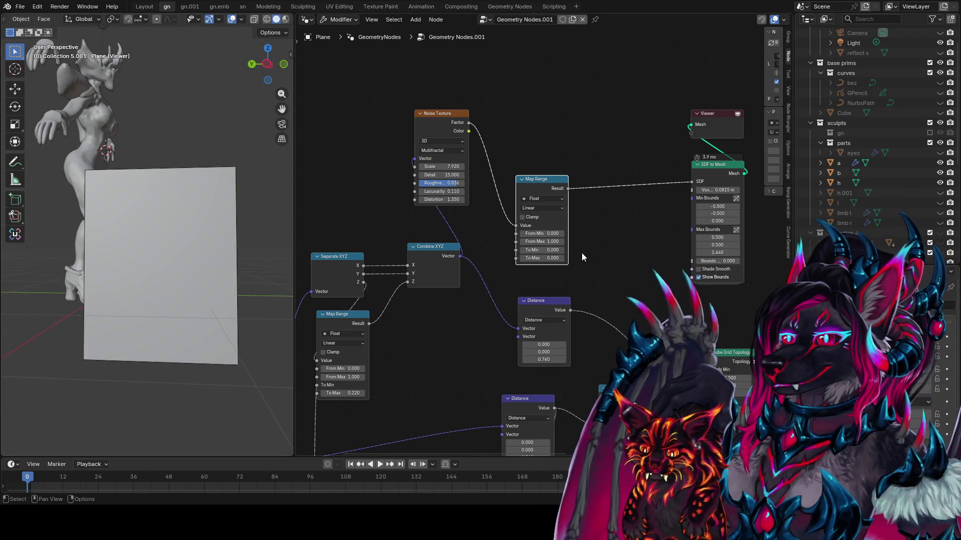
{"action": "key", "text": "BackSpace"}
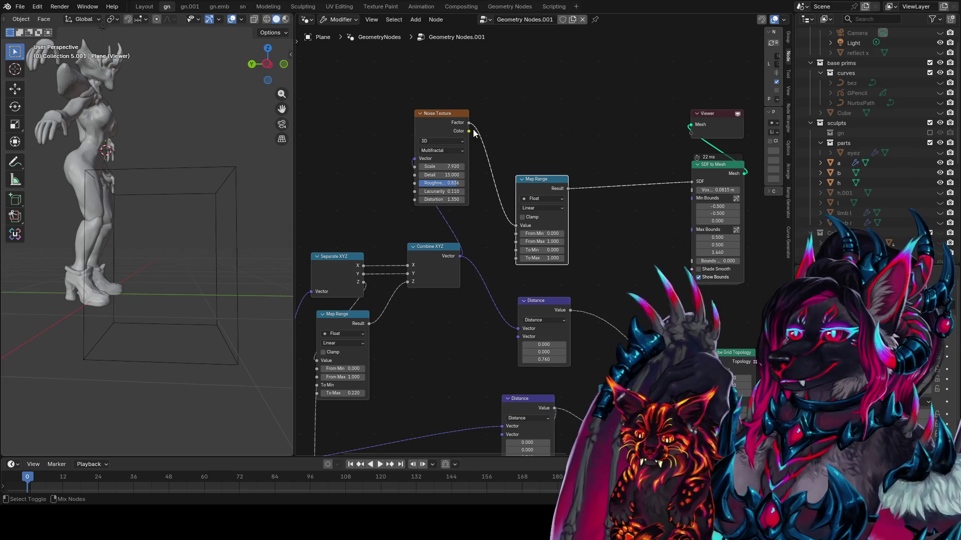
- Preview the Noise Texture's Color output in the Viewer and save idea farm1.blend
{"action": "left_click", "coordinate": [467, 126], "text": "ctrl+shift"}
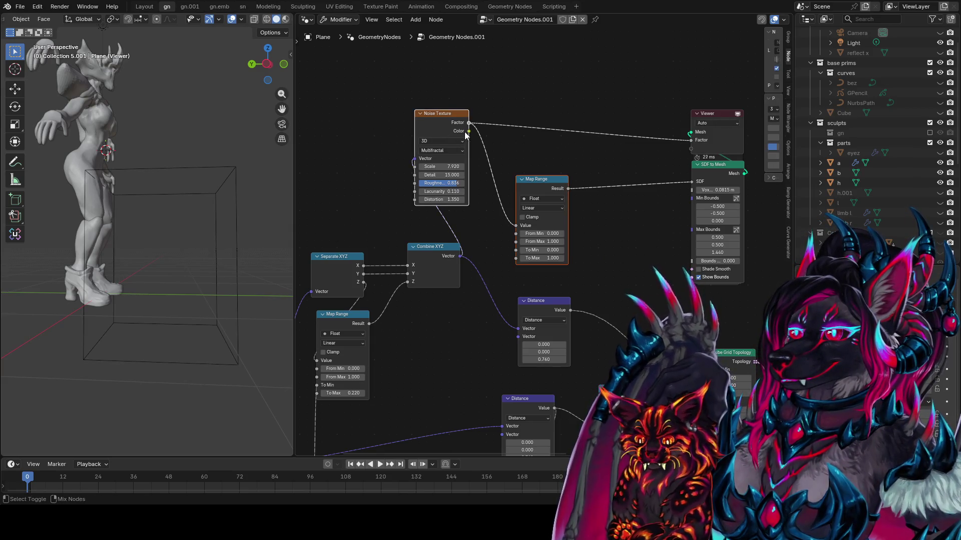
{"action": "left_click", "coordinate": [466, 129], "text": "ctrl+shift"}
{"action": "scroll", "coordinate": [564, 195], "scroll_direction": "down", "scroll_amount": 3}
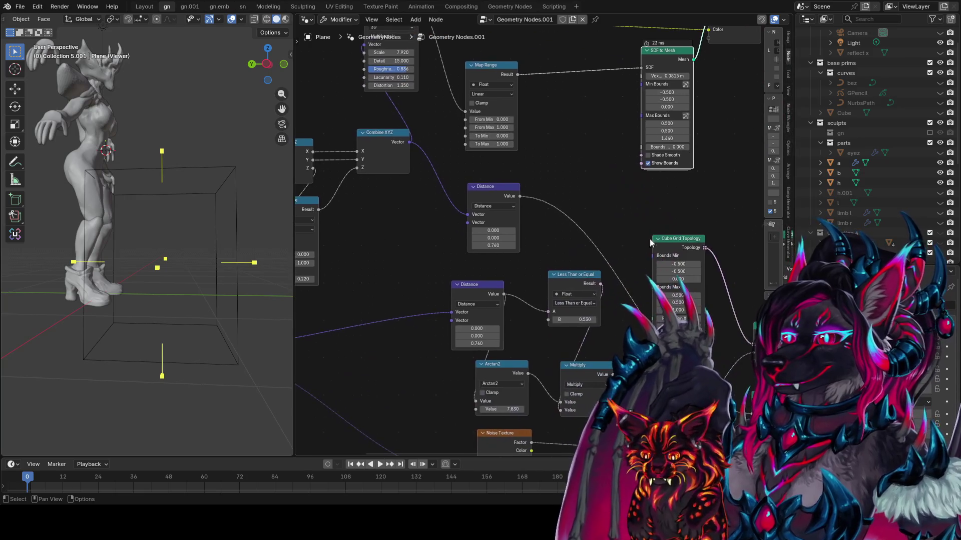
{"action": "mouse_move", "coordinate": [500, 300]}
{"action": "middle_mouse_down"}
{"action": "mouse_move", "coordinate": [496, 216]}
{"action": "mouse_move", "coordinate": [533, 276]}
{"action": "mouse_move", "coordinate": [443, 285]}
{"action": "middle_mouse_up"}
{"action": "key", "text": "ctrl+s"}
- Search the Add menu for the 'cube grid' node
{"action": "key", "text": "shift+a"}
{"action": "type", "text": "c"}
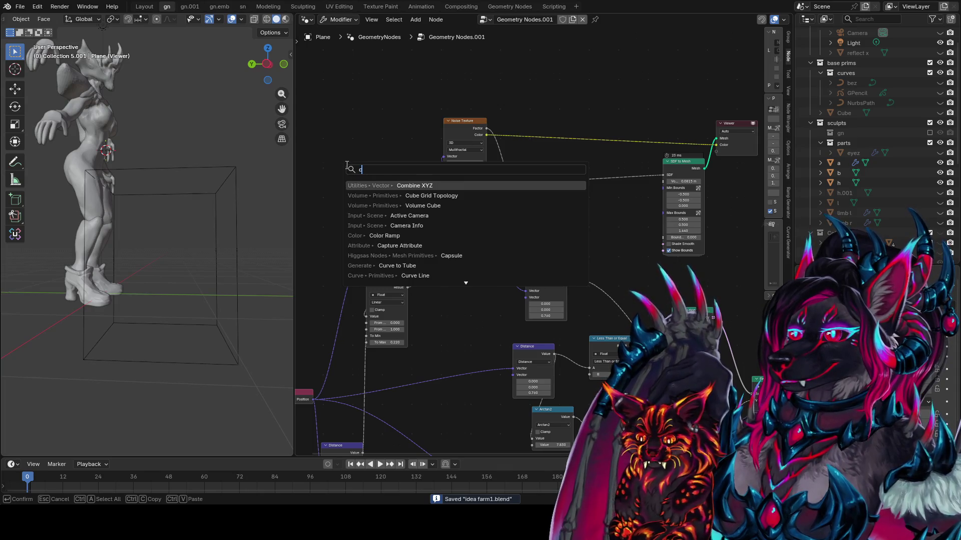
{"action": "type", "text": "ub"}
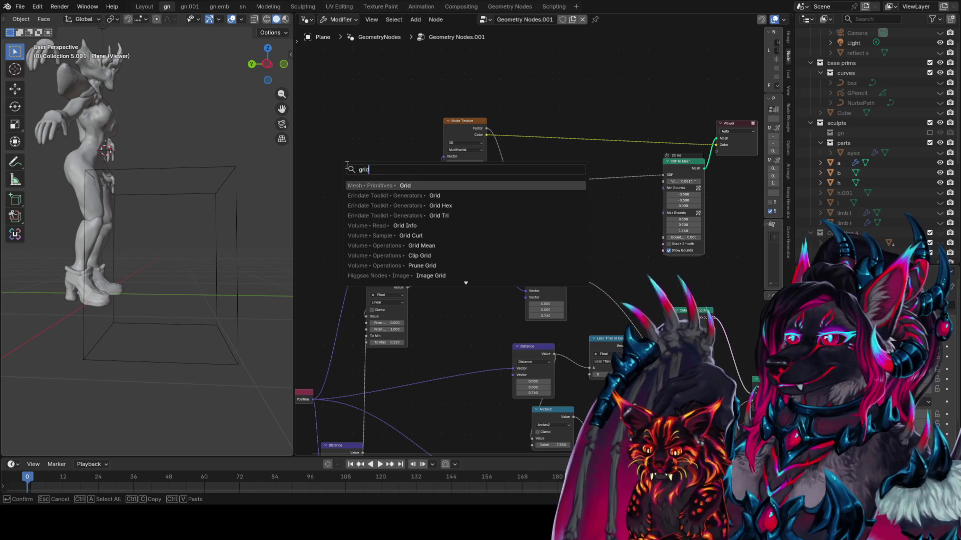
{"action": "key", "text": "BackSpace"}
{"action": "key", "text": "BackSpace"}
{"action": "key", "text": "BackSpace"}
{"action": "type", "text": "cube grid"}
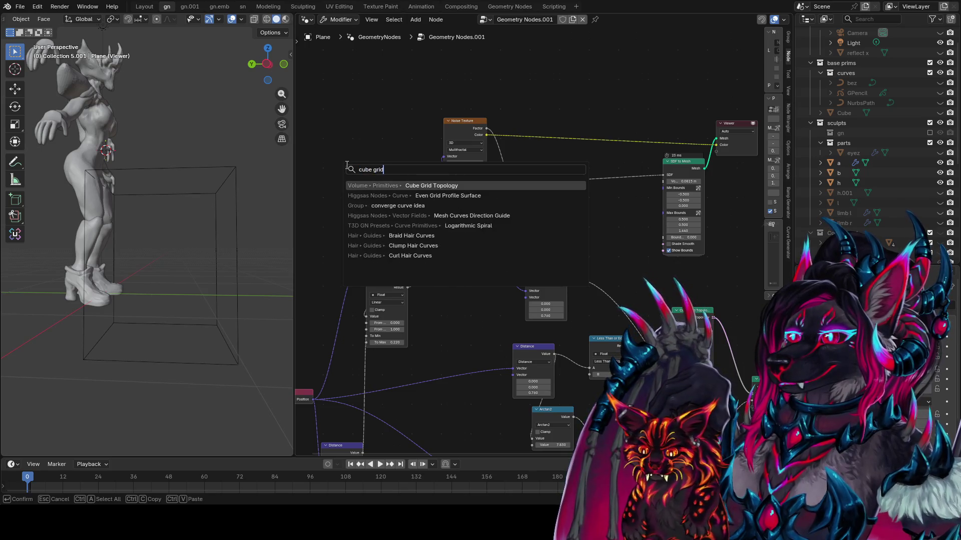
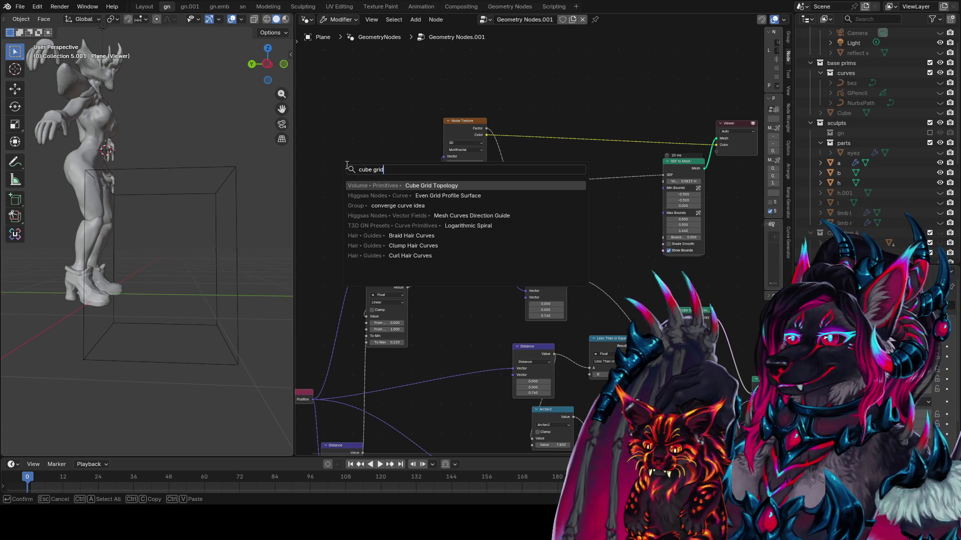
- Cancel the node search without adding a node and save the file as idea farm1.blend
{"action": "key", "text": "Escape"}
{"action": "middle_click_drag", "start_coordinate": [534, 97], "coordinate": [431, 86]}
{"action": "key", "text": "ctrl+s"}
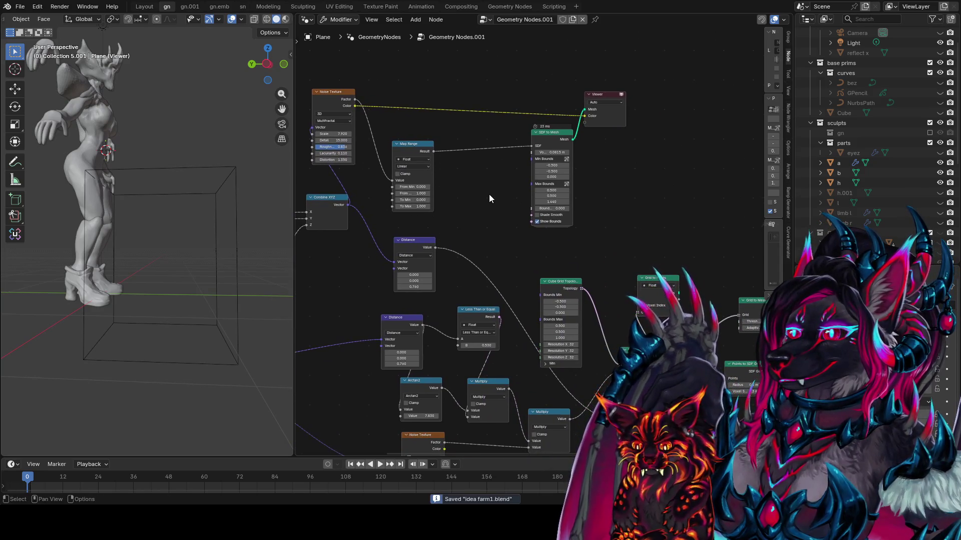
{"action": "middle_click_drag", "start_coordinate": [489, 194], "coordinate": [518, 238]}
{"action": "mouse_move", "coordinate": [581, 231]}
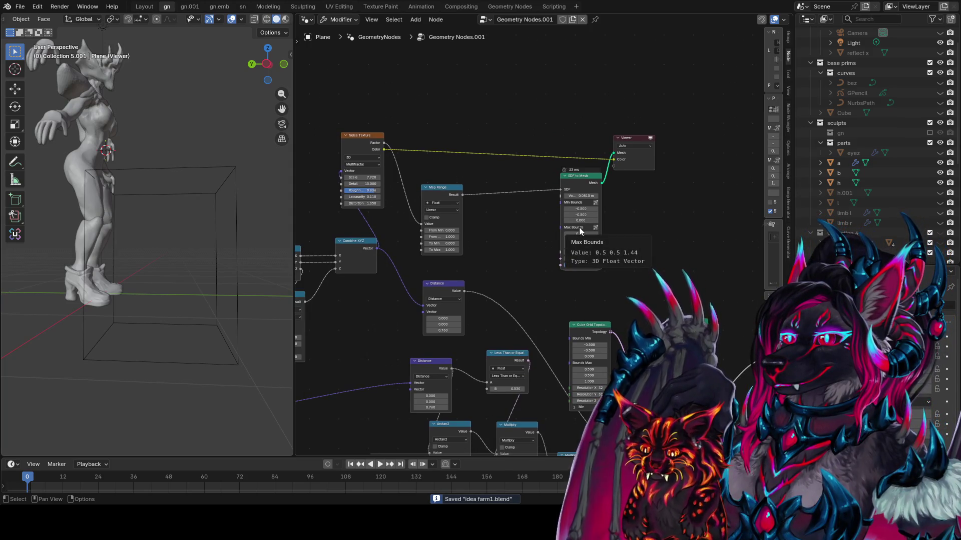
{"action": "mouse_move", "coordinate": [549, 204]}
{"action": "middle_mouse_down"}
{"action": "mouse_move", "coordinate": [603, 234]}
{"action": "mouse_move", "coordinate": [622, 167]}
{"action": "mouse_move", "coordinate": [598, 205]}
{"action": "middle_mouse_up"}
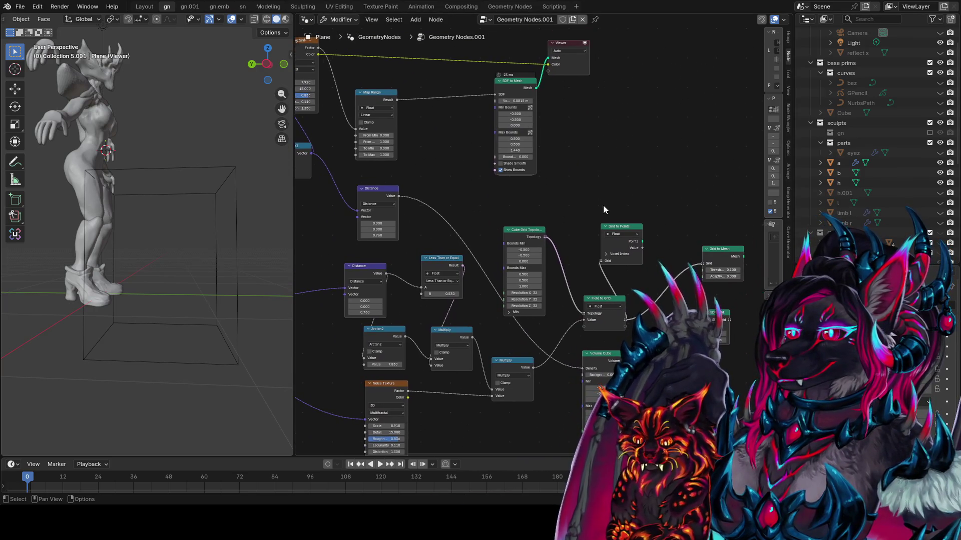
- Preview Grid to Points, the noise Factor and Color, and the SDF to Mesh output
{"action": "left_click", "coordinate": [634, 232], "text": "ctrl+shift"}
{"action": "mouse_move", "coordinate": [242, 236]}
{"action": "middle_mouse_down"}
{"action": "mouse_move", "coordinate": [128, 302]}
{"action": "mouse_move", "coordinate": [133, 240]}
{"action": "mouse_move", "coordinate": [135, 300]}
{"action": "middle_mouse_up"}
{"action": "middle_click_drag", "start_coordinate": [335, 77], "coordinate": [419, 82]}
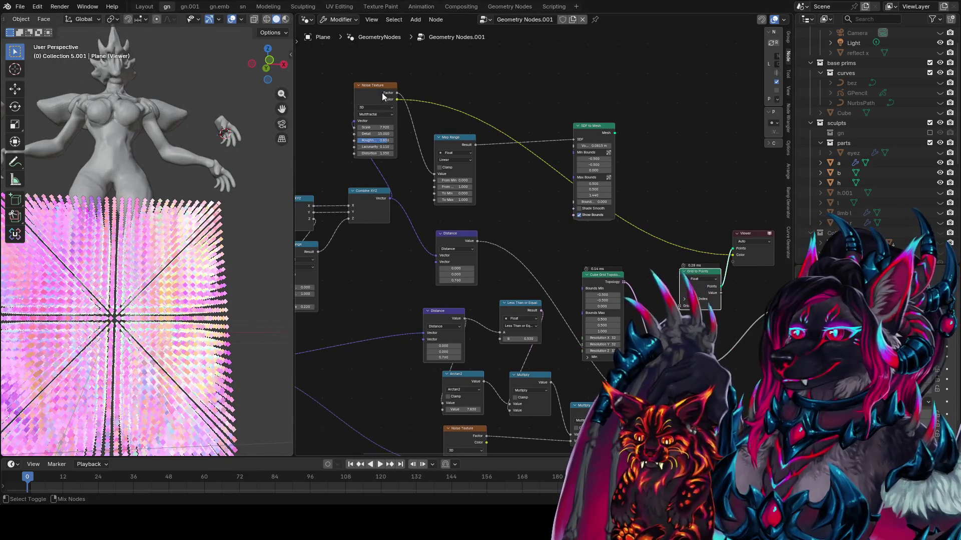
{"action": "left_click", "coordinate": [375, 103], "text": "ctrl+shift"}
{"action": "middle_click_drag", "start_coordinate": [235, 150], "coordinate": [210, 95]}
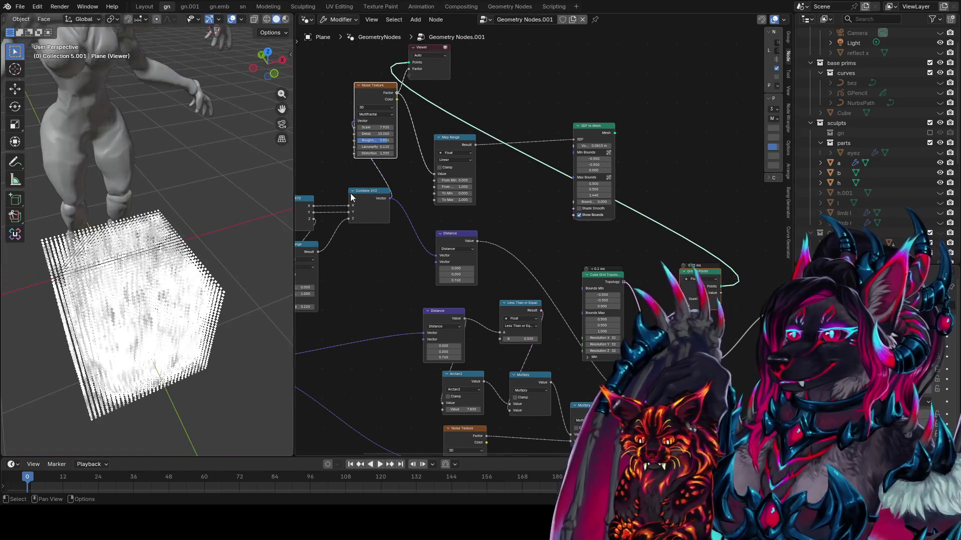
{"action": "left_click", "coordinate": [391, 101], "text": "ctrl+shift"}
{"action": "middle_click_drag", "start_coordinate": [707, 232], "coordinate": [600, 200]}
{"action": "middle_click_drag", "start_coordinate": [210, 251], "coordinate": [158, 172]}
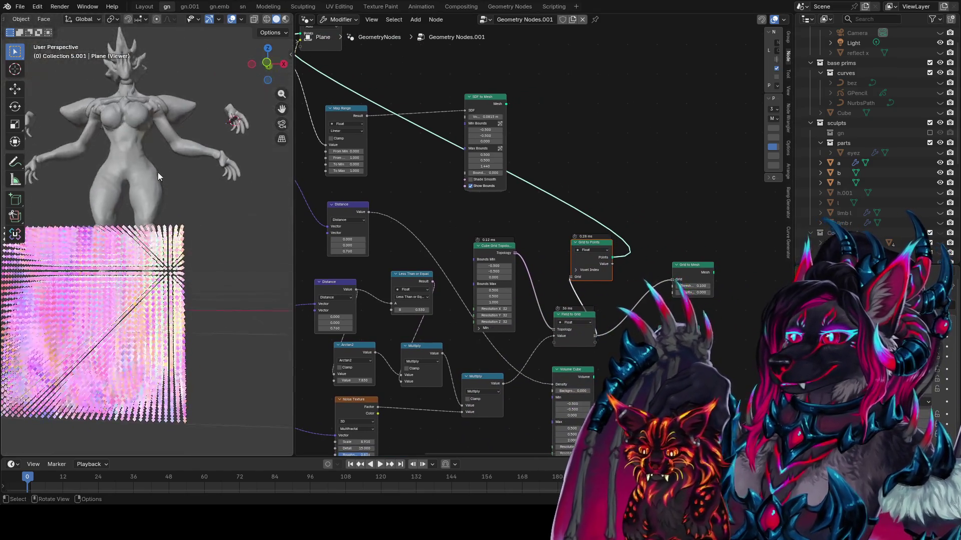
{"action": "middle_click_drag", "start_coordinate": [521, 118], "coordinate": [600, 168]}
{"action": "left_click", "coordinate": [568, 166], "text": "ctrl+shift"}
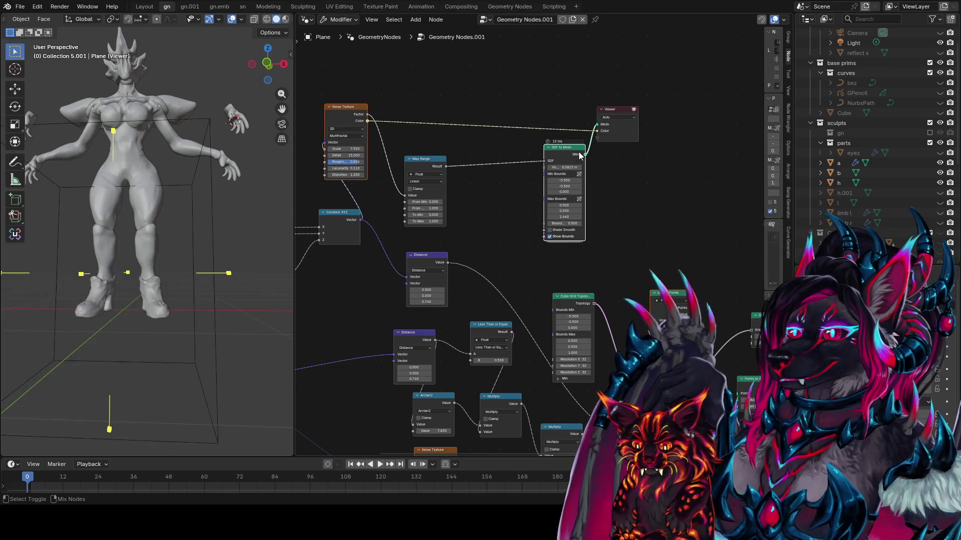
{"action": "mouse_move", "coordinate": [460, 171]}
{"action": "middle_mouse_down"}
{"action": "mouse_move", "coordinate": [593, 148]}
{"action": "mouse_move", "coordinate": [658, 79]}
{"action": "middle_mouse_up"}
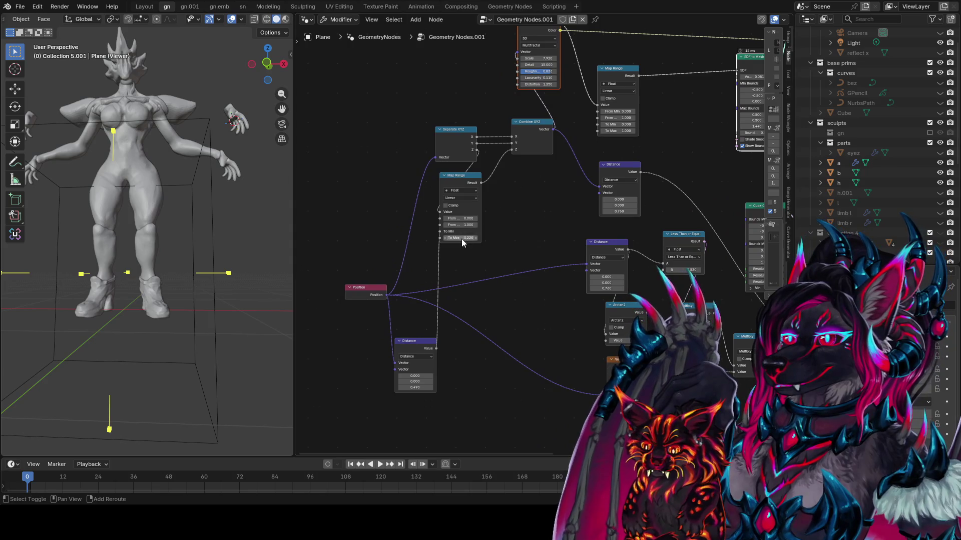
- Raise the Map Range To Max to 0.270, preview its Result, then mute it
{"action": "left_click_drag", "start_coordinate": [460, 239], "coordinate": [461, 239]}
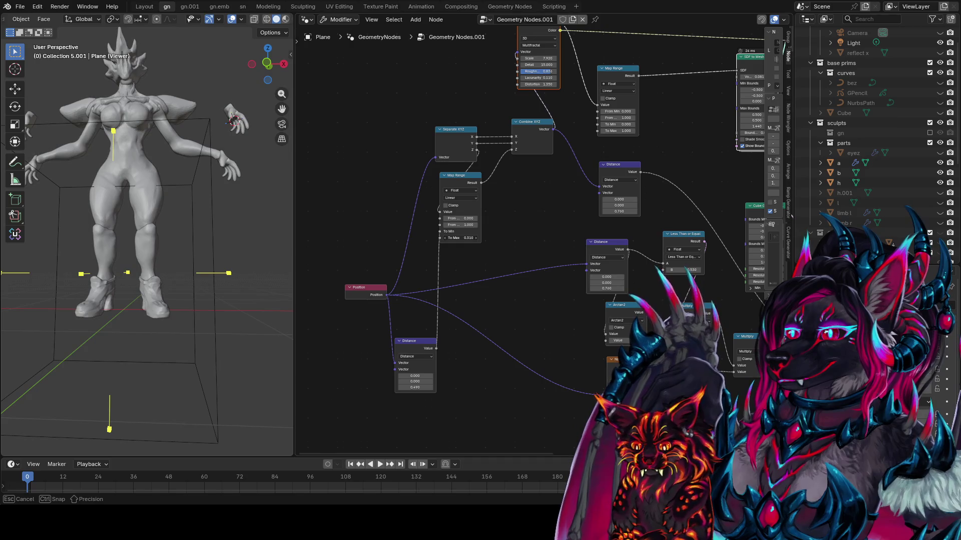
{"action": "left_click_drag", "start_coordinate": [461, 238], "coordinate": [455, 238]}
{"action": "middle_click_drag", "start_coordinate": [613, 132], "coordinate": [443, 232]}
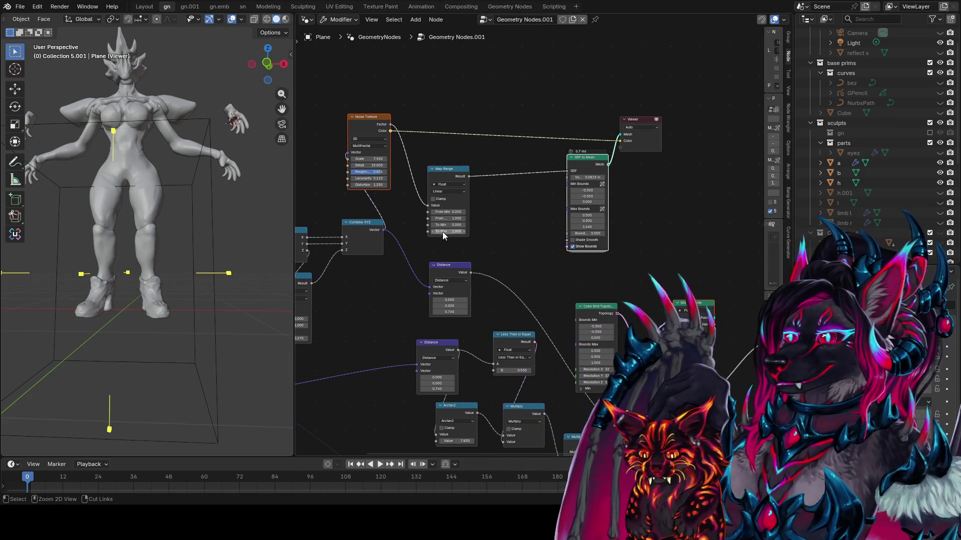
{"action": "left_click", "coordinate": [435, 208], "text": "ctrl+shift"}
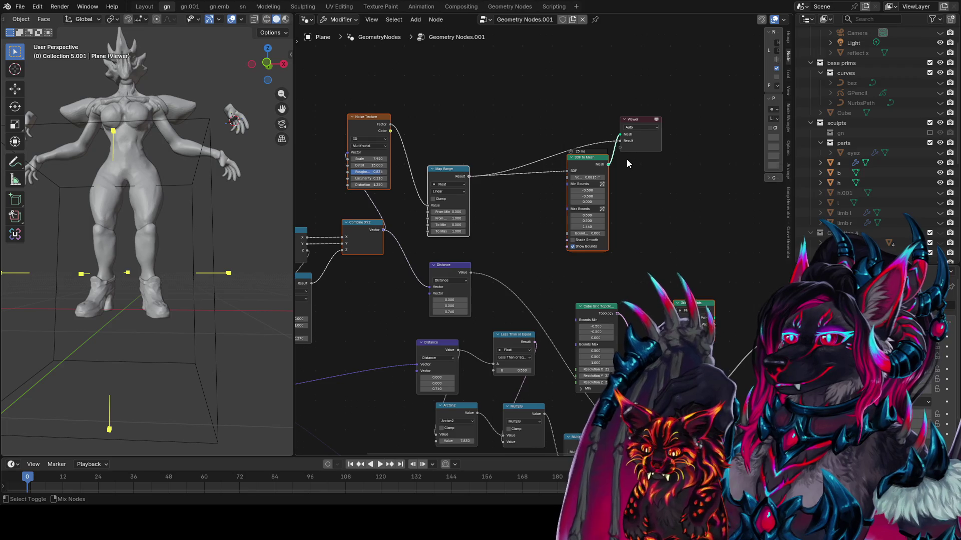
{"action": "key", "text": "m"}
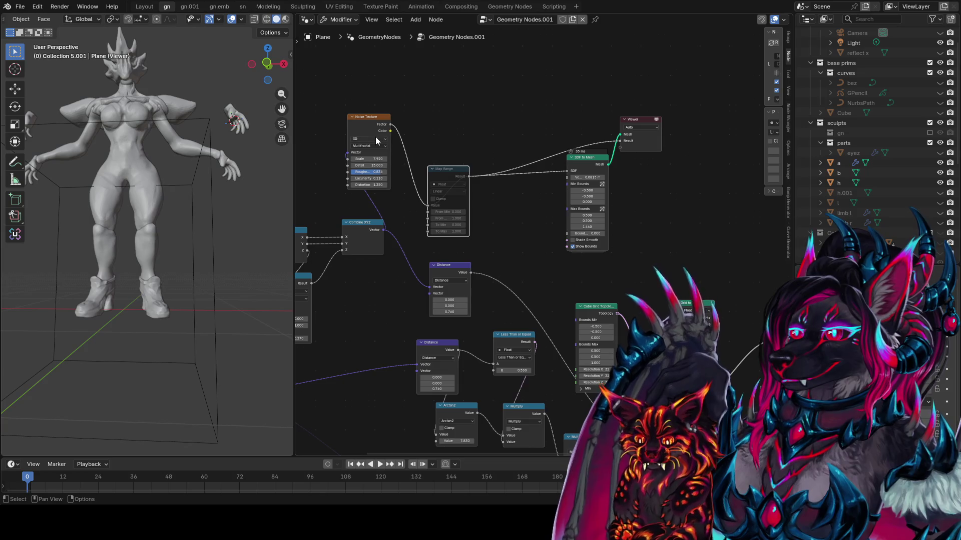
- Remove the Map Range link into the Viewer and hide the SDF to Mesh bounds box
{"action": "left_click", "coordinate": [605, 170], "text": "shift"}
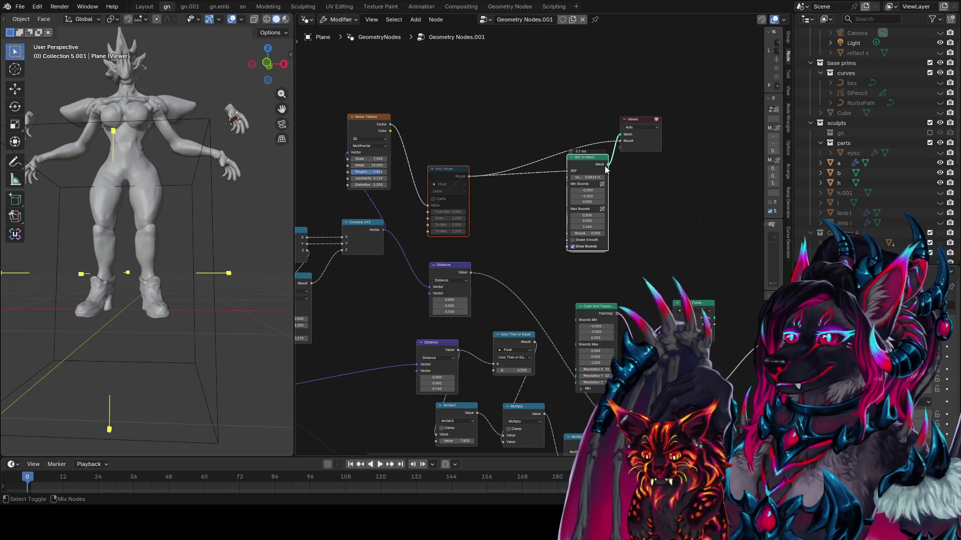
{"action": "mouse_move", "coordinate": [620, 141]}
{"action": "left_mouse_down"}
{"action": "mouse_move", "coordinate": [575, 142]}
{"action": "mouse_move", "coordinate": [590, 151]}
{"action": "left_mouse_up"}
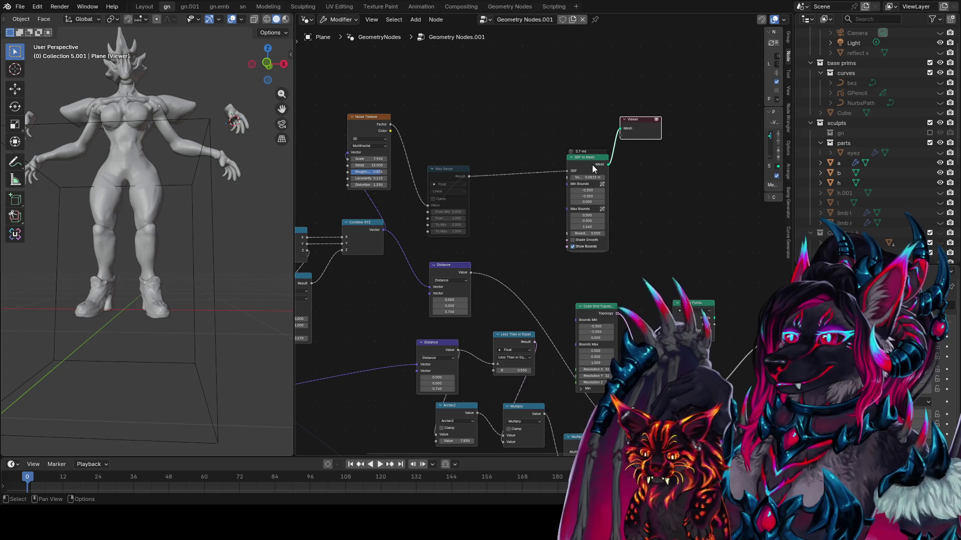
{"action": "left_click", "coordinate": [576, 249]}
{"action": "scroll", "coordinate": [592, 239], "scroll_direction": "up", "scroll_amount": 1}
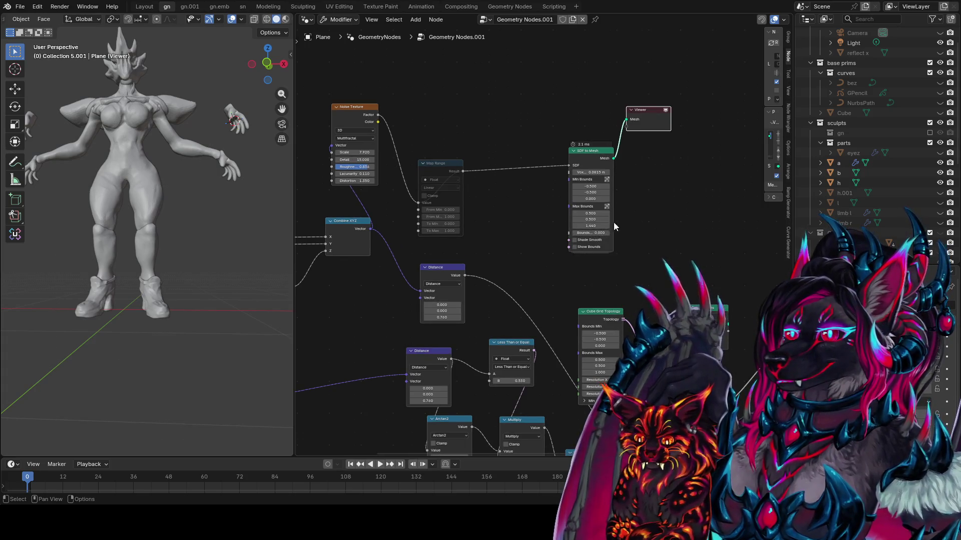
- Widen the SDF to Mesh node so its field names show, and save idea farm1.blend
{"action": "left_click_drag", "start_coordinate": [611, 224], "coordinate": [625, 220]}
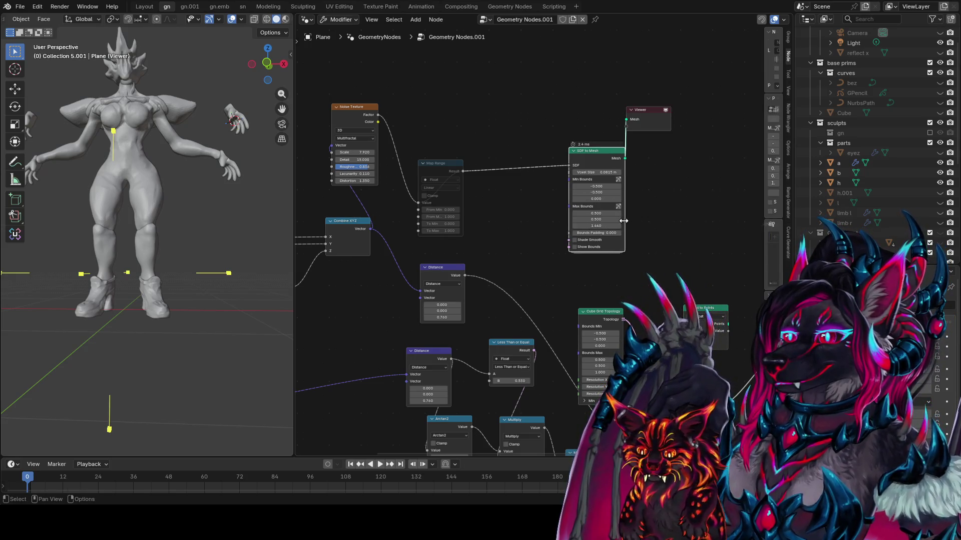
{"action": "mouse_move", "coordinate": [634, 270]}
{"action": "middle_mouse_down"}
{"action": "mouse_move", "coordinate": [652, 64]}
{"action": "mouse_move", "coordinate": [653, 73]}
{"action": "mouse_move", "coordinate": [691, 45]}
{"action": "mouse_move", "coordinate": [733, 415]}
{"action": "mouse_move", "coordinate": [738, 392]}
{"action": "mouse_move", "coordinate": [465, 457]}
{"action": "mouse_move", "coordinate": [469, 55]}
{"action": "mouse_move", "coordinate": [422, 326]}
{"action": "mouse_move", "coordinate": [377, 192]}
{"action": "mouse_move", "coordinate": [499, 207]}
{"action": "mouse_move", "coordinate": [707, 305]}
{"action": "mouse_move", "coordinate": [640, 292]}
{"action": "mouse_move", "coordinate": [606, 272]}
{"action": "middle_mouse_up"}
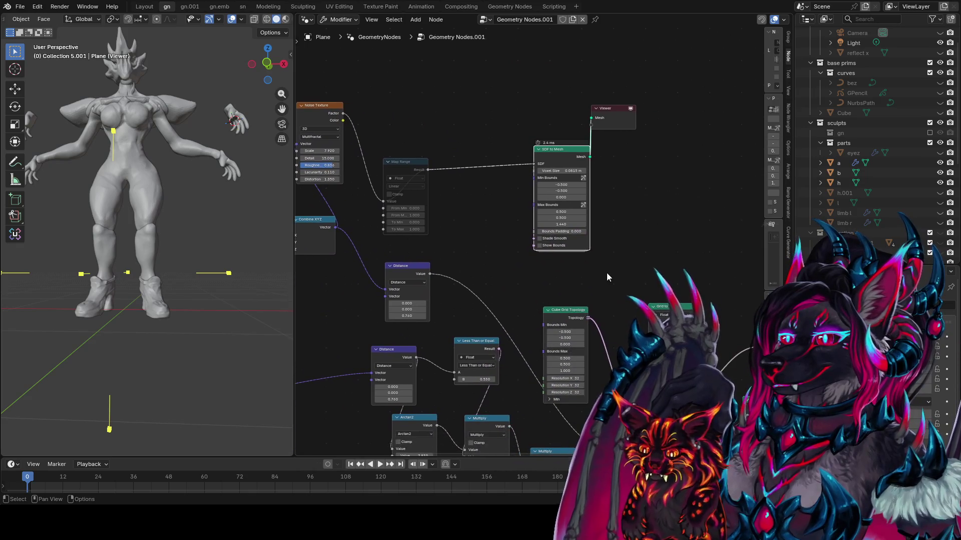
{"action": "scroll", "coordinate": [662, 202], "scroll_direction": "down", "scroll_amount": 2}
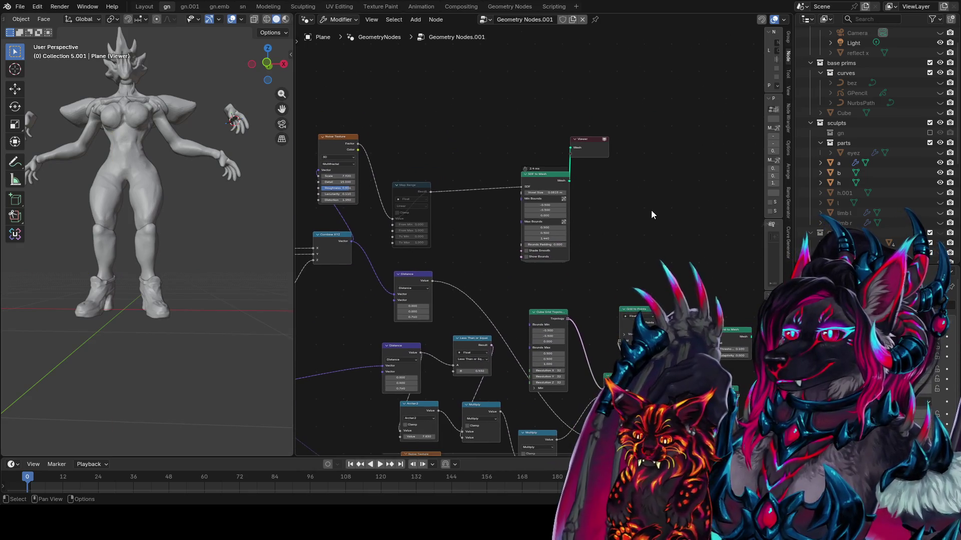
{"action": "key", "text": "ctrl+s"}
{"action": "middle_click_drag", "start_coordinate": [655, 205], "coordinate": [639, 197]}
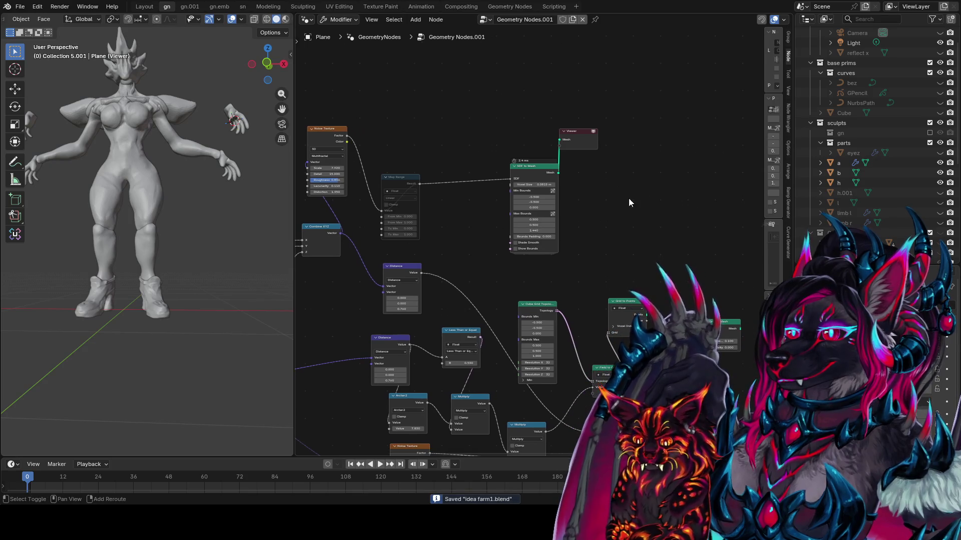
- Add a 3D Points Grid node and preview the noise Factor on its points
{"action": "key", "text": "shift+a"}
{"action": "mouse_move", "coordinate": [456, 117]}
{"action": "type", "text": "poin"}
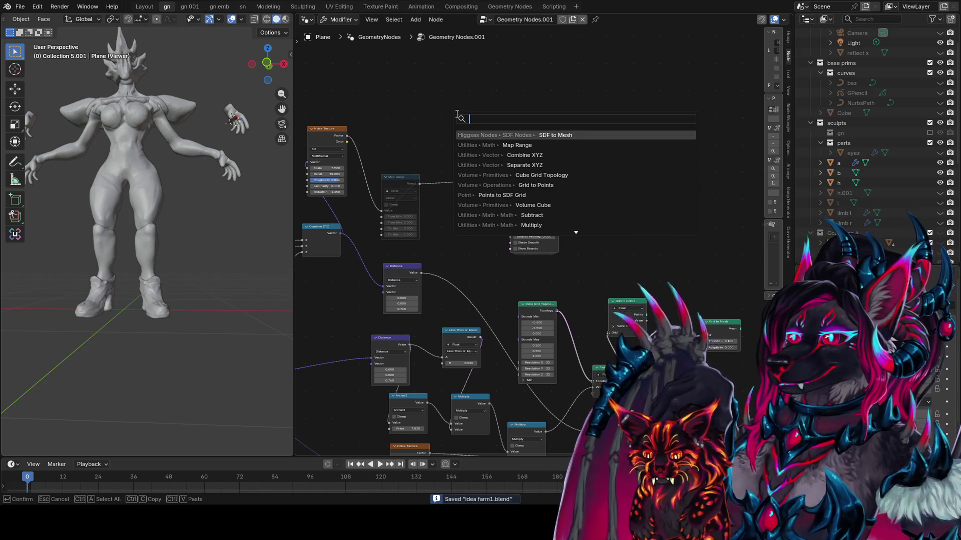
{"action": "type", "text": "ts grid"}
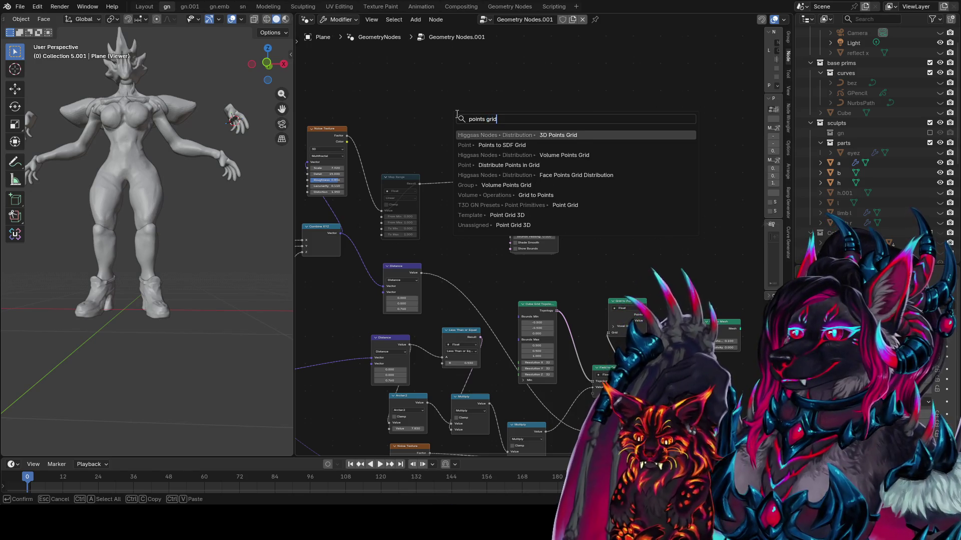
{"action": "key", "text": "Return"}
{"action": "left_click", "coordinate": [434, 97]}
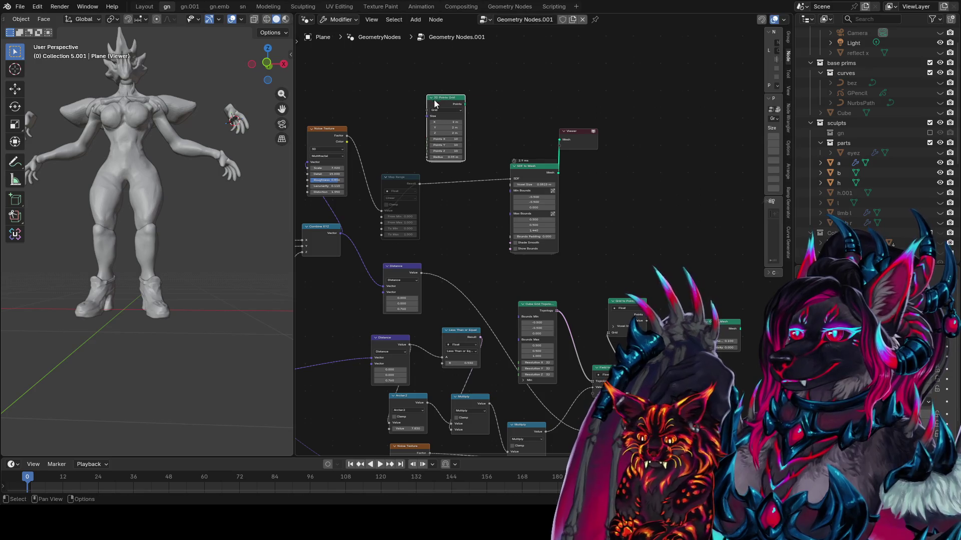
{"action": "left_click", "coordinate": [445, 130], "text": "ctrl+shift"}
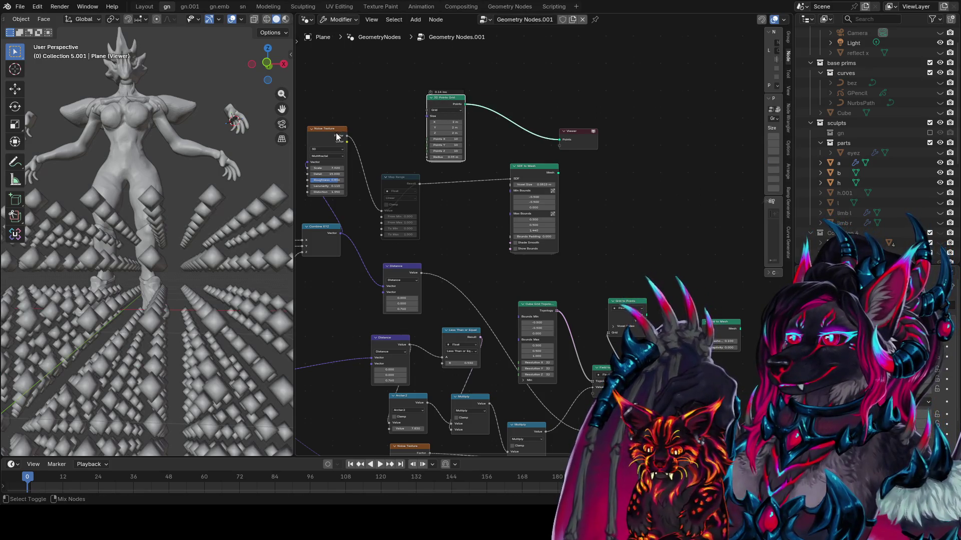
{"action": "left_click", "coordinate": [327, 129], "text": "ctrl+shift"}
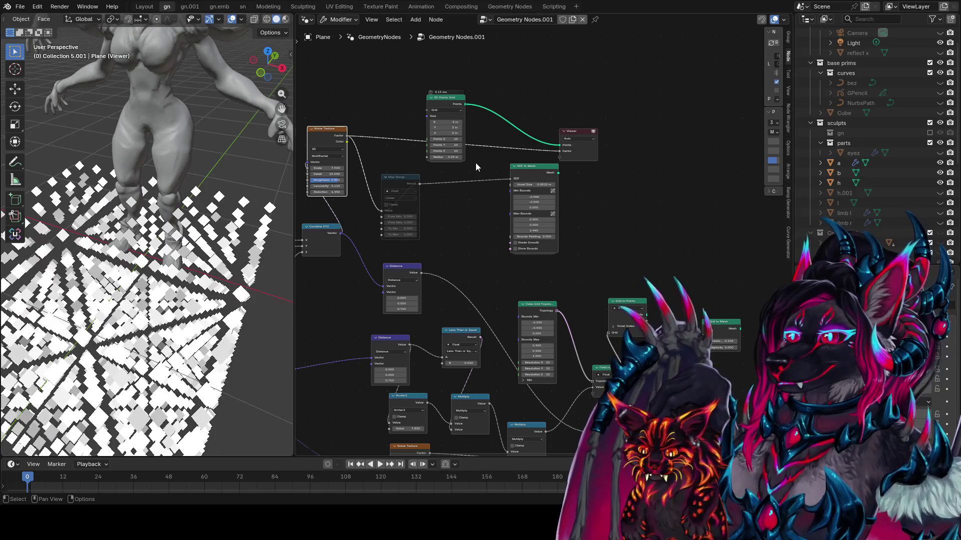
{"action": "scroll", "coordinate": [475, 163], "scroll_direction": "up", "scroll_amount": 1}
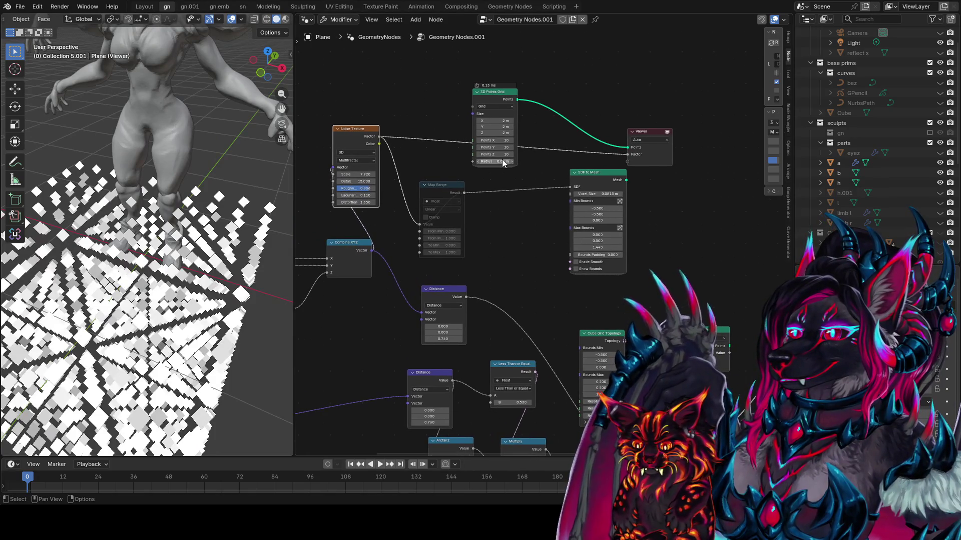
- Give the 3D Points Grid a 0.025 m radius and 32 points on each axis
{"action": "left_click_drag", "start_coordinate": [502, 162], "coordinate": [501, 162]}
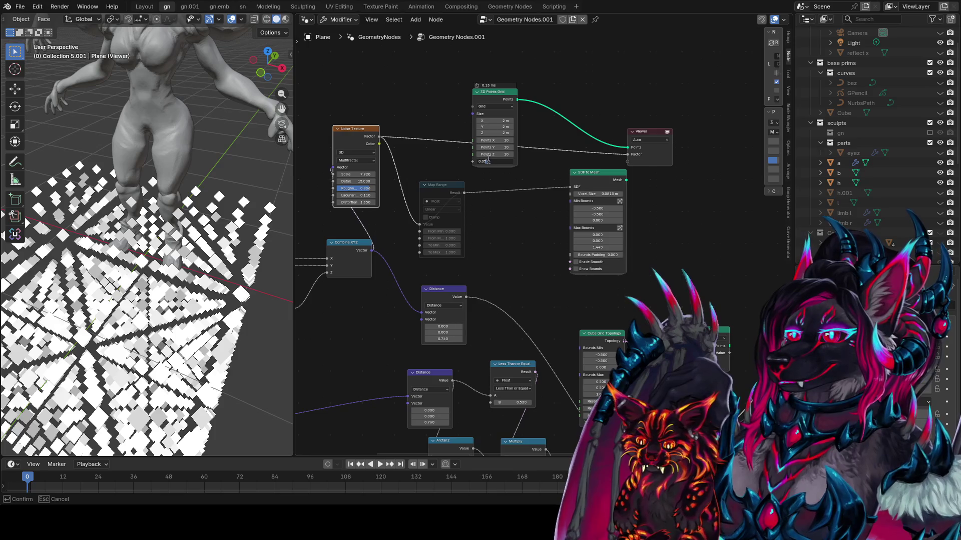
{"action": "key", "text": "Return"}
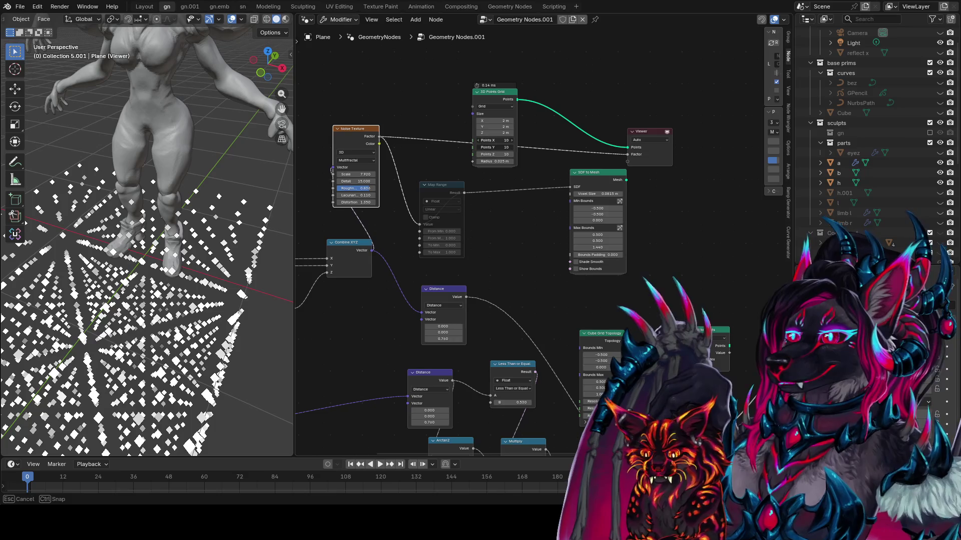
{"action": "type", "text": "2"}
{"action": "key", "text": "Return"}
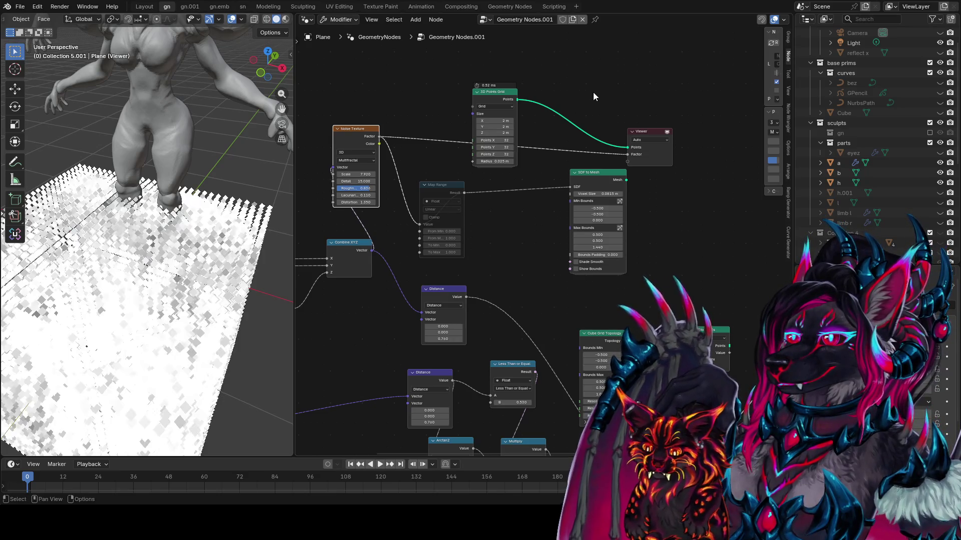
{"action": "mouse_move", "coordinate": [195, 234]}
{"action": "middle_mouse_down"}
{"action": "mouse_move", "coordinate": [163, 232]}
{"action": "mouse_move", "coordinate": [257, 125]}
{"action": "mouse_move", "coordinate": [72, 138]}
{"action": "middle_mouse_up"}
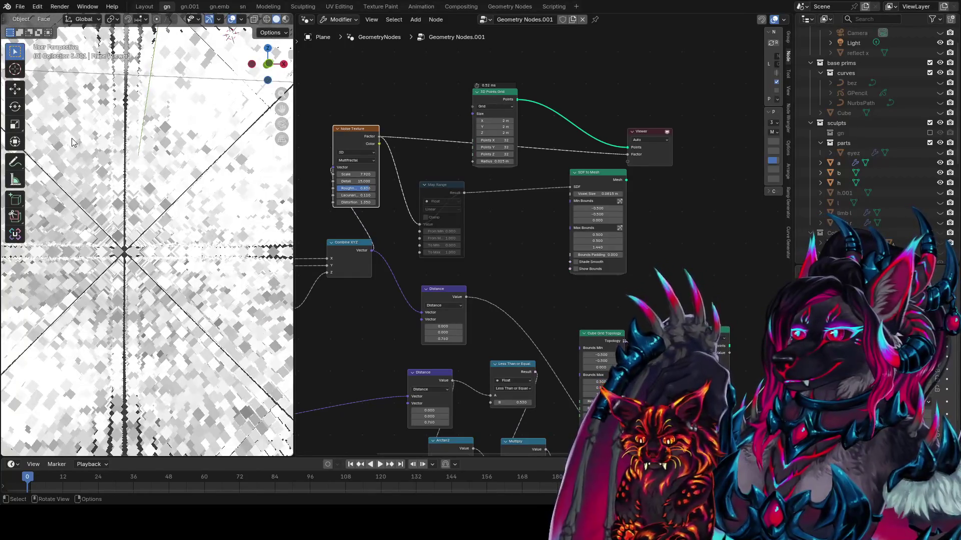
{"action": "mouse_move", "coordinate": [524, 117]}
{"action": "middle_mouse_down"}
{"action": "mouse_move", "coordinate": [517, 134]}
{"action": "mouse_move", "coordinate": [469, 138]}
{"action": "middle_mouse_up"}
{"action": "left_click_drag", "start_coordinate": [469, 138], "coordinate": [443, 95]}
{"action": "middle_click_drag", "start_coordinate": [443, 96], "coordinate": [455, 134]}
{"action": "left_click_drag", "start_coordinate": [455, 134], "coordinate": [507, 129]}
{"action": "type", "text": "de"}
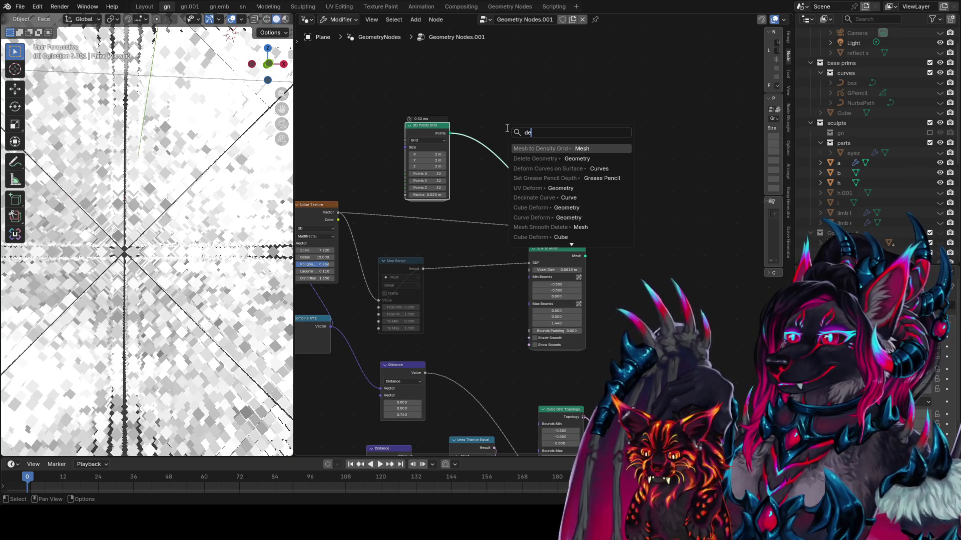
{"action": "type", "text": "le"}
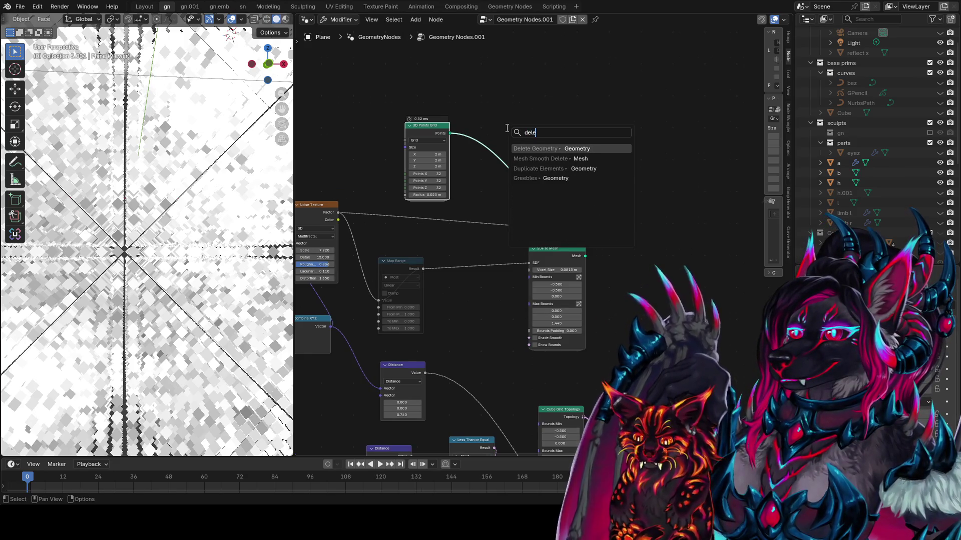
- Insert Mesh Smooth Delete after the grid, drive its Texture with noise Factor, and preview it
{"action": "key", "text": "Down"}
{"action": "key", "text": "Return"}
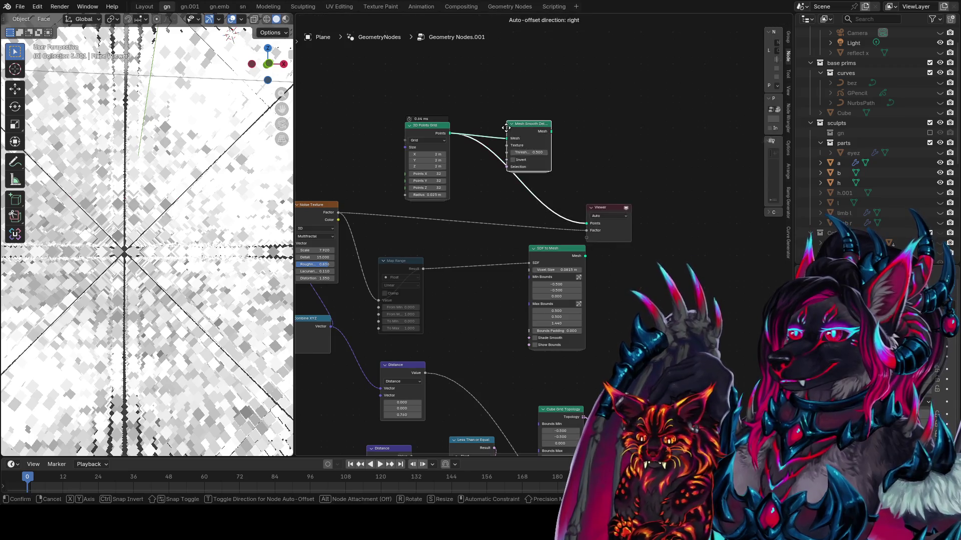
{"action": "left_click", "coordinate": [549, 118]}
{"action": "mouse_move", "coordinate": [339, 213]}
{"action": "left_mouse_down"}
{"action": "mouse_move", "coordinate": [408, 173]}
{"action": "mouse_move", "coordinate": [553, 134]}
{"action": "left_mouse_up"}
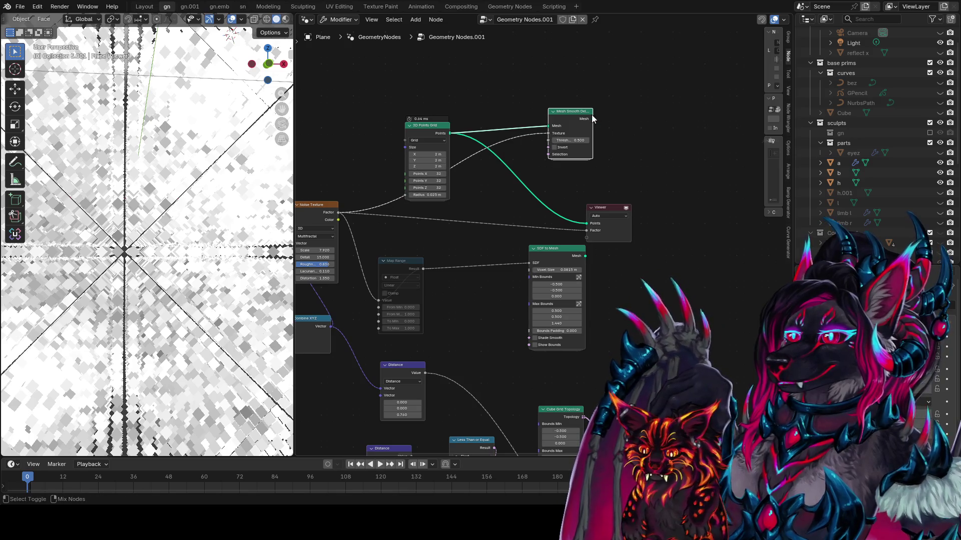
{"action": "left_click", "coordinate": [576, 145], "text": "ctrl+shift"}
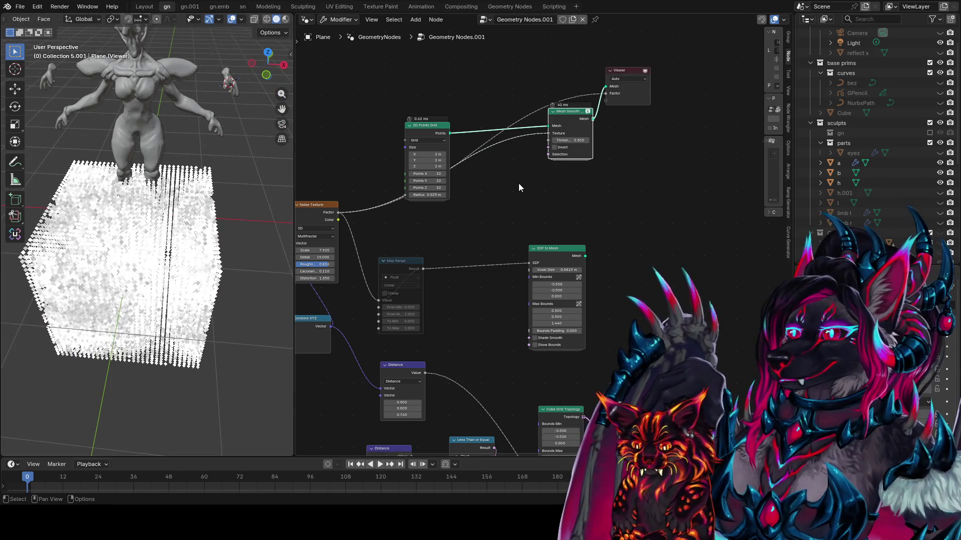
{"action": "scroll", "coordinate": [580, 150], "scroll_direction": "up", "scroll_amount": 1}
{"action": "scroll", "coordinate": [585, 154], "scroll_direction": "left", "scroll_amount": 2, "text": "ctrl"}
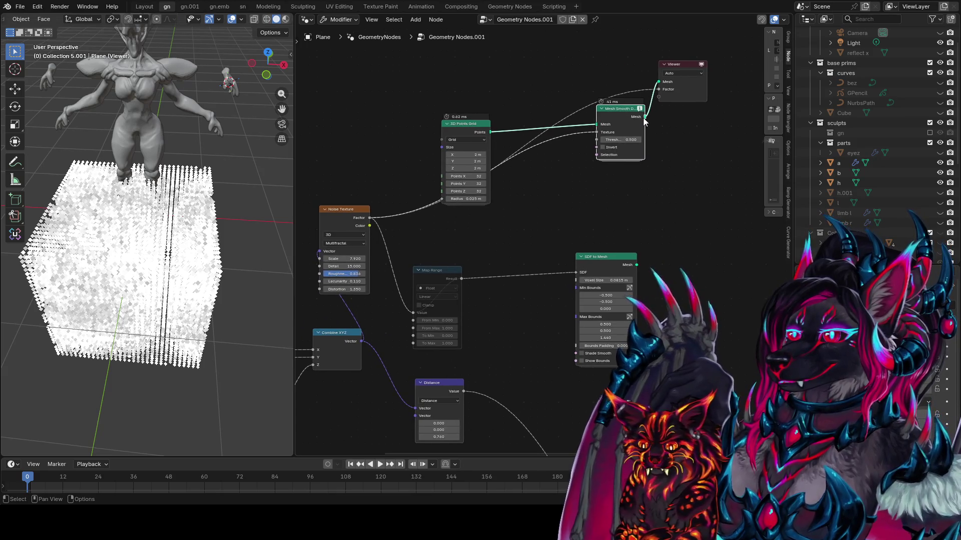
{"action": "mouse_move", "coordinate": [640, 111]}
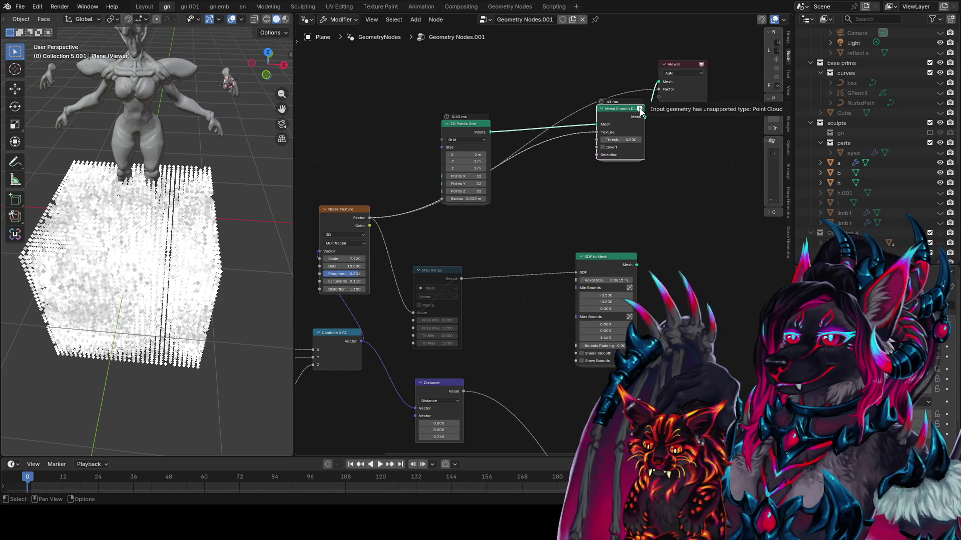
{"action": "left_click_drag", "start_coordinate": [459, 125], "coordinate": [396, 88]}
{"action": "middle_click_drag", "start_coordinate": [608, 168], "coordinate": [556, 188]}
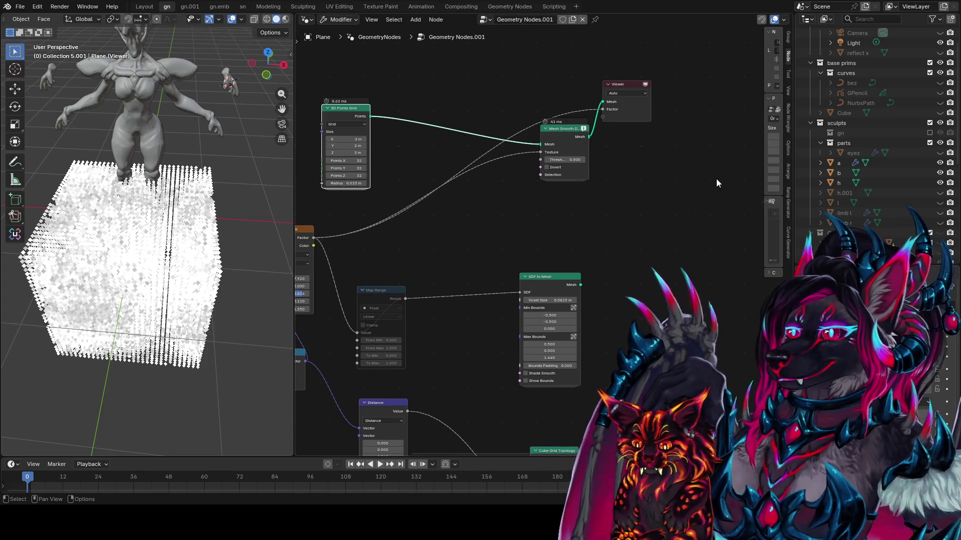
{"action": "key", "text": "shift+a"}
- Replace Mesh Smooth Delete with Delete Geometry, with the noise Factor feeding its Selection
{"action": "type", "text": "delet"}
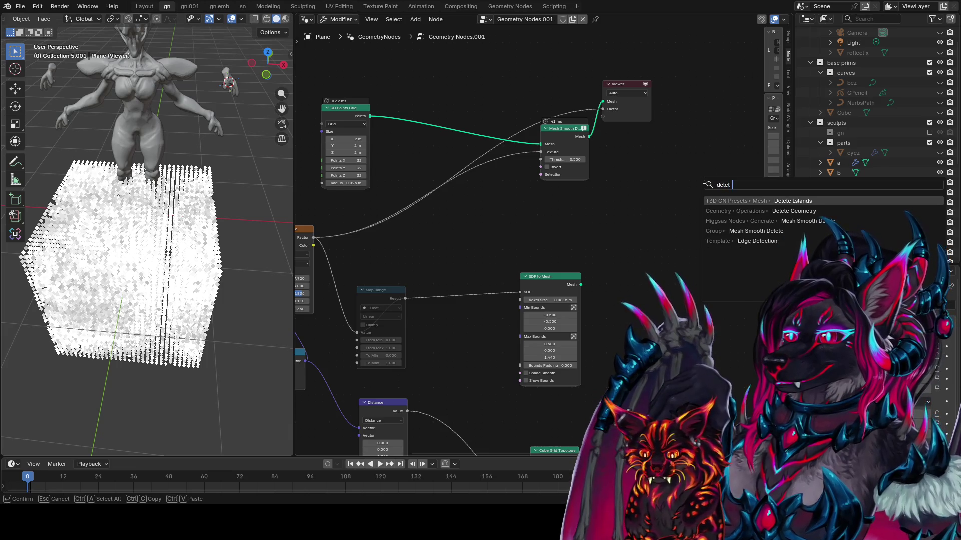
{"action": "type", "text": "e"}
{"action": "key", "text": "Return"}
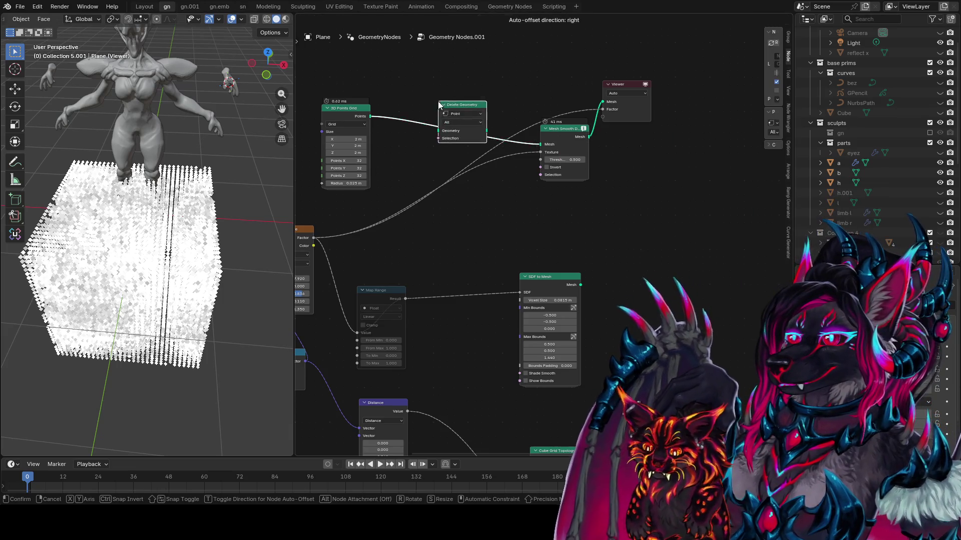
{"action": "left_click", "coordinate": [437, 101]}
{"action": "left_click_drag", "start_coordinate": [569, 134], "coordinate": [622, 165], "text": "alt"}
{"action": "right_click_drag", "start_coordinate": [433, 175], "coordinate": [431, 213], "text": "shift"}
{"action": "left_click_drag", "start_coordinate": [429, 194], "coordinate": [439, 144]}
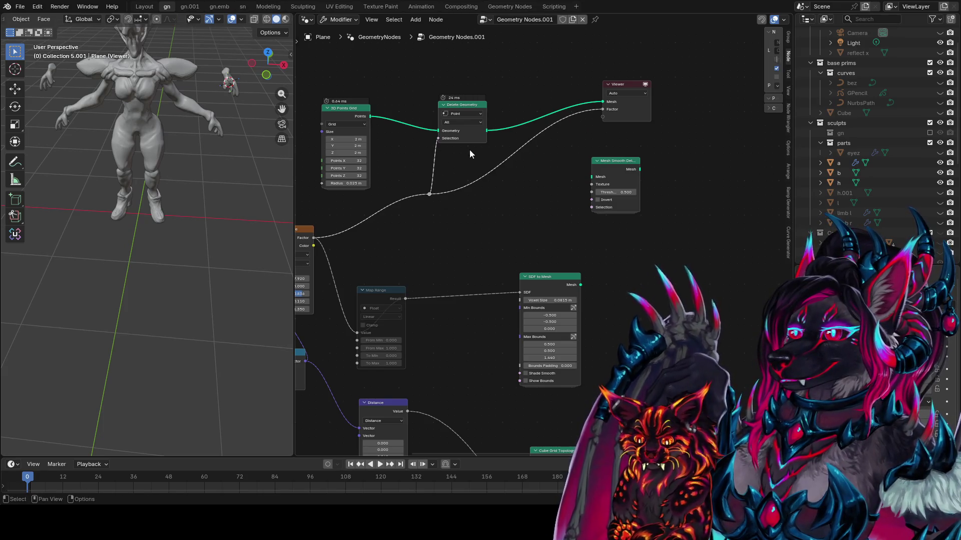
{"action": "left_click", "coordinate": [483, 120]}
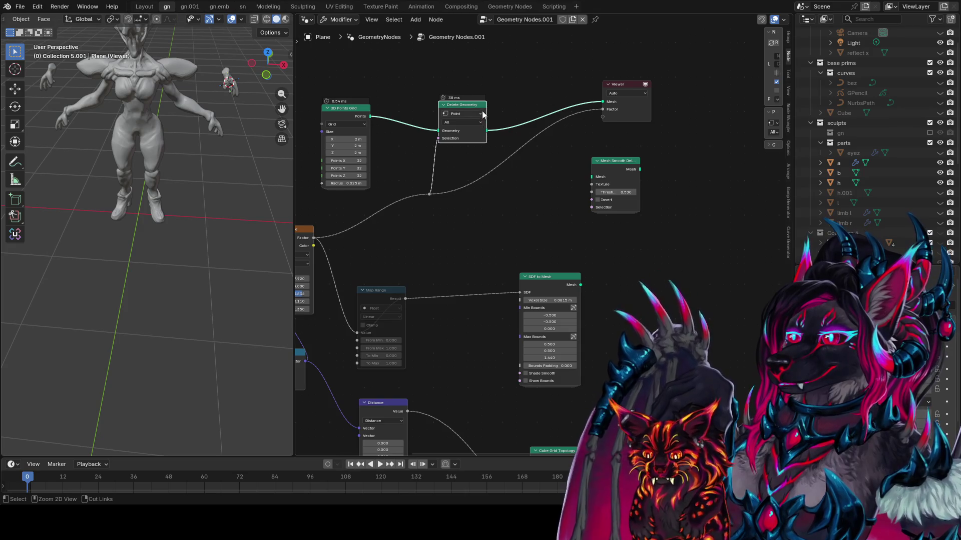
{"action": "right_click_drag", "start_coordinate": [474, 157], "coordinate": [470, 181], "text": "ctrl"}
{"action": "middle_click_drag", "start_coordinate": [469, 205], "coordinate": [507, 228]}
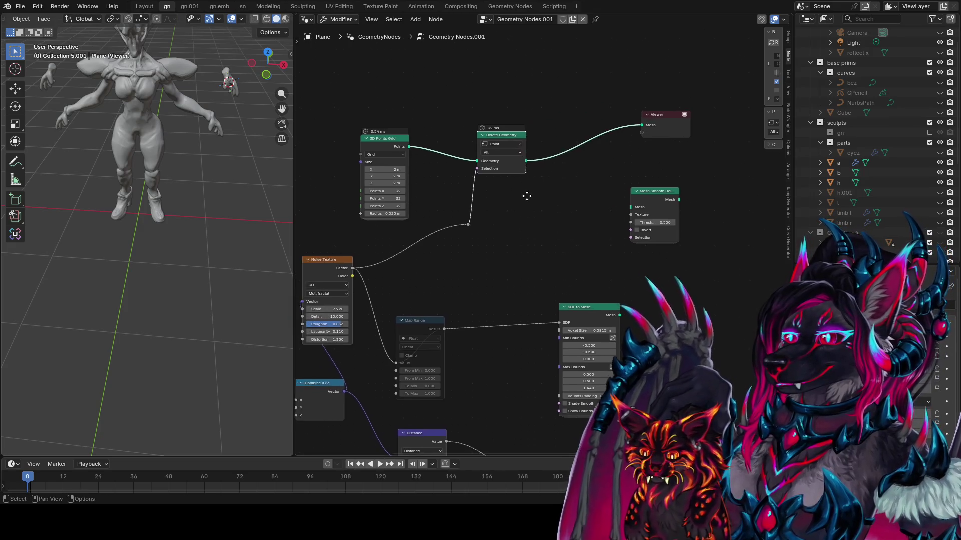
- Connect an Equal comparison node to Delete Geometry's Selection input
{"action": "scroll", "coordinate": [509, 143], "scroll_direction": "up", "scroll_amount": 1}
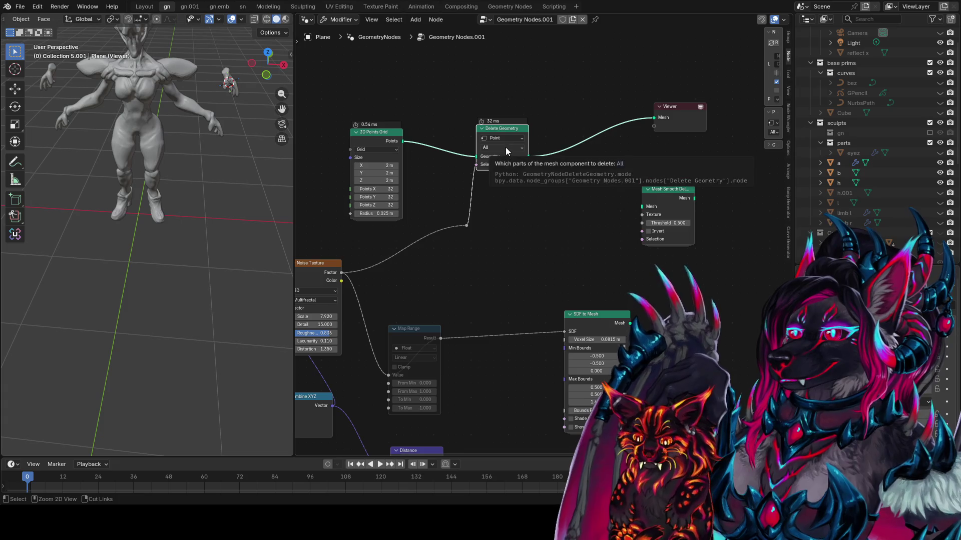
{"action": "scroll", "coordinate": [506, 147], "scroll_direction": "down", "scroll_amount": 1, "text": "ctrl"}
{"action": "scroll", "coordinate": [505, 147], "scroll_direction": "up", "scroll_amount": 1, "text": "ctrl"}
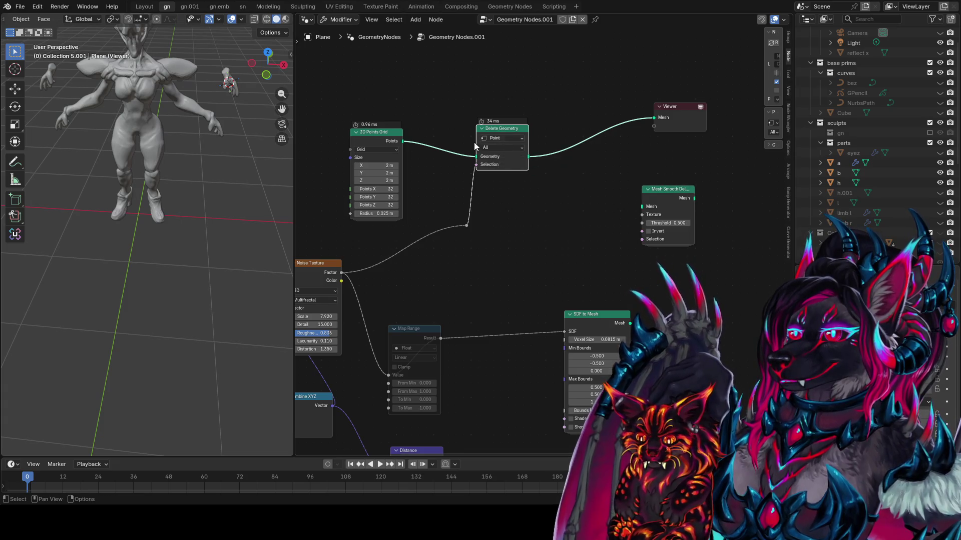
{"action": "middle_click_drag", "start_coordinate": [460, 224], "coordinate": [563, 207]}
{"action": "left_click_drag", "start_coordinate": [567, 206], "coordinate": [569, 208]}
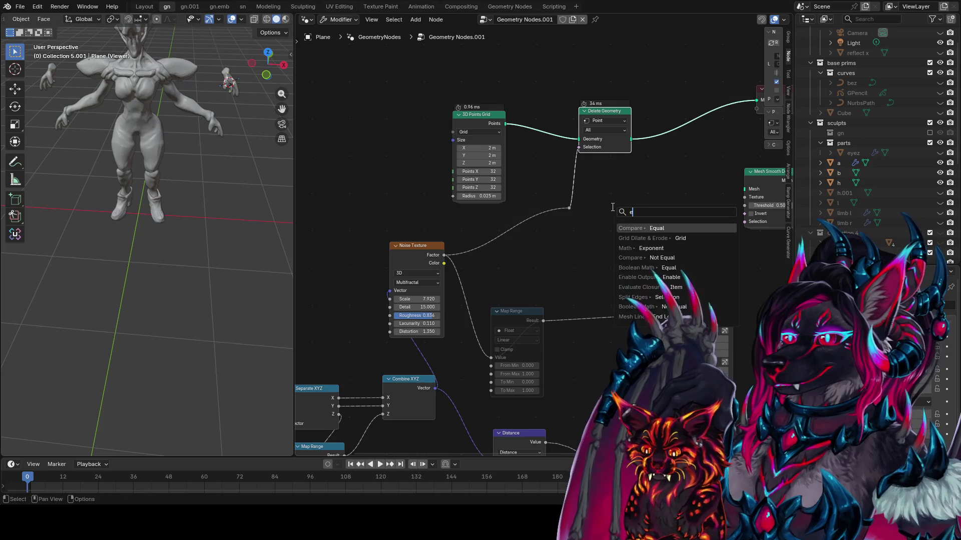
{"action": "type", "text": "eq"}
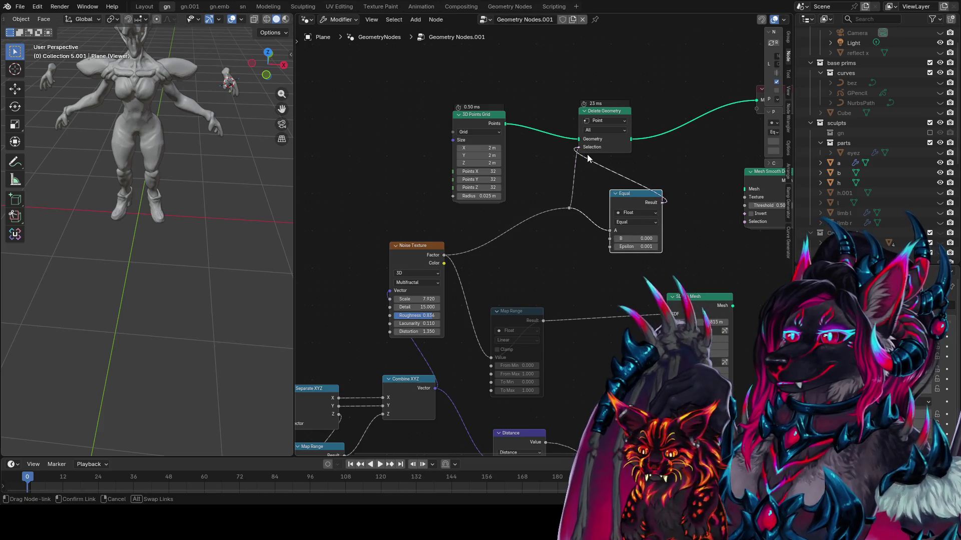
{"action": "left_click_drag", "start_coordinate": [588, 158], "coordinate": [584, 153]}
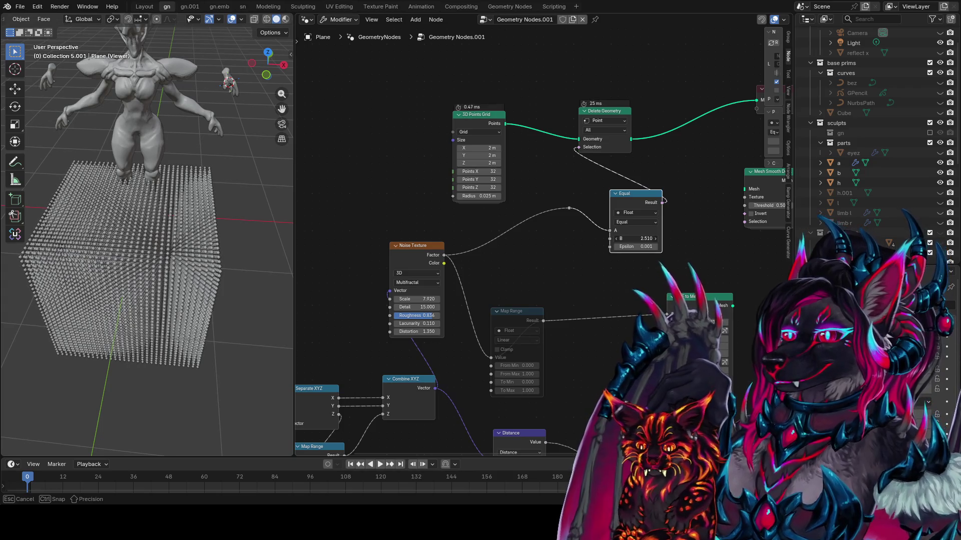
- Set Equal's B to 1.710 and Epsilon to 1.021, then preview the noise Factor
{"action": "mouse_move", "coordinate": [635, 238]}
{"action": "left_mouse_down"}
{"action": "mouse_move", "coordinate": [621, 238]}
{"action": "mouse_move", "coordinate": [658, 246]}
{"action": "mouse_move", "coordinate": [630, 238]}
{"action": "left_mouse_up"}
{"action": "middle_click_drag", "start_coordinate": [225, 225], "coordinate": [288, 205]}
{"action": "mouse_move", "coordinate": [629, 239]}
{"action": "left_mouse_down"}
{"action": "mouse_move", "coordinate": [643, 249]}
{"action": "mouse_move", "coordinate": [628, 246]}
{"action": "left_mouse_up"}
{"action": "mouse_move", "coordinate": [125, 216]}
{"action": "middle_mouse_down"}
{"action": "mouse_move", "coordinate": [157, 321]}
{"action": "mouse_move", "coordinate": [220, 236]}
{"action": "mouse_move", "coordinate": [510, 259]}
{"action": "middle_mouse_up"}
{"action": "scroll", "coordinate": [158, 274], "scroll_direction": "up", "scroll_amount": 6}
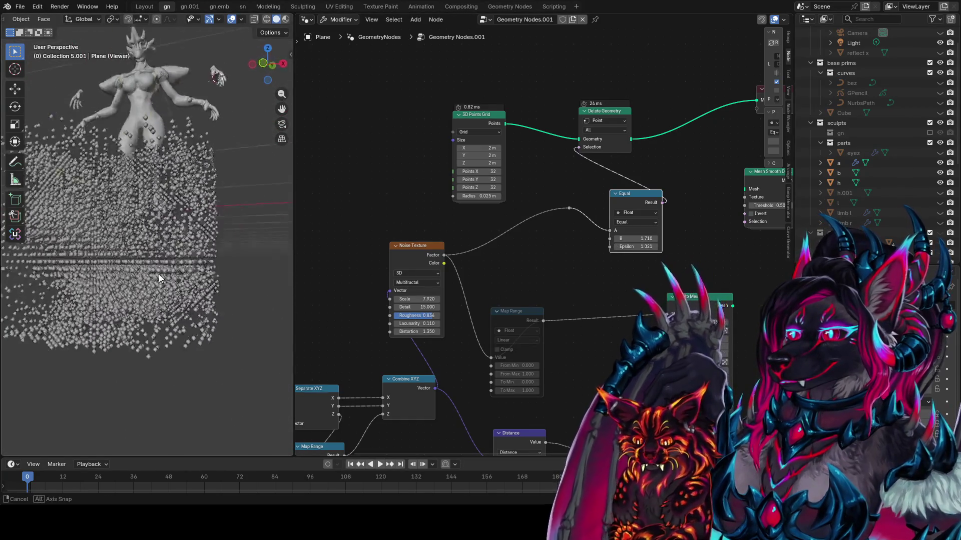
{"action": "left_click", "coordinate": [443, 258], "text": "ctrl+shift"}
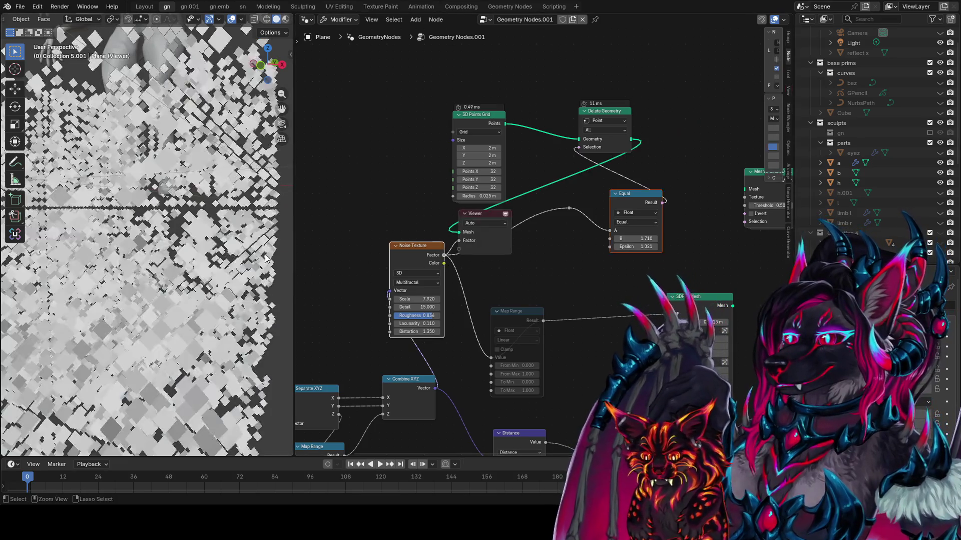
- Add a Color Ramp on the noise Factor and feed its Color into Delete Geometry's Selection
{"action": "scroll", "coordinate": [525, 275], "scroll_direction": "down", "scroll_amount": 2, "text": "shift"}
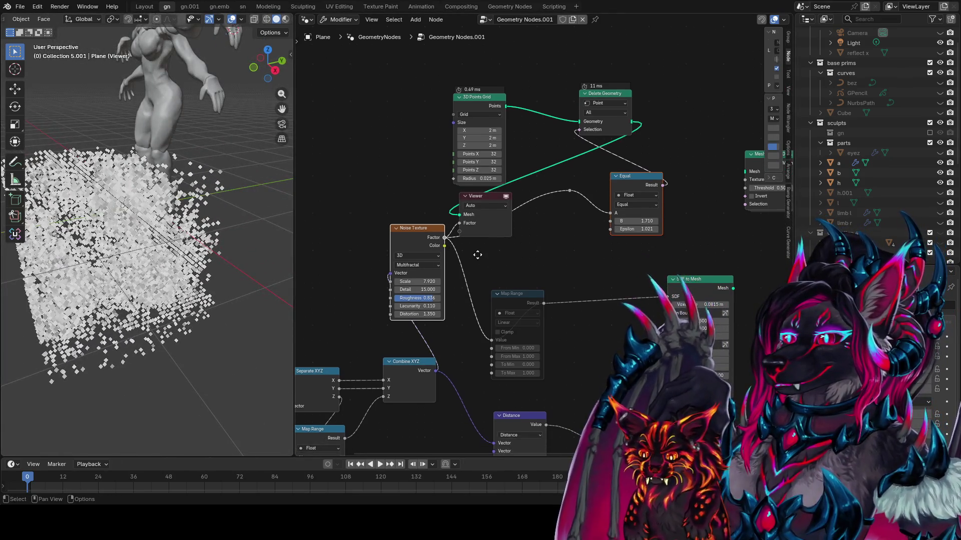
{"action": "left_click", "coordinate": [531, 299]}
{"action": "mouse_move", "coordinate": [530, 300]}
{"action": "left_mouse_down"}
{"action": "mouse_move", "coordinate": [532, 251]}
{"action": "mouse_move", "coordinate": [560, 261]}
{"action": "left_mouse_up"}
{"action": "type", "text": "c"}
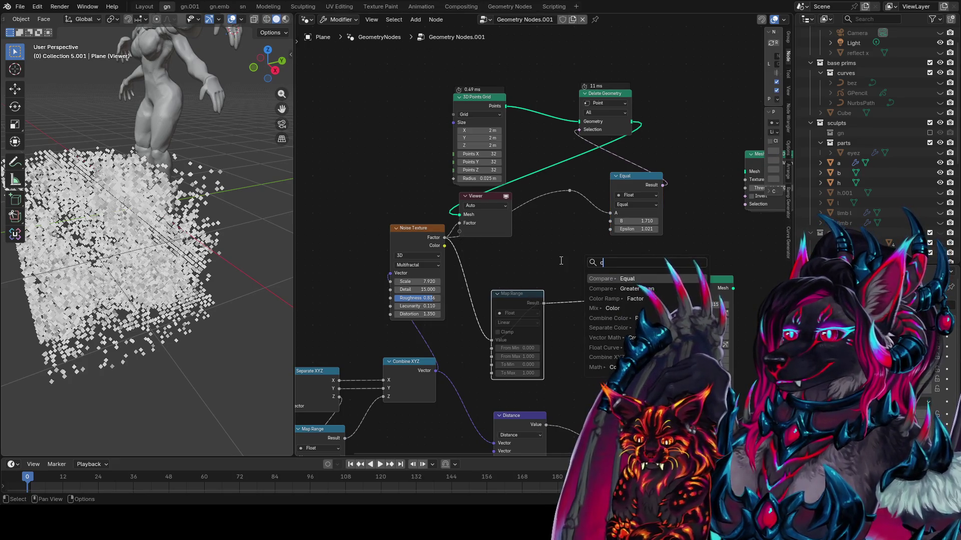
{"action": "type", "text": "olor ramp"}
{"action": "key", "text": "Return"}
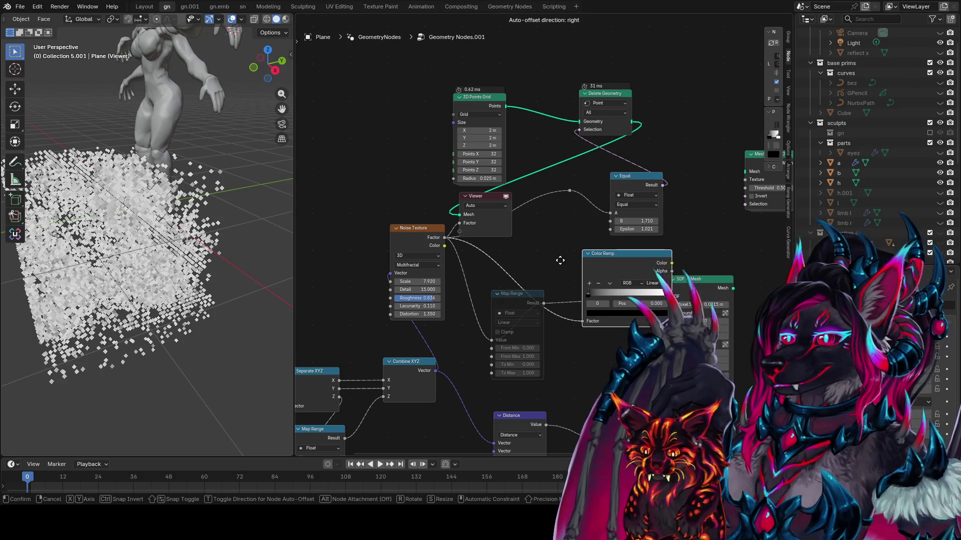
{"action": "left_click", "coordinate": [502, 226]}
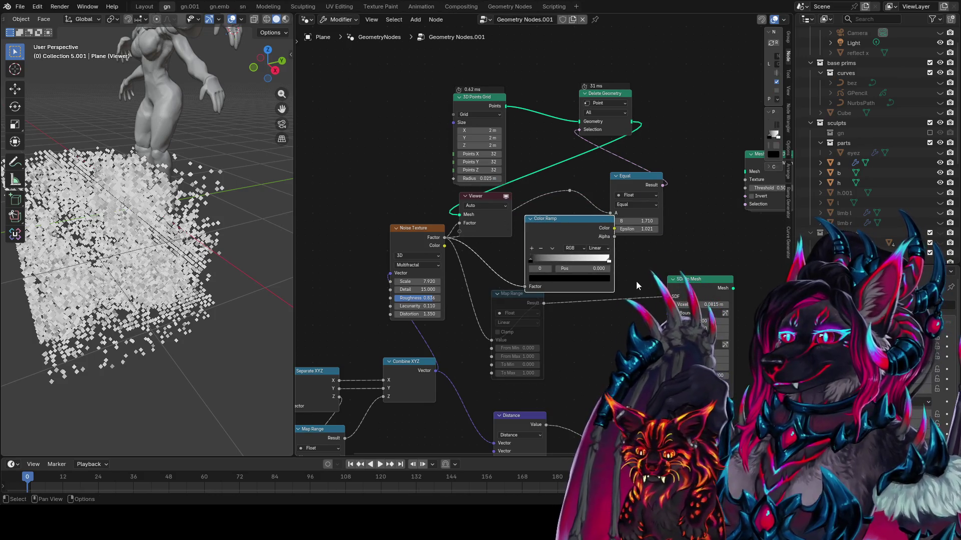
{"action": "left_click_drag", "start_coordinate": [615, 229], "coordinate": [583, 142]}
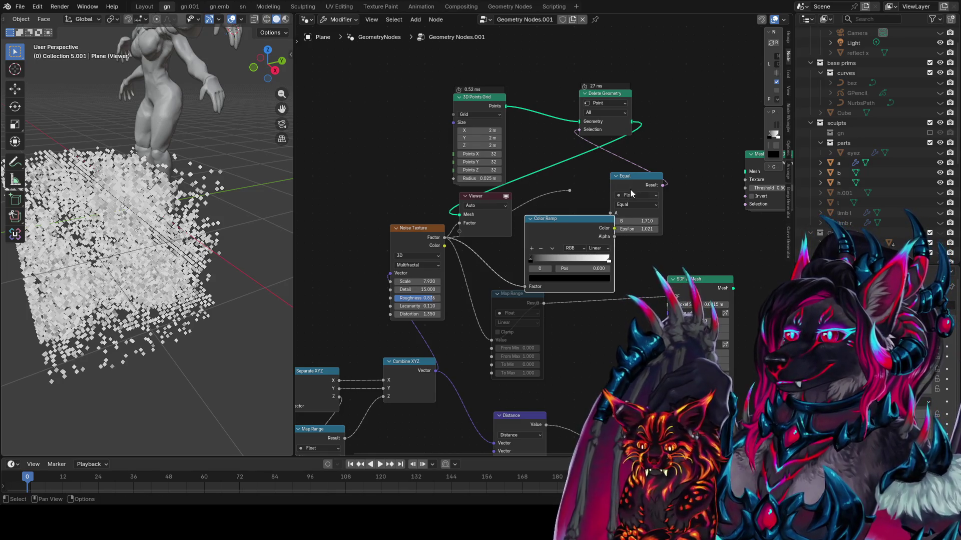
{"action": "left_click", "coordinate": [634, 178]}
{"action": "left_click_drag", "start_coordinate": [634, 181], "coordinate": [670, 154]}
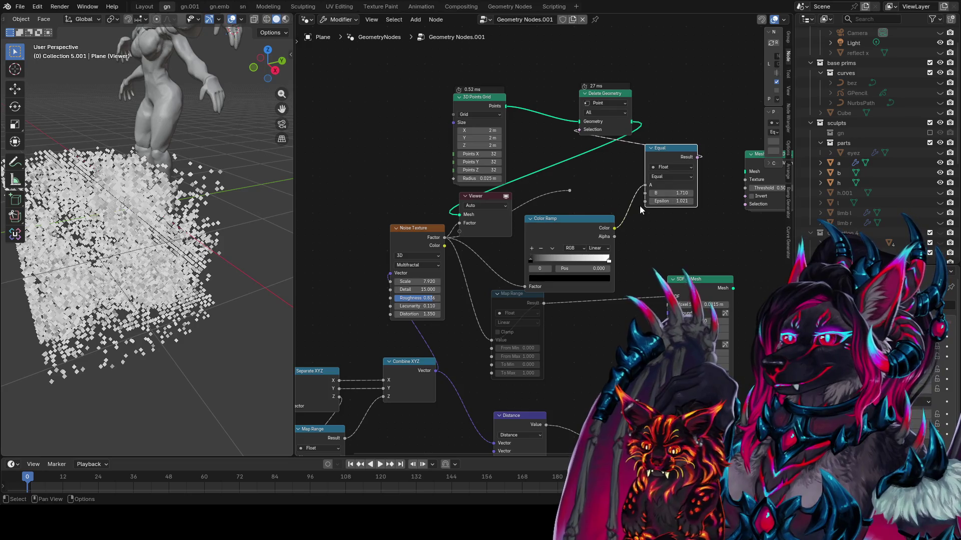
{"action": "left_click_drag", "start_coordinate": [615, 228], "coordinate": [579, 130]}
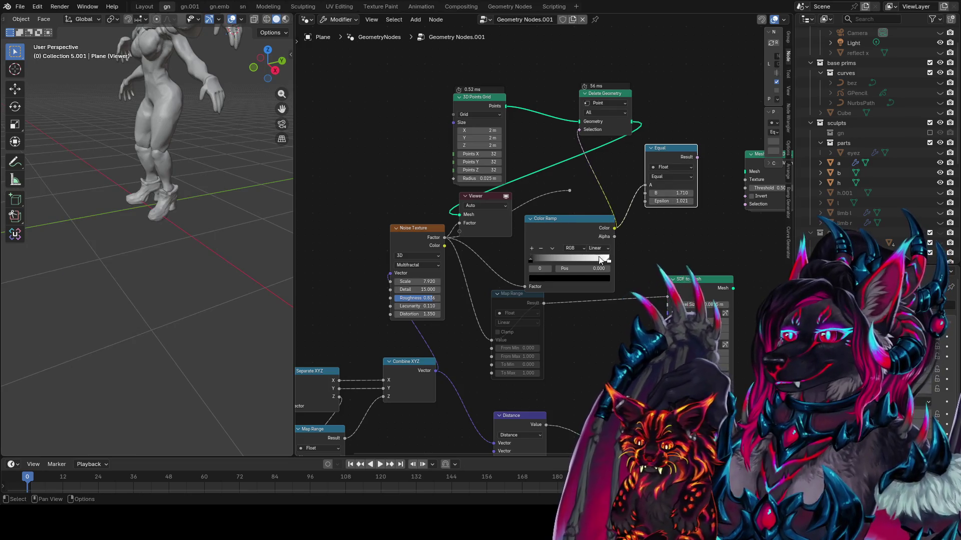
- Move the black Color Ramp stop to 0.300 for sparser points, then preview SDF to Mesh
{"action": "mouse_move", "coordinate": [549, 261]}
{"action": "left_mouse_down"}
{"action": "mouse_move", "coordinate": [585, 264]}
{"action": "mouse_move", "coordinate": [556, 264]}
{"action": "left_mouse_up"}
{"action": "left_click", "coordinate": [600, 261]}
{"action": "left_click", "coordinate": [569, 261]}
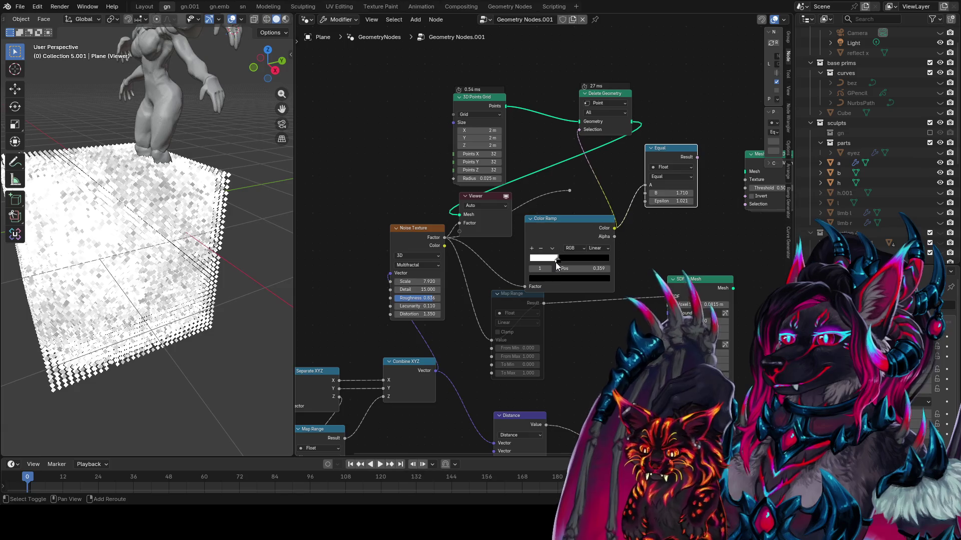
{"action": "left_click", "coordinate": [556, 261]}
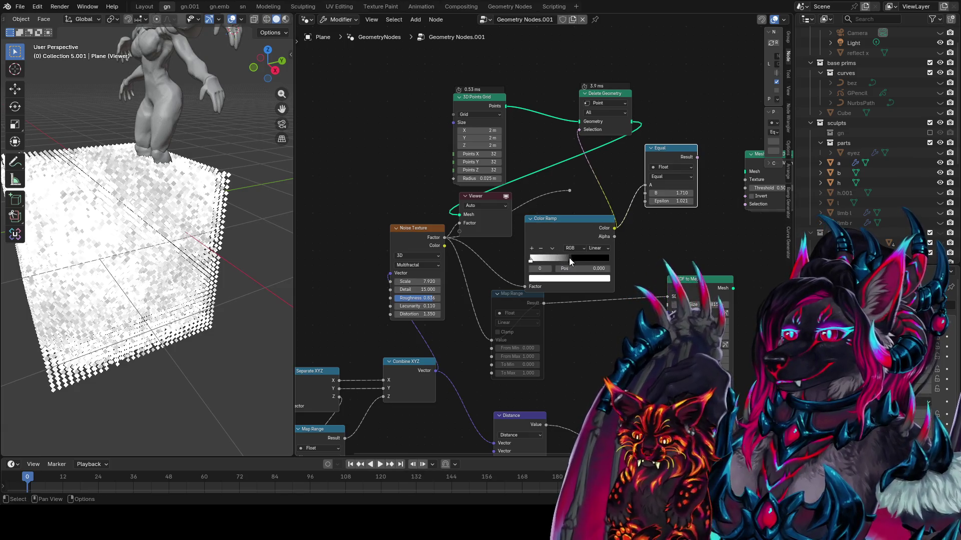
{"action": "mouse_move", "coordinate": [569, 257]}
{"action": "left_mouse_down"}
{"action": "mouse_move", "coordinate": [524, 266]}
{"action": "mouse_move", "coordinate": [587, 260]}
{"action": "mouse_move", "coordinate": [541, 259]}
{"action": "mouse_move", "coordinate": [554, 251]}
{"action": "left_mouse_up"}
{"action": "mouse_move", "coordinate": [240, 270]}
{"action": "middle_mouse_down"}
{"action": "mouse_move", "coordinate": [188, 299]}
{"action": "mouse_move", "coordinate": [278, 220]}
{"action": "mouse_move", "coordinate": [275, 184]}
{"action": "mouse_move", "coordinate": [260, 166]}
{"action": "middle_mouse_up"}
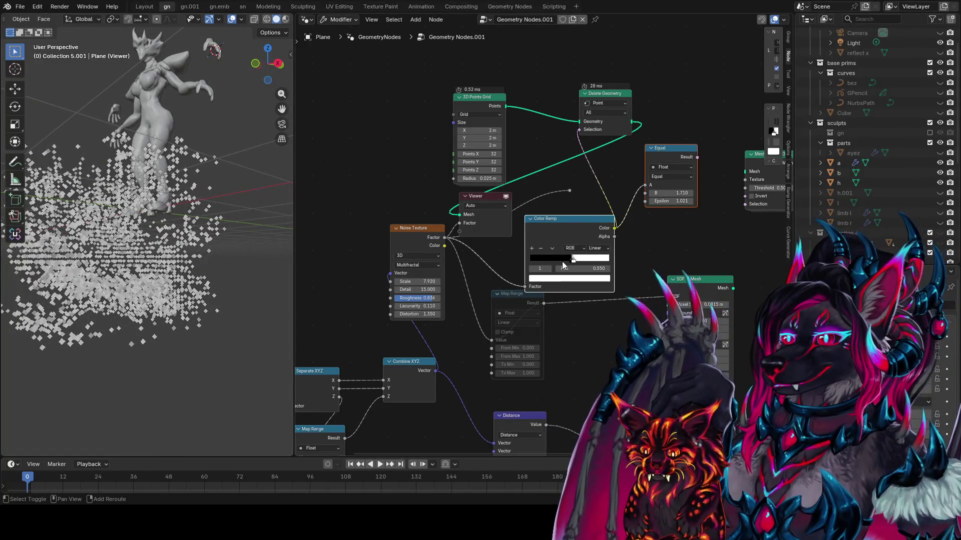
{"action": "mouse_move", "coordinate": [557, 260]}
{"action": "left_mouse_down"}
{"action": "mouse_move", "coordinate": [545, 259]}
{"action": "mouse_move", "coordinate": [590, 258]}
{"action": "left_mouse_up"}
{"action": "middle_click_drag", "start_coordinate": [665, 259], "coordinate": [614, 265]}
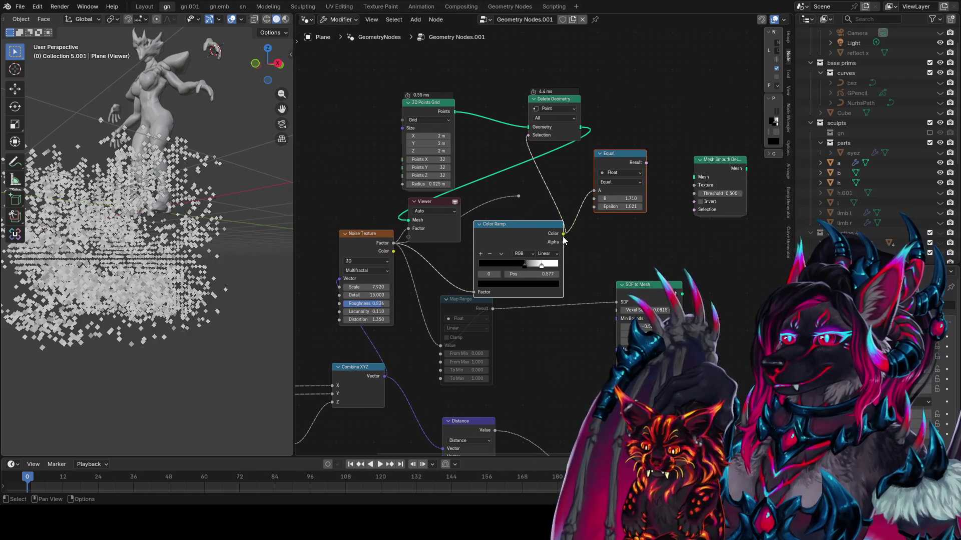
{"action": "left_click", "coordinate": [680, 292], "text": "ctrl+shift"}
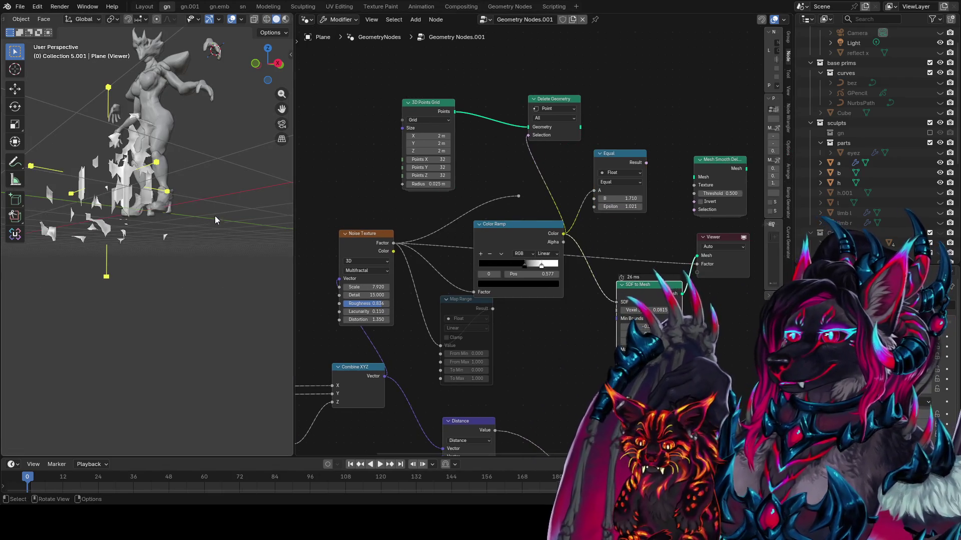
- Nudge the black Color Ramp stop to 0.314
{"action": "left_click_drag", "start_coordinate": [527, 265], "coordinate": [504, 261]}
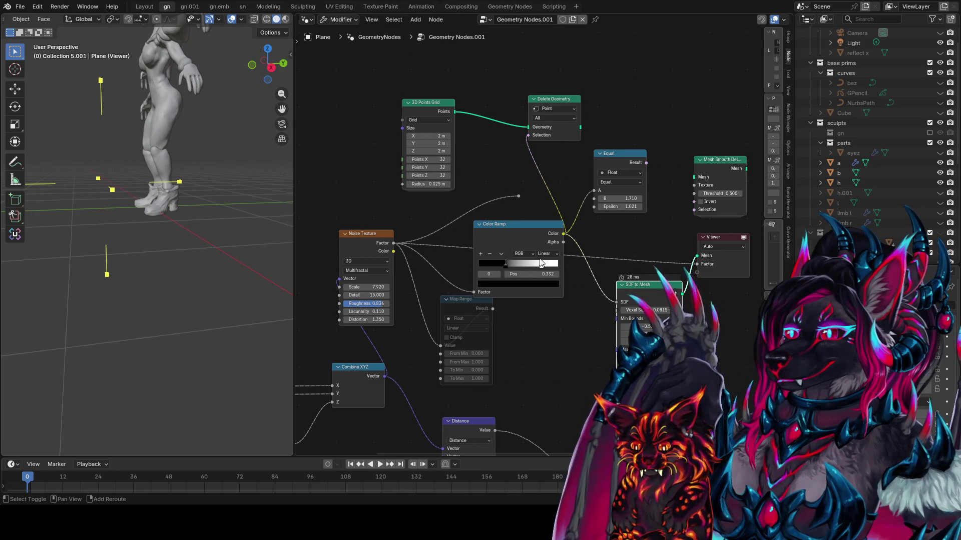
{"action": "left_click", "coordinate": [530, 265]}
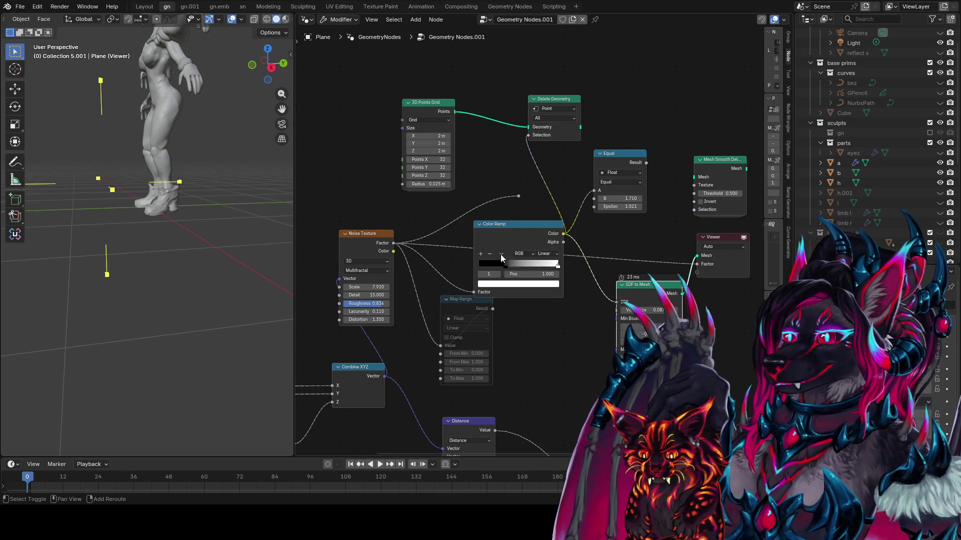
{"action": "left_click_drag", "start_coordinate": [530, 266], "coordinate": [476, 268]}
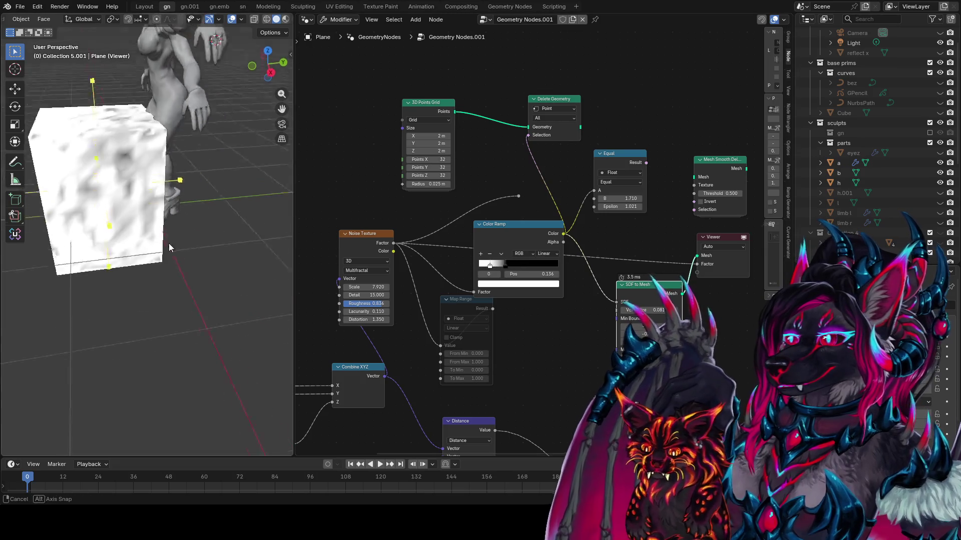
{"action": "middle_click_drag", "start_coordinate": [169, 243], "coordinate": [244, 254]}
{"action": "left_click", "coordinate": [504, 266]}
{"action": "left_click_drag", "start_coordinate": [504, 268], "coordinate": [480, 266]}
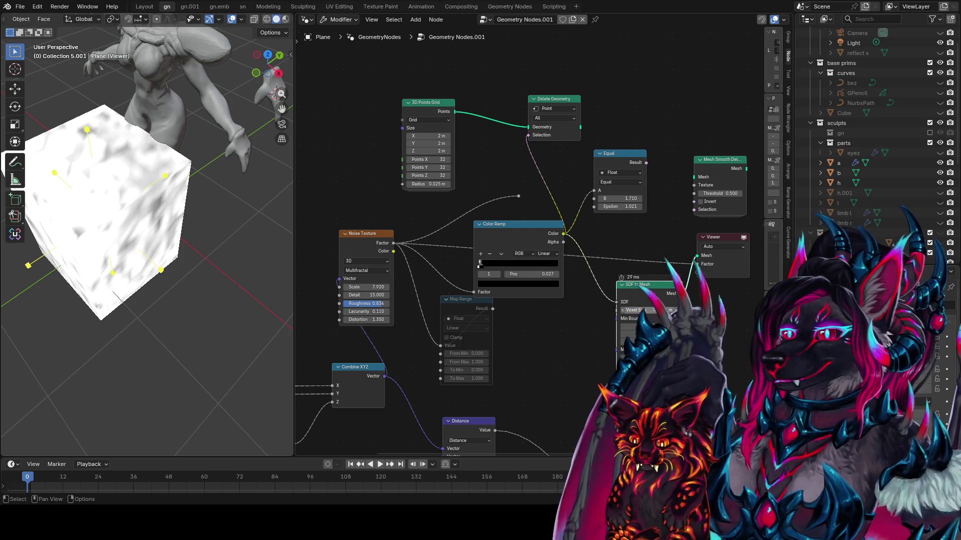
- Set the SDF to Mesh voxel size to 0.0098 m and inspect the noise cube
{"action": "left_click", "coordinate": [638, 309]}
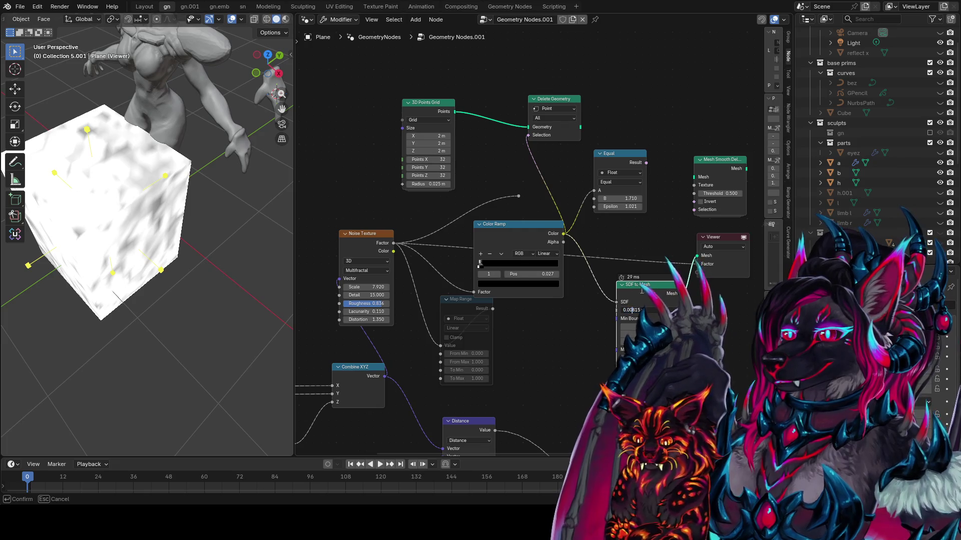
{"action": "type", "text": "09"}
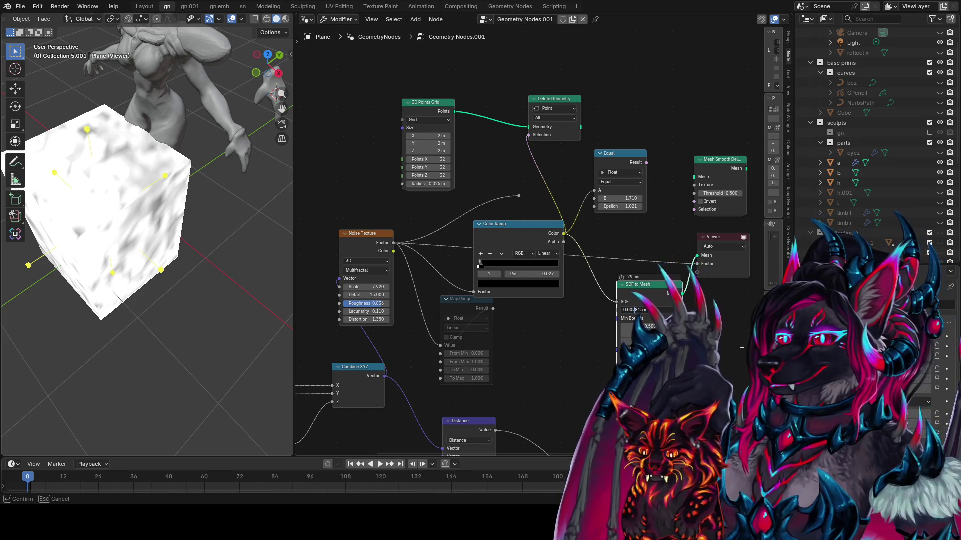
{"action": "key", "text": "Return"}
{"action": "middle_click_drag", "start_coordinate": [171, 210], "coordinate": [187, 205]}
{"action": "scroll", "coordinate": [187, 205], "scroll_direction": "up", "scroll_amount": 5}
{"action": "middle_click_drag", "start_coordinate": [576, 299], "coordinate": [587, 346]}
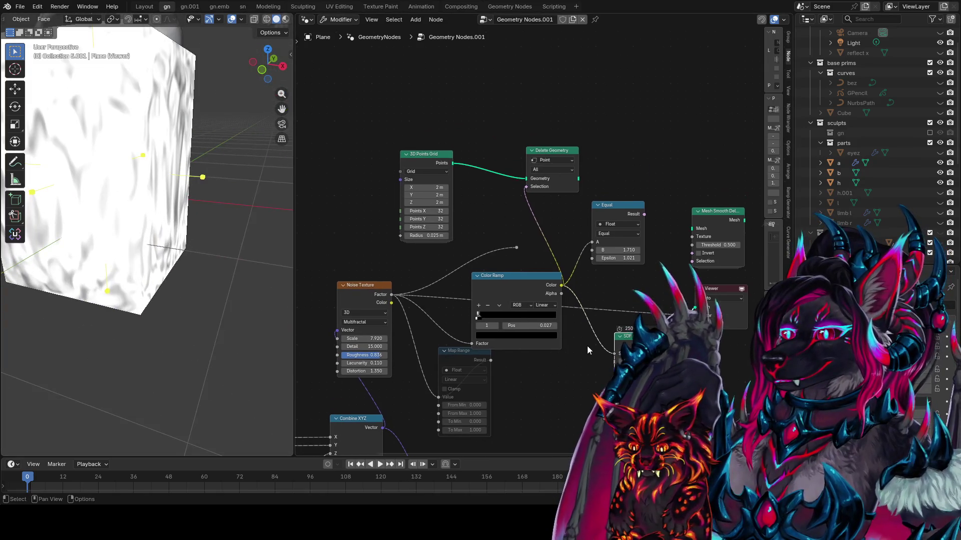
{"action": "middle_click_drag", "start_coordinate": [268, 235], "coordinate": [140, 258]}
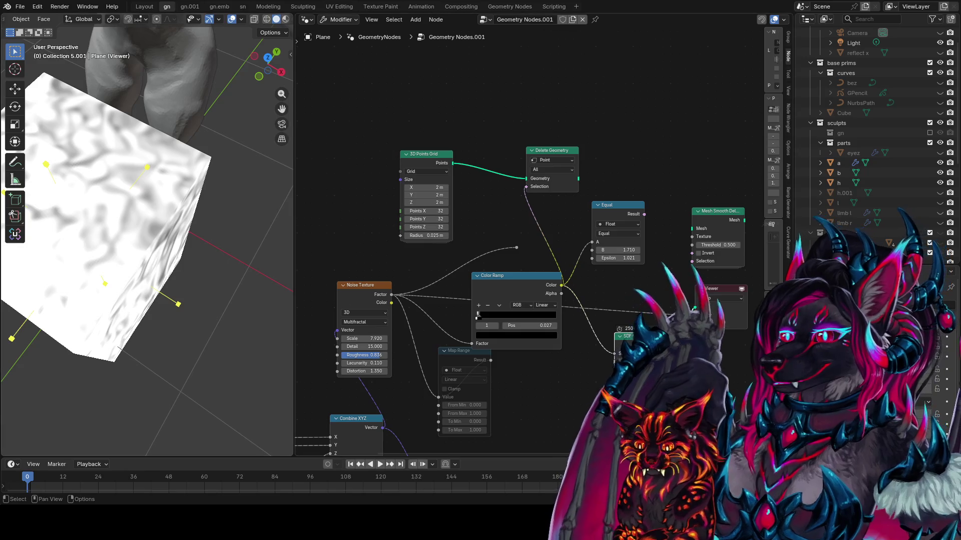
- Move the selected ramp stop to 0.064, then slide it right to 0.623
{"action": "middle_click_drag", "start_coordinate": [671, 316], "coordinate": [664, 309]}
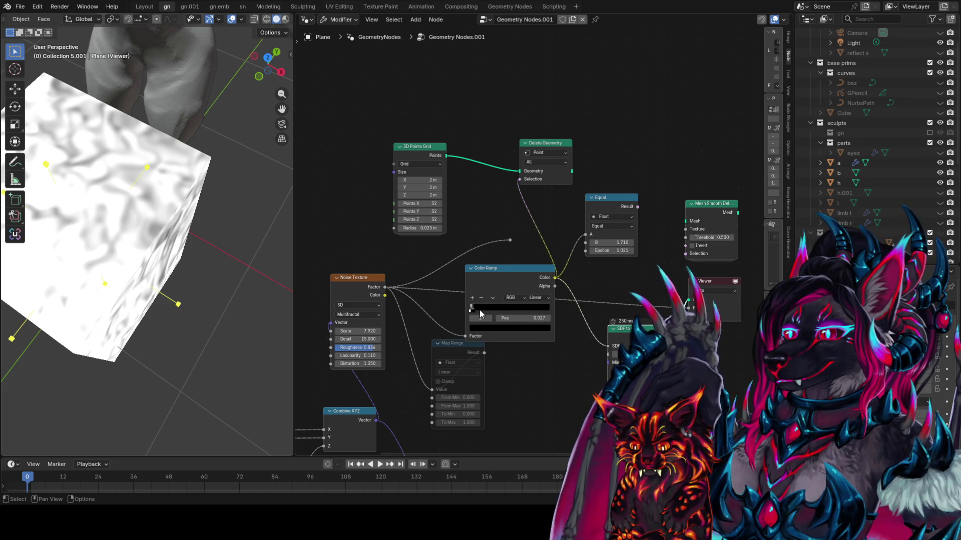
{"action": "left_click_drag", "start_coordinate": [478, 307], "coordinate": [473, 308]}
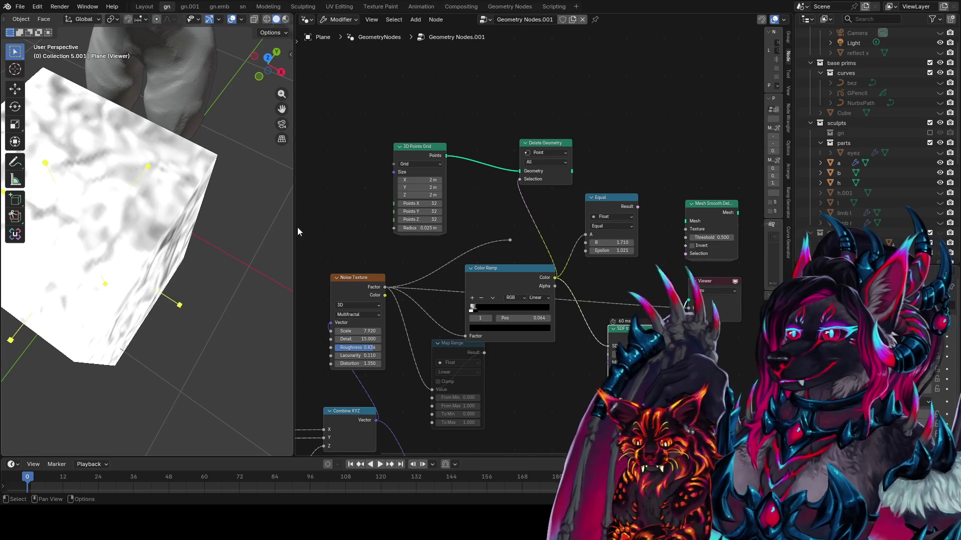
{"action": "mouse_move", "coordinate": [286, 222]}
{"action": "middle_mouse_down"}
{"action": "mouse_move", "coordinate": [137, 206]}
{"action": "mouse_move", "coordinate": [120, 180]}
{"action": "middle_mouse_up"}
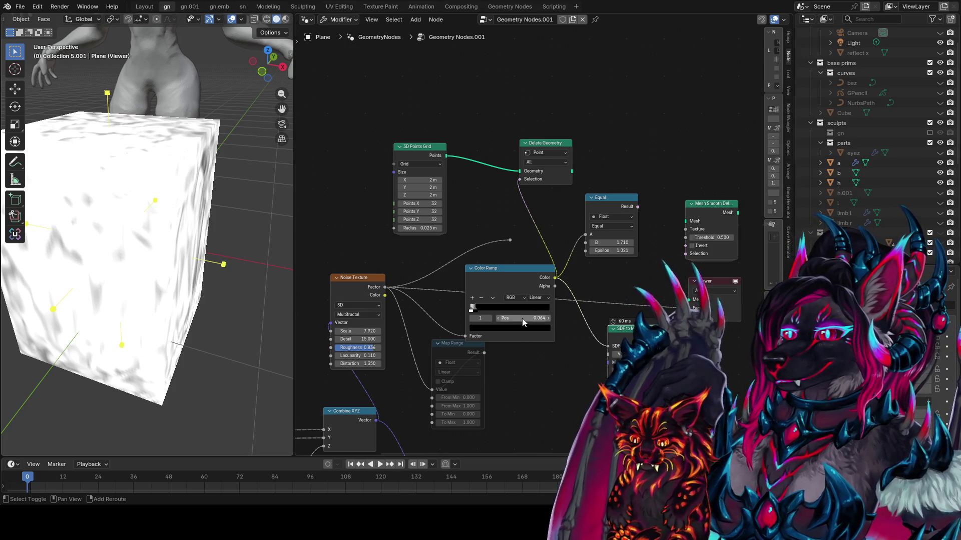
{"action": "left_click_drag", "start_coordinate": [494, 310], "coordinate": [602, 304]}
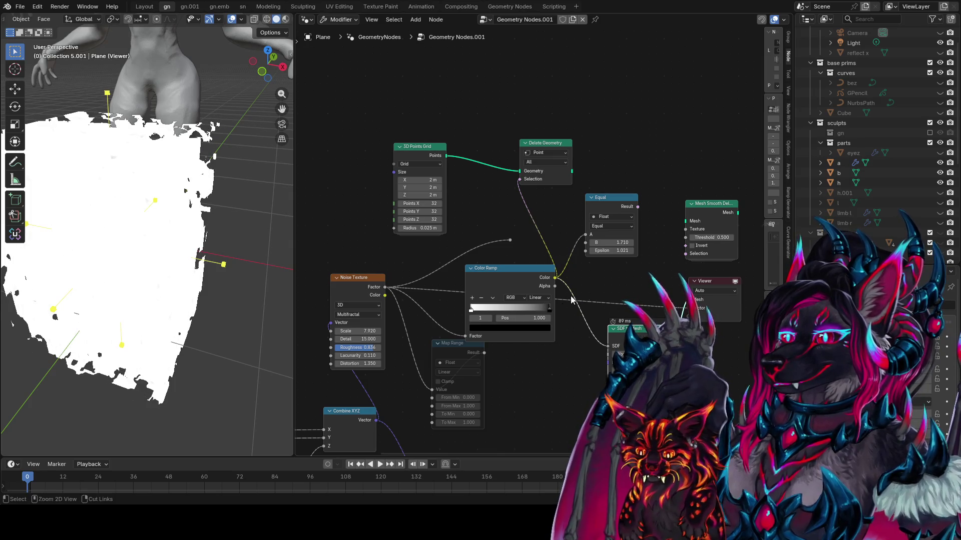
- Preview the Color Ramp output, setting the white stop to 0.686 and black to 0.014
{"action": "left_click", "coordinate": [545, 280], "text": "ctrl+shift"}
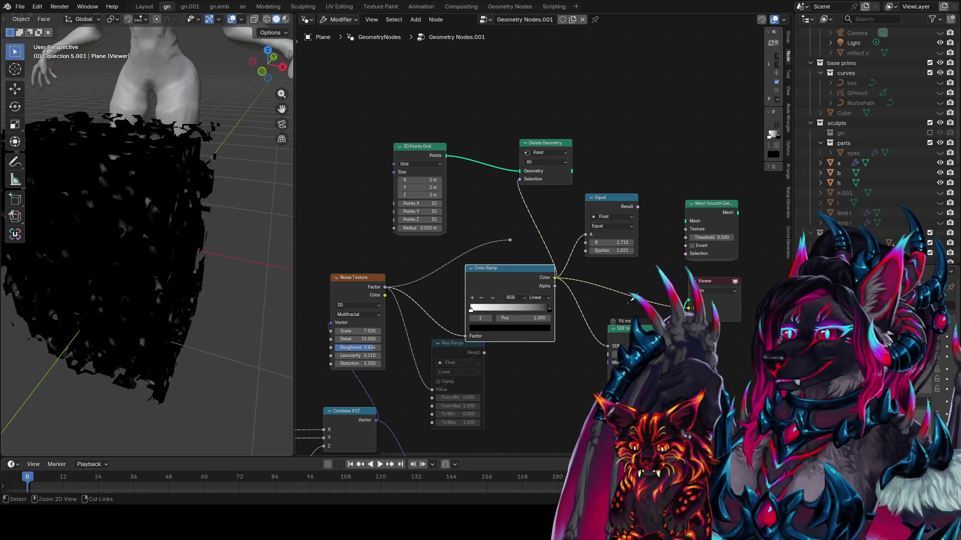
{"action": "mouse_move", "coordinate": [166, 235]}
{"action": "middle_mouse_down"}
{"action": "mouse_move", "coordinate": [109, 239]}
{"action": "mouse_move", "coordinate": [140, 241]}
{"action": "middle_mouse_up"}
{"action": "left_click_drag", "start_coordinate": [474, 310], "coordinate": [530, 313]}
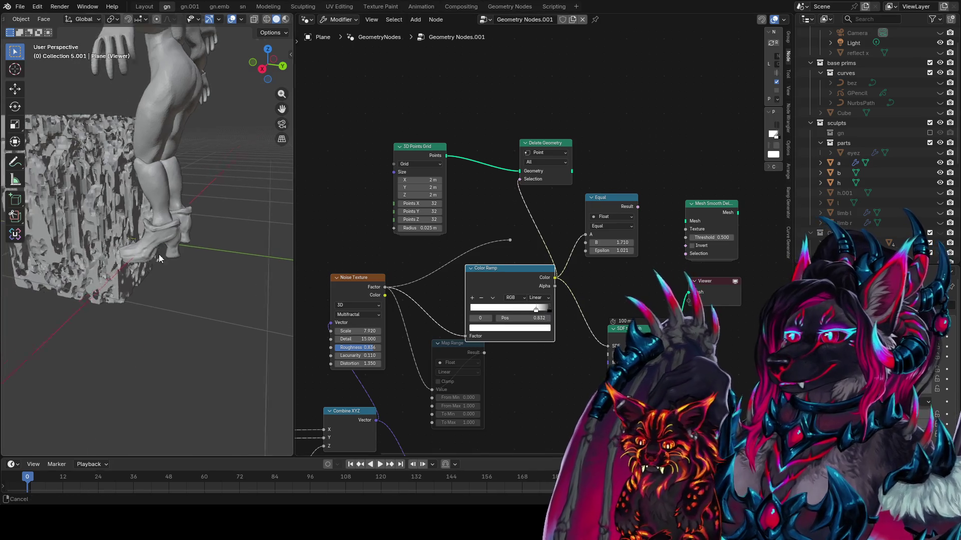
{"action": "mouse_move", "coordinate": [159, 254]}
{"action": "middle_mouse_down"}
{"action": "mouse_move", "coordinate": [227, 287]}
{"action": "mouse_move", "coordinate": [68, 233]}
{"action": "mouse_move", "coordinate": [75, 160]}
{"action": "middle_mouse_up"}
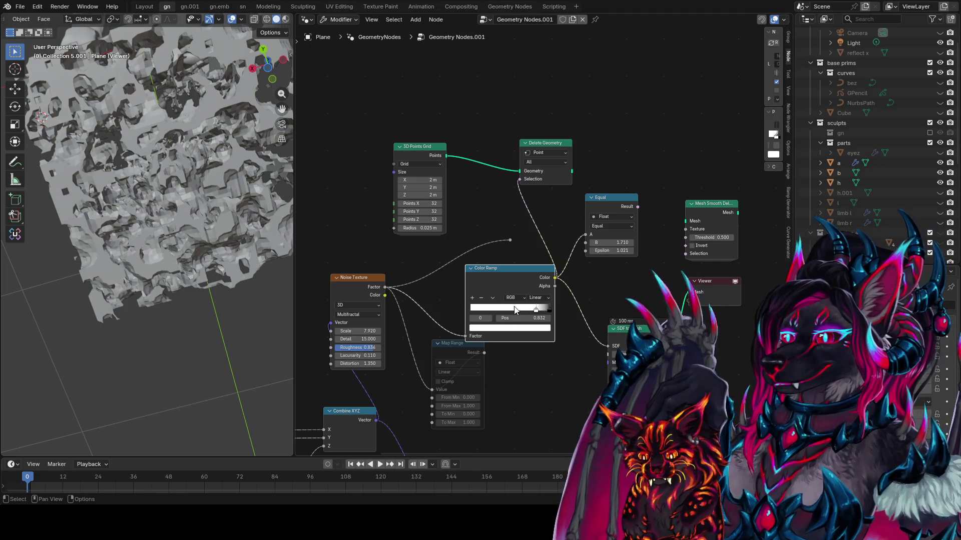
{"action": "mouse_move", "coordinate": [549, 309]}
{"action": "left_mouse_down"}
{"action": "mouse_move", "coordinate": [464, 307]}
{"action": "mouse_move", "coordinate": [523, 311]}
{"action": "left_mouse_up"}
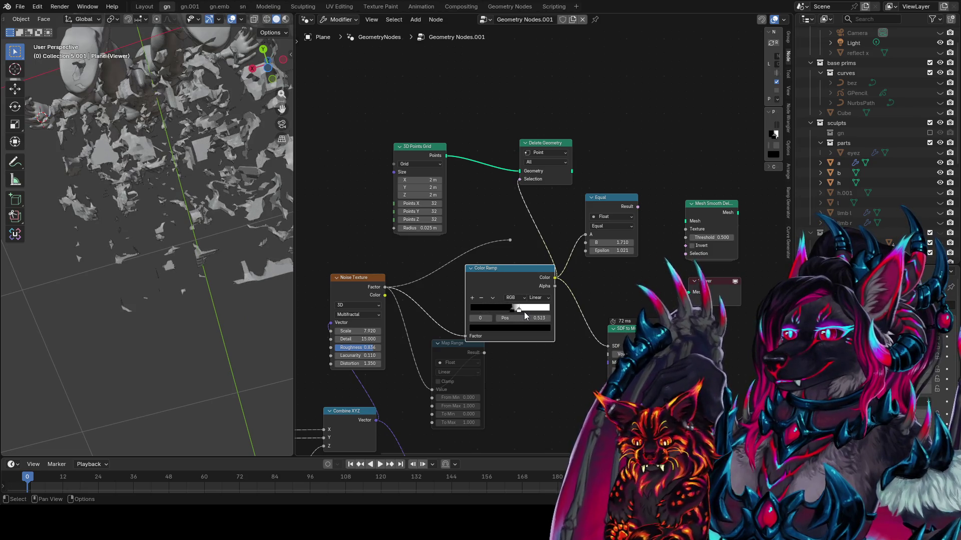
{"action": "mouse_move", "coordinate": [150, 250]}
{"action": "middle_mouse_down"}
{"action": "mouse_move", "coordinate": [46, 340]}
{"action": "mouse_move", "coordinate": [190, 316]}
{"action": "middle_mouse_up"}
{"action": "scroll", "coordinate": [200, 326], "scroll_direction": "up", "scroll_amount": 5}
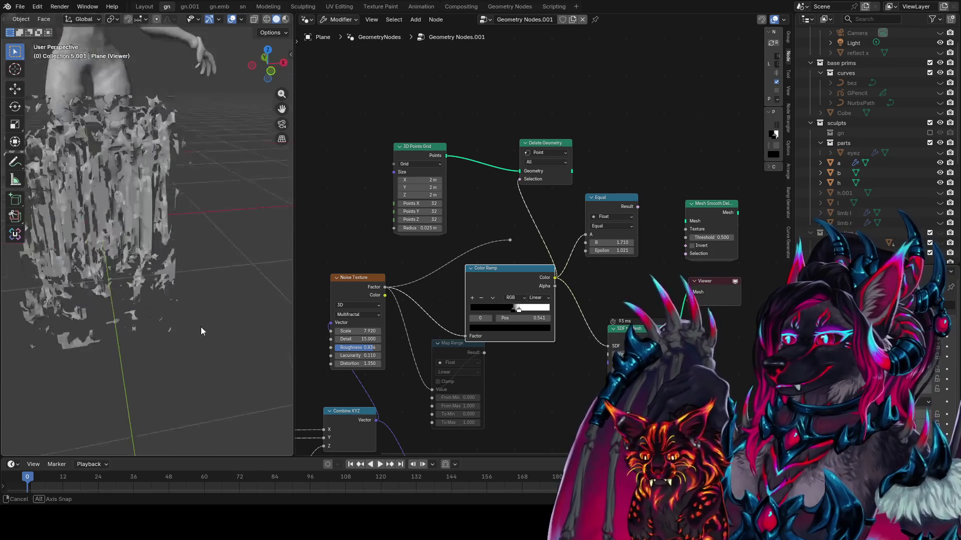
- Move the black stop to 0.818 and settle the white stop at 0.736
{"action": "left_click_drag", "start_coordinate": [518, 309], "coordinate": [569, 320]}
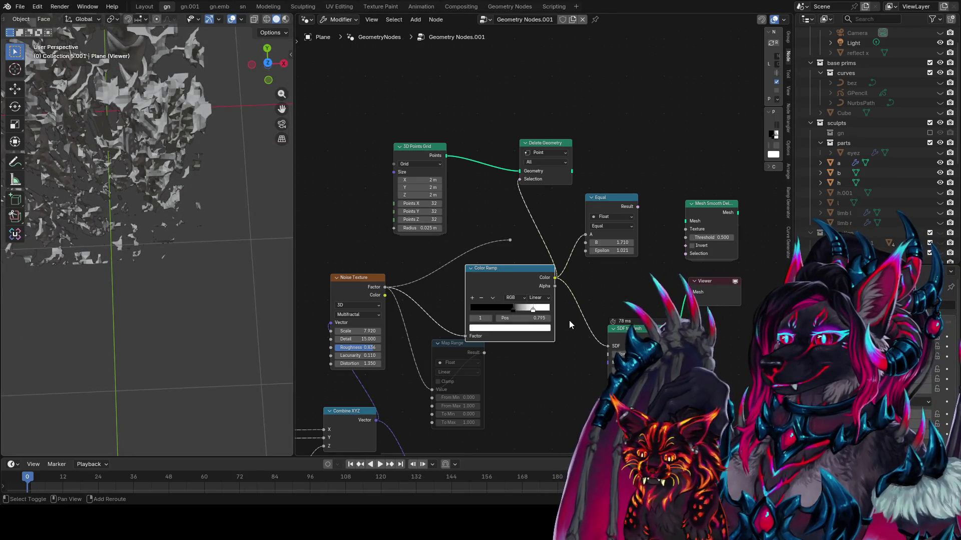
{"action": "left_click", "coordinate": [511, 311]}
{"action": "left_click_drag", "start_coordinate": [509, 313], "coordinate": [530, 307]}
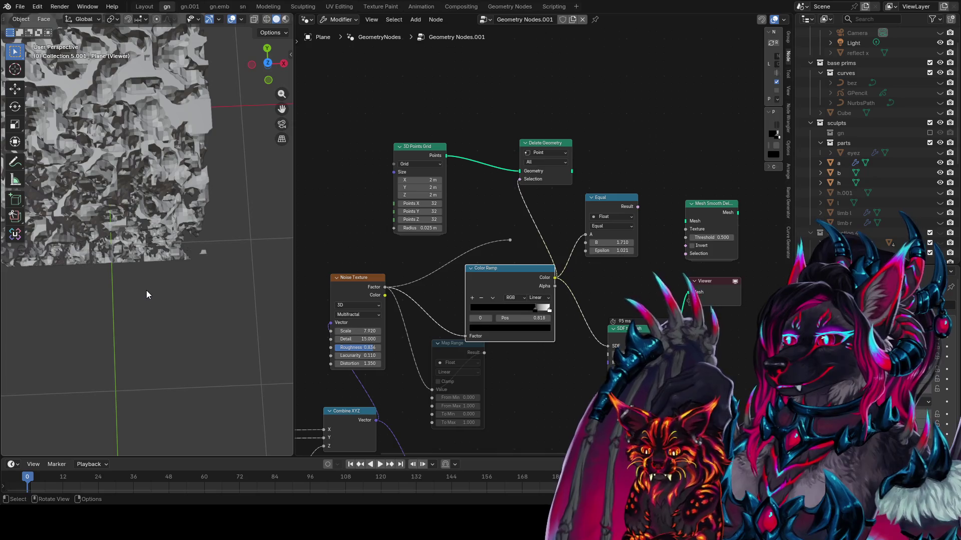
{"action": "middle_click_drag", "start_coordinate": [146, 290], "coordinate": [102, 246]}
{"action": "scroll", "coordinate": [532, 346], "scroll_direction": "up", "scroll_amount": 1}
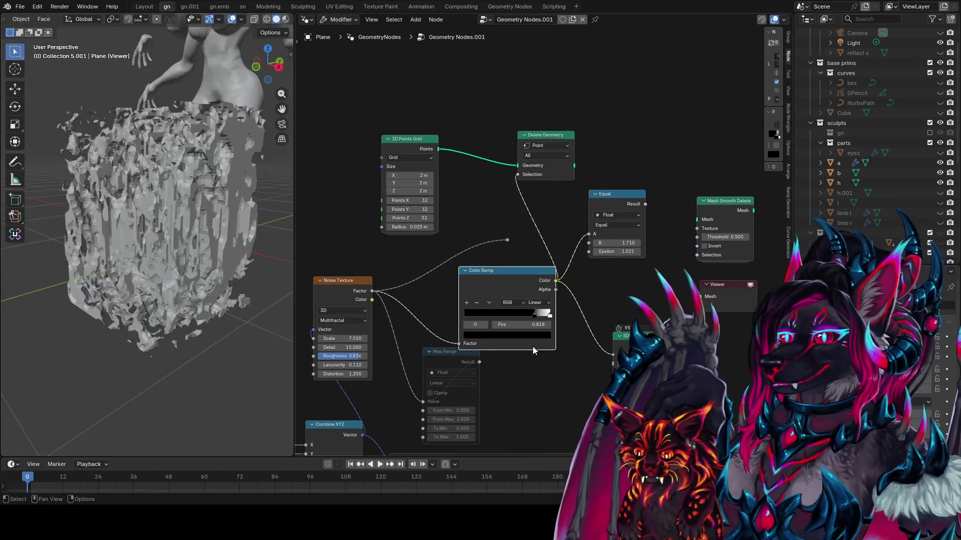
{"action": "left_click_drag", "start_coordinate": [539, 317], "coordinate": [523, 318]}
{"action": "middle_click_drag", "start_coordinate": [392, 329], "coordinate": [583, 269]}
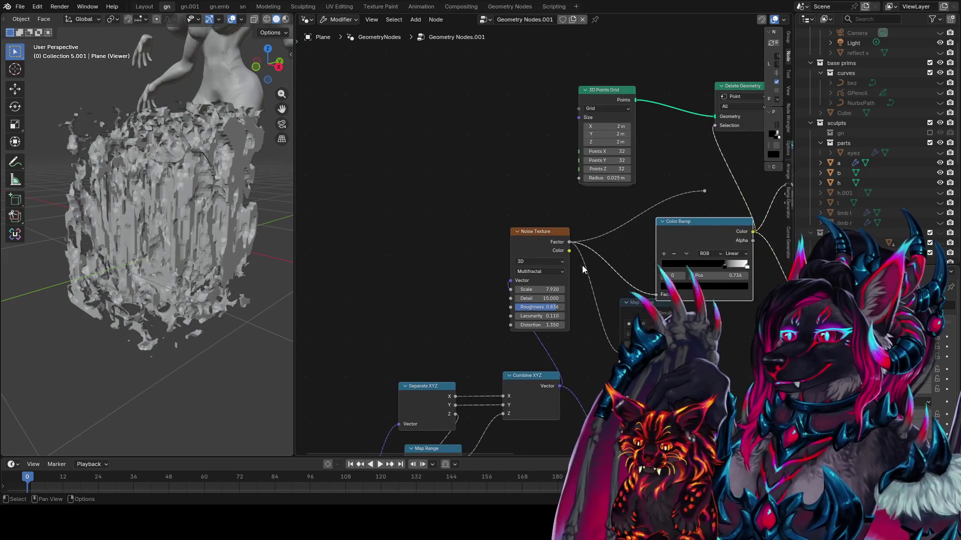
- Save the file and nudge the Noise Texture node slightly right
{"action": "key", "text": "ctrl+s"}
{"action": "scroll", "coordinate": [531, 305], "scroll_direction": "down", "scroll_amount": 5, "text": "shift"}
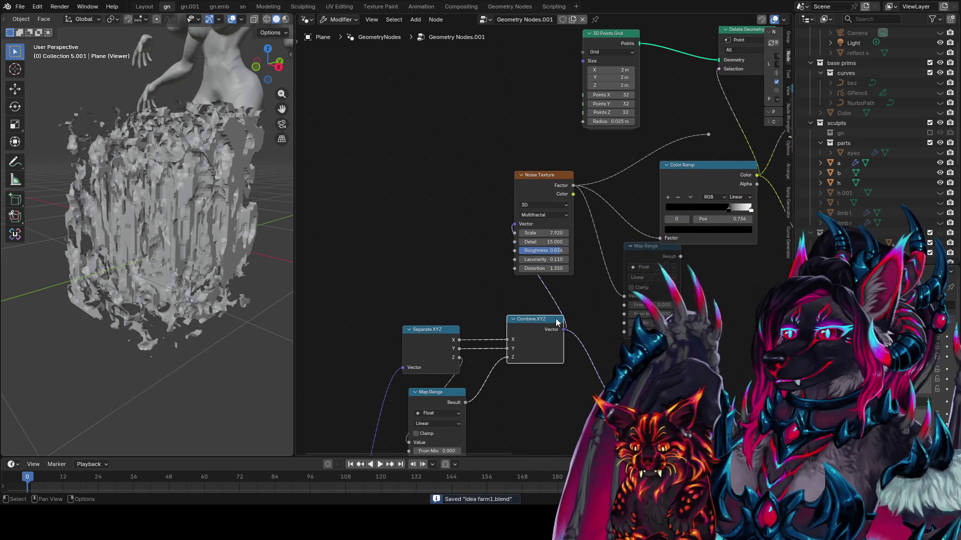
{"action": "scroll", "coordinate": [509, 305], "scroll_direction": "down", "scroll_amount": 5, "text": "ctrl"}
{"action": "left_click_drag", "start_coordinate": [502, 183], "coordinate": [519, 180]}
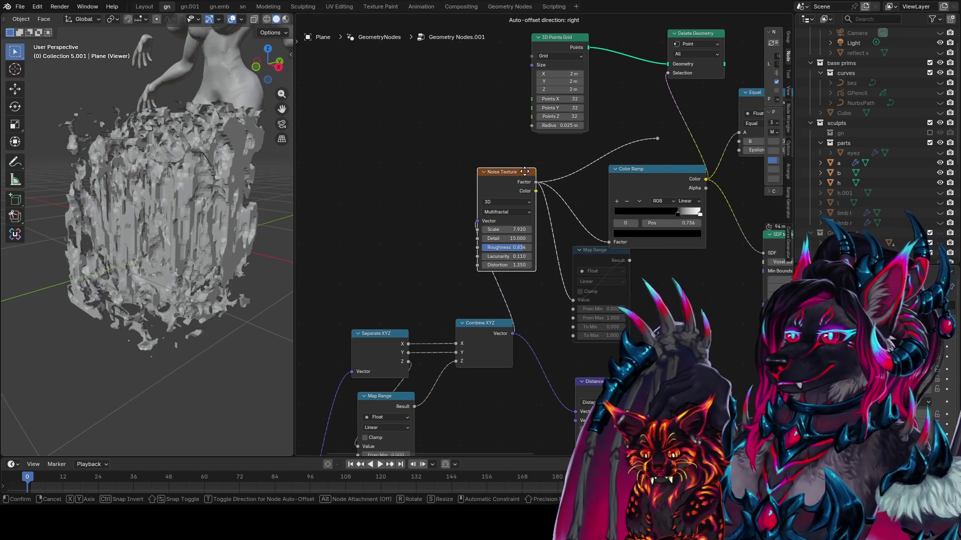
{"action": "middle_click_drag", "start_coordinate": [500, 314], "coordinate": [507, 235]}
- Preview the Distance node's output in the viewport as a grey-and-white value shading
{"action": "left_click", "coordinate": [401, 282]}
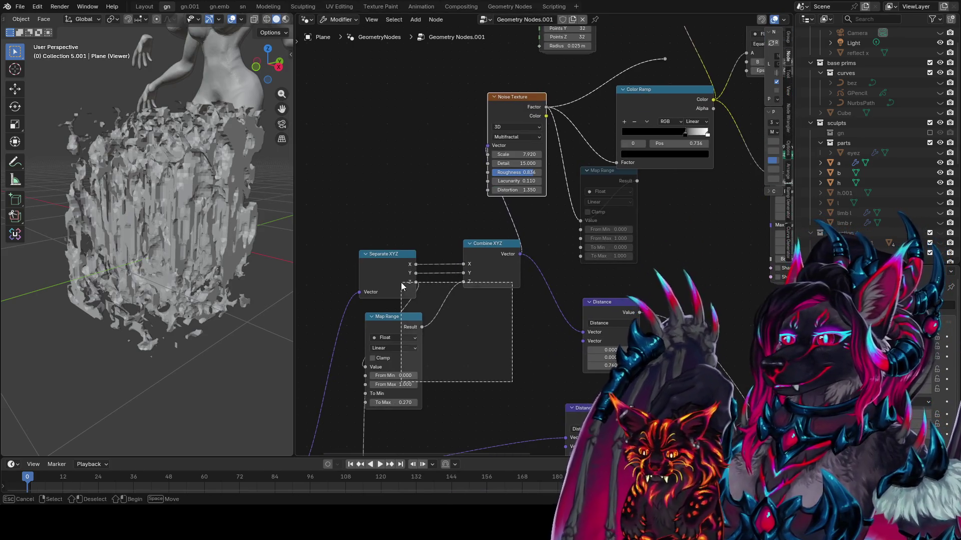
{"action": "left_click", "coordinate": [400, 423]}
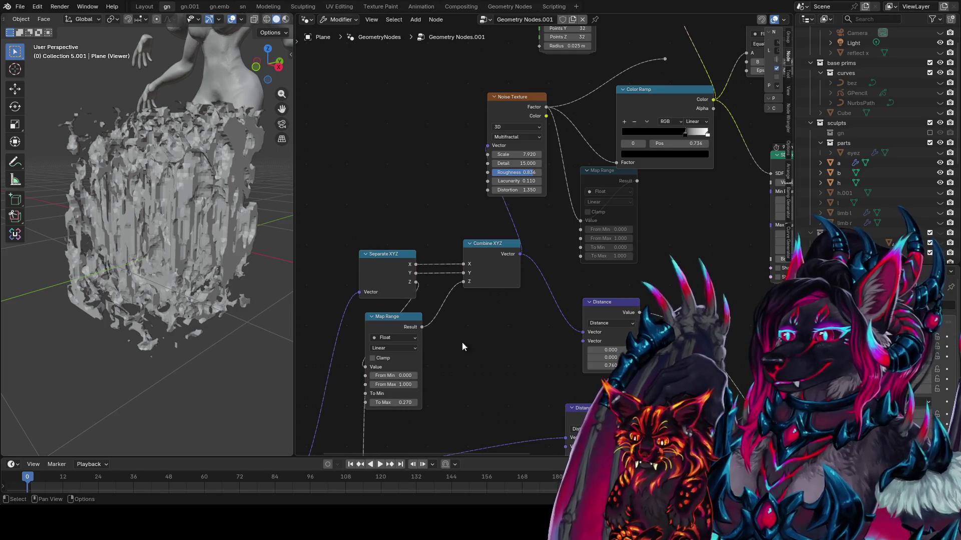
{"action": "scroll", "coordinate": [526, 287], "scroll_direction": "right", "scroll_amount": 5}
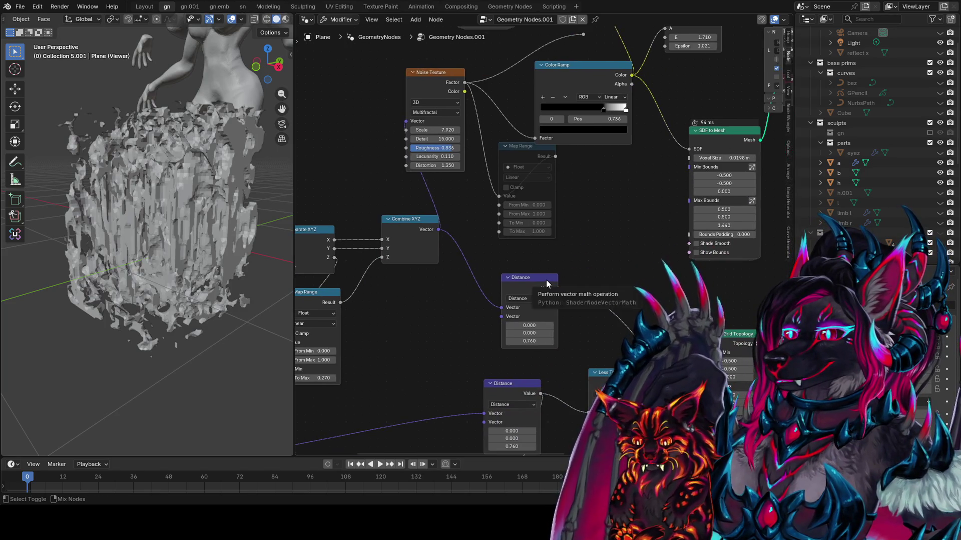
{"action": "left_click", "coordinate": [545, 280], "text": "ctrl+shift"}
{"action": "middle_click_drag", "start_coordinate": [596, 304], "coordinate": [544, 364]}
- Select the Equal and Mesh Smooth Delete nodes
{"action": "mouse_move", "coordinate": [264, 233]}
{"action": "middle_mouse_down"}
{"action": "mouse_move", "coordinate": [209, 289]}
{"action": "mouse_move", "coordinate": [250, 280]}
{"action": "middle_mouse_up"}
{"action": "middle_click_drag", "start_coordinate": [470, 250], "coordinate": [407, 311]}
{"action": "left_click_drag", "start_coordinate": [729, 90], "coordinate": [605, 161]}
- Rearrange the nodes: Equal and Mesh Smooth Delete up-right, SDF to Mesh right, Map Range under Color Ramp
{"action": "key", "text": "g"}
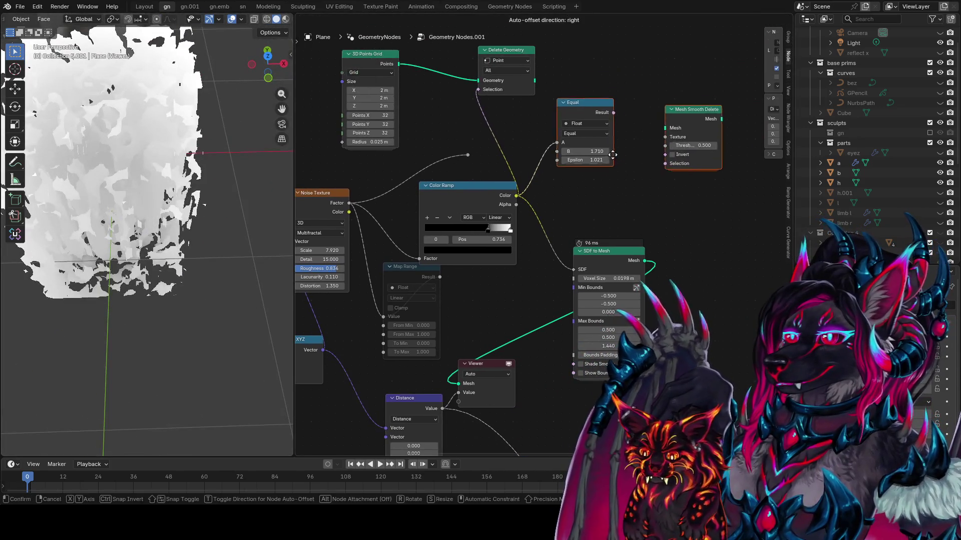
{"action": "left_click", "coordinate": [661, 105]}
{"action": "left_click_drag", "start_coordinate": [610, 251], "coordinate": [709, 241]}
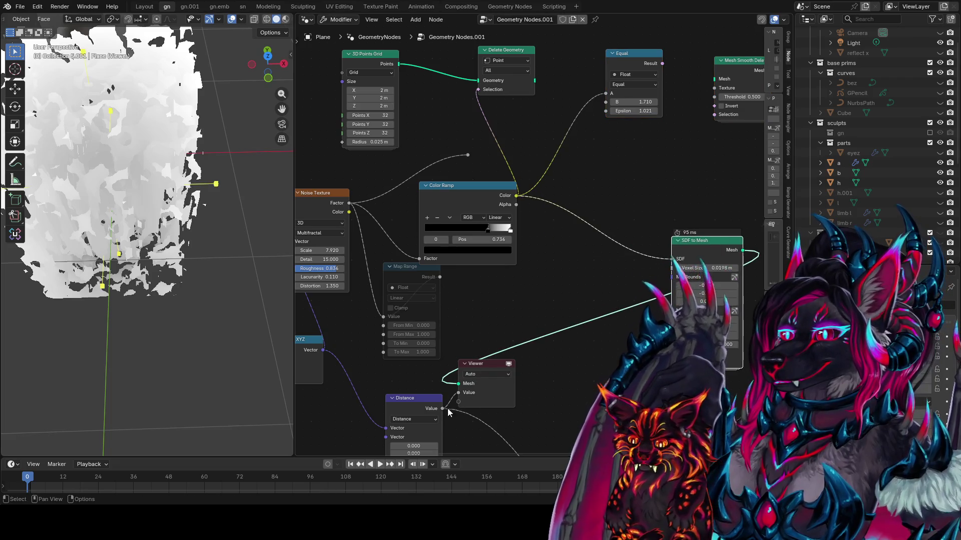
{"action": "left_click_drag", "start_coordinate": [474, 194], "coordinate": [487, 169]}
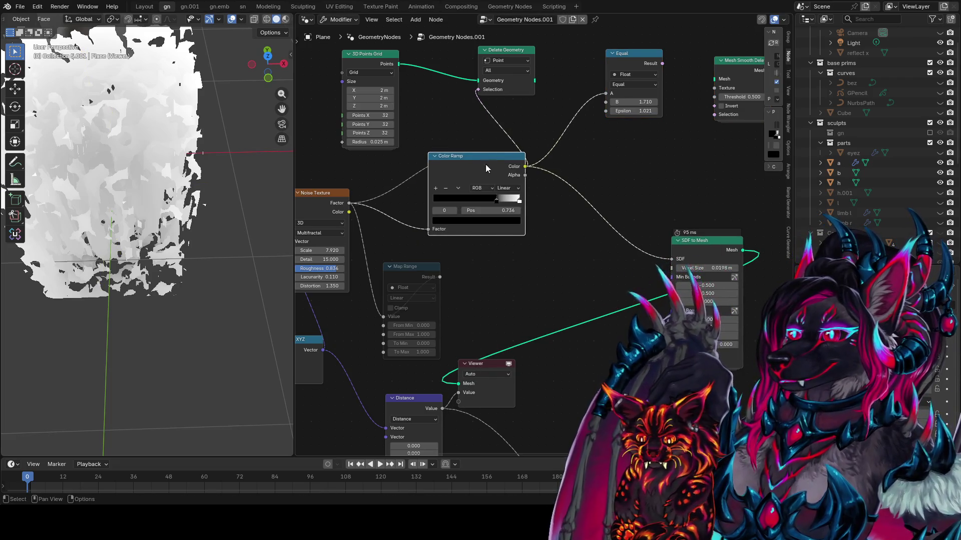
{"action": "left_click_drag", "start_coordinate": [419, 279], "coordinate": [473, 263]}
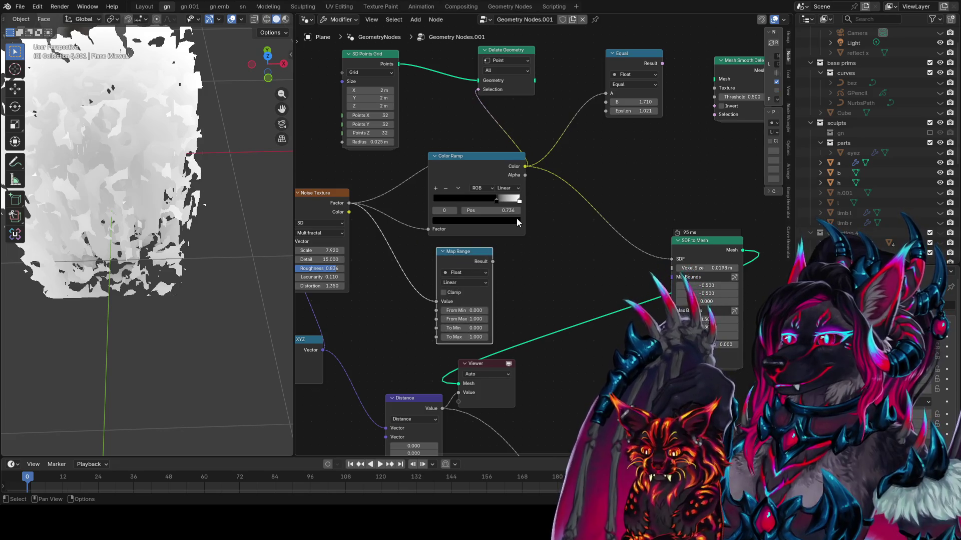
- Link Distance Value to Map Range To Min and Map Range Result to SDF to Mesh, then preview Map Range
{"action": "left_click_drag", "start_coordinate": [525, 166], "coordinate": [426, 304]}
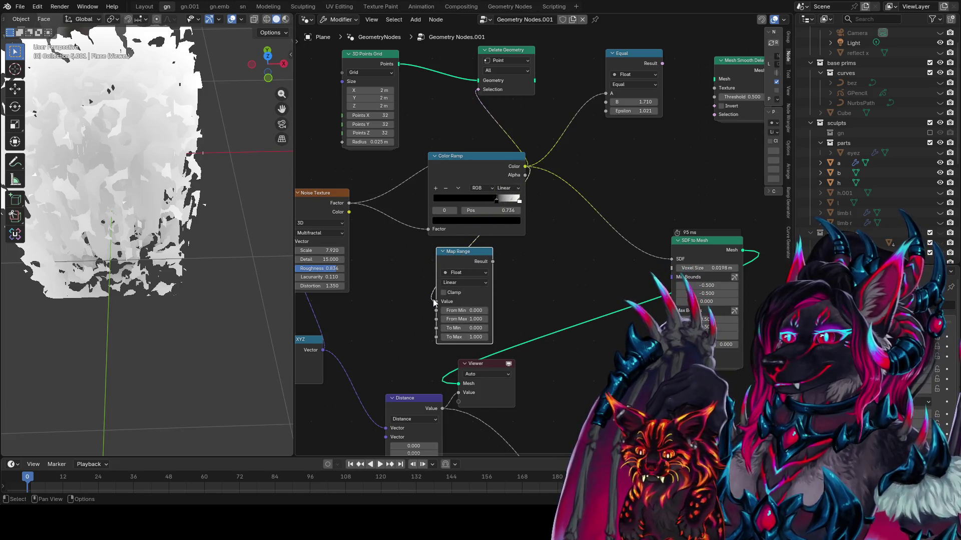
{"action": "left_click_drag", "start_coordinate": [444, 409], "coordinate": [436, 328]}
{"action": "left_click_drag", "start_coordinate": [661, 252], "coordinate": [671, 259]}
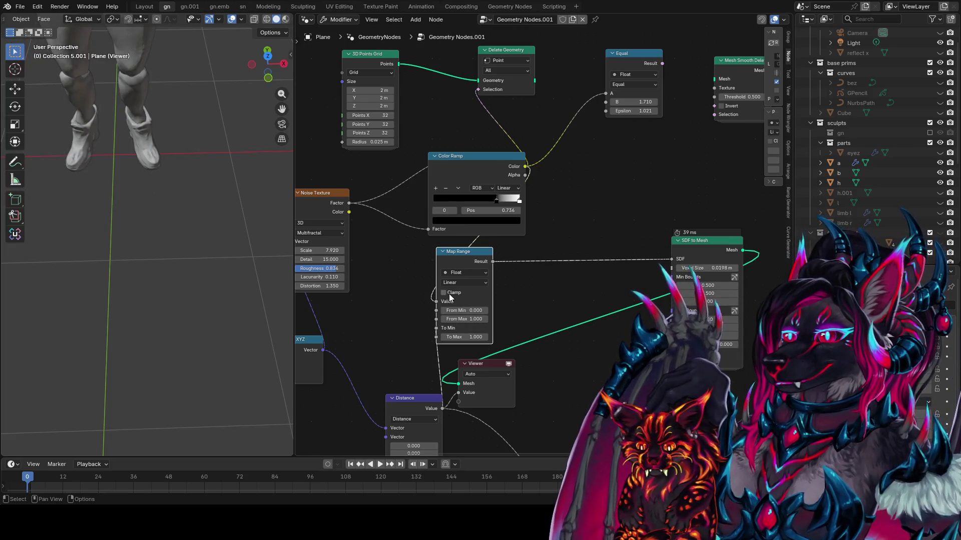
{"action": "left_click", "coordinate": [484, 264], "text": "ctrl+shift"}
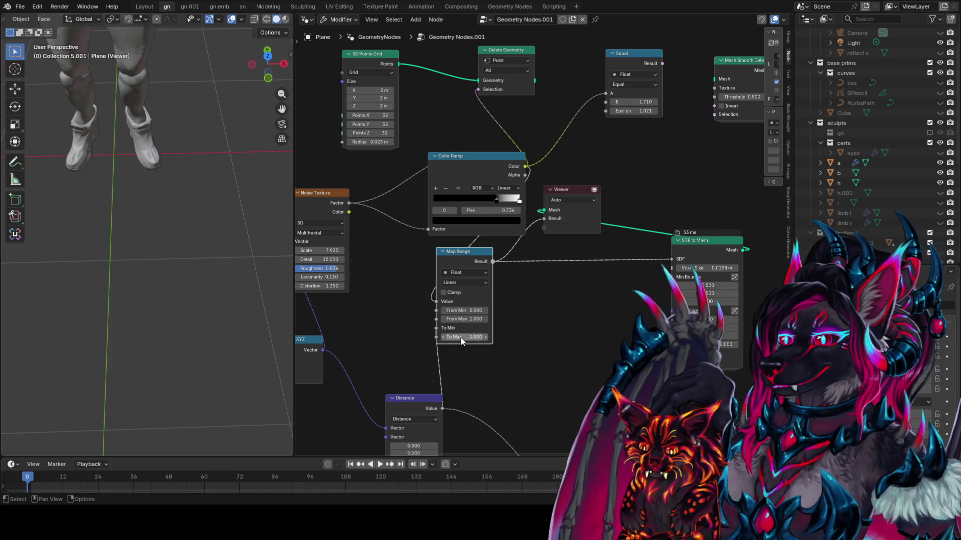
- Move the Distance link to Map Range To Max and stop previewing the Map Range output
{"action": "left_click_drag", "start_coordinate": [436, 328], "coordinate": [436, 337]}
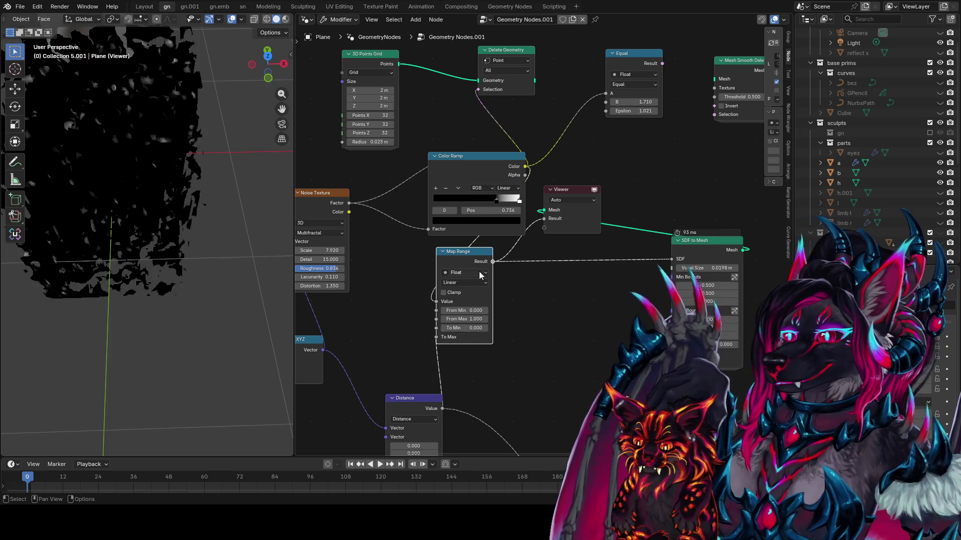
{"action": "mouse_move", "coordinate": [175, 225]}
{"action": "middle_mouse_down"}
{"action": "mouse_move", "coordinate": [125, 215]}
{"action": "mouse_move", "coordinate": [74, 238]}
{"action": "middle_mouse_up"}
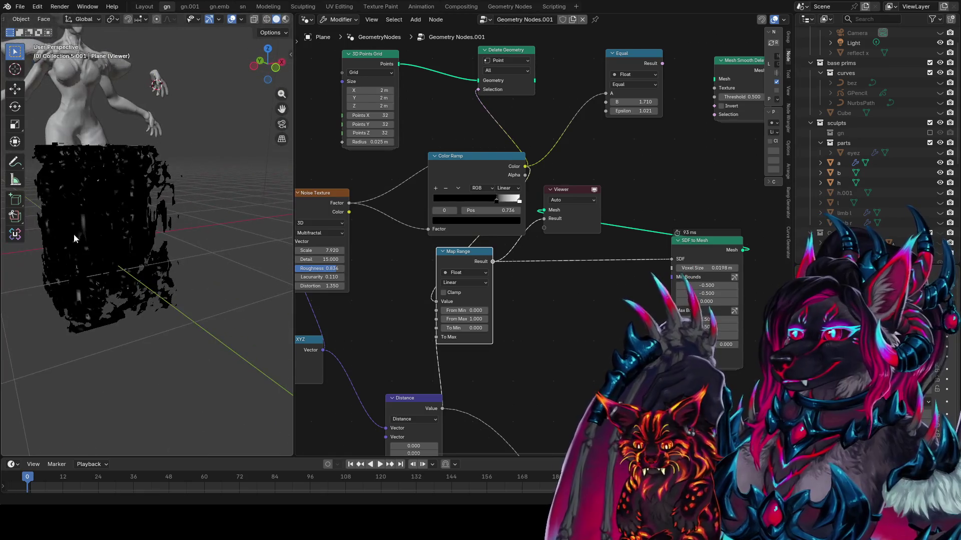
{"action": "scroll", "coordinate": [593, 283], "scroll_direction": "right", "scroll_amount": 5, "text": "ctrl"}
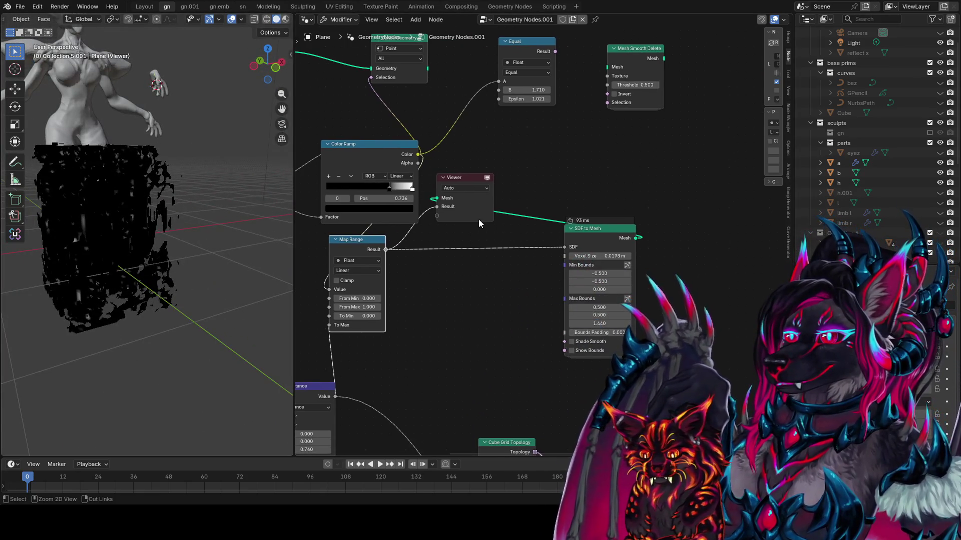
{"action": "right_click_drag", "start_coordinate": [425, 221], "coordinate": [425, 284], "text": "ctrl"}
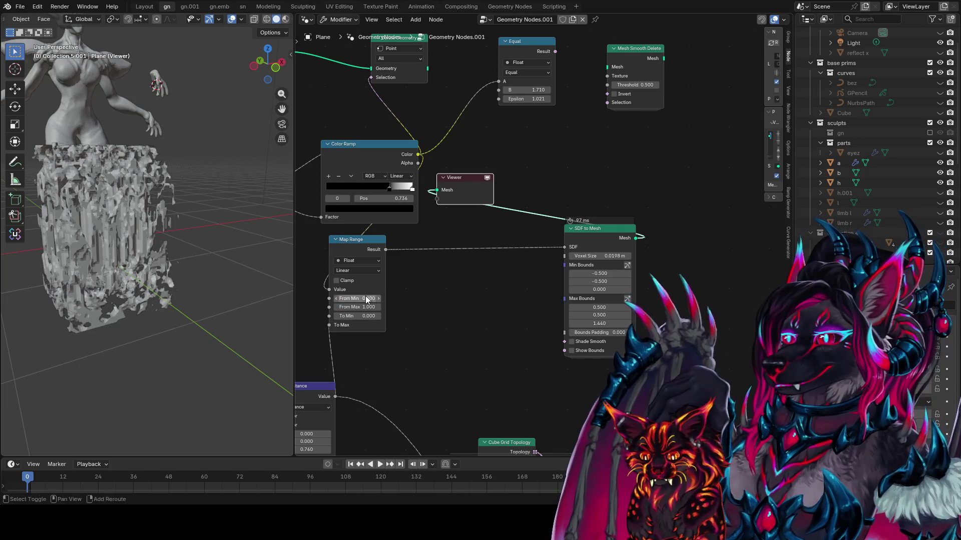
- Set Map Range From Min to 0.420 and adjust To Min to thin the rock mesh
{"action": "mouse_move", "coordinate": [365, 299]}
{"action": "left_mouse_down"}
{"action": "mouse_move", "coordinate": [355, 299]}
{"action": "mouse_move", "coordinate": [387, 299]}
{"action": "left_mouse_up"}
{"action": "mouse_move", "coordinate": [150, 300]}
{"action": "middle_mouse_down"}
{"action": "mouse_move", "coordinate": [129, 338]}
{"action": "mouse_move", "coordinate": [220, 257]}
{"action": "mouse_move", "coordinate": [402, 326]}
{"action": "middle_mouse_up"}
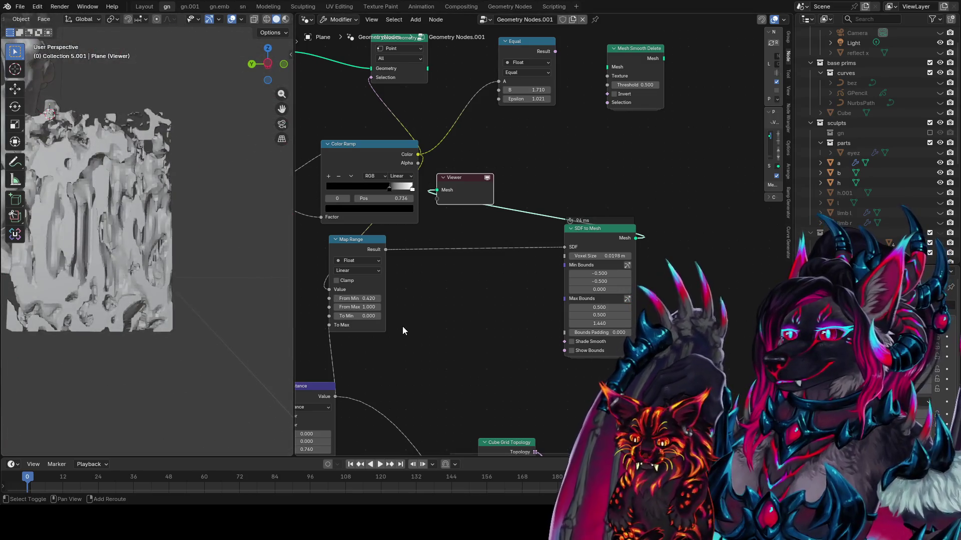
{"action": "left_click_drag", "start_coordinate": [358, 316], "coordinate": [379, 316]}
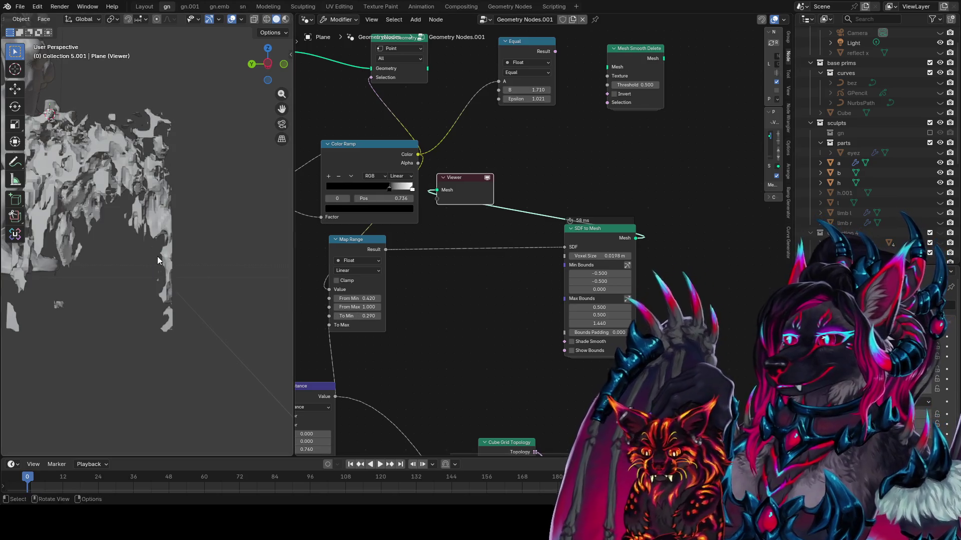
{"action": "mouse_move", "coordinate": [157, 260]}
{"action": "middle_mouse_down"}
{"action": "mouse_move", "coordinate": [25, 268]}
{"action": "mouse_move", "coordinate": [164, 301]}
{"action": "mouse_move", "coordinate": [196, 344]}
{"action": "mouse_move", "coordinate": [241, 330]}
{"action": "middle_mouse_up"}
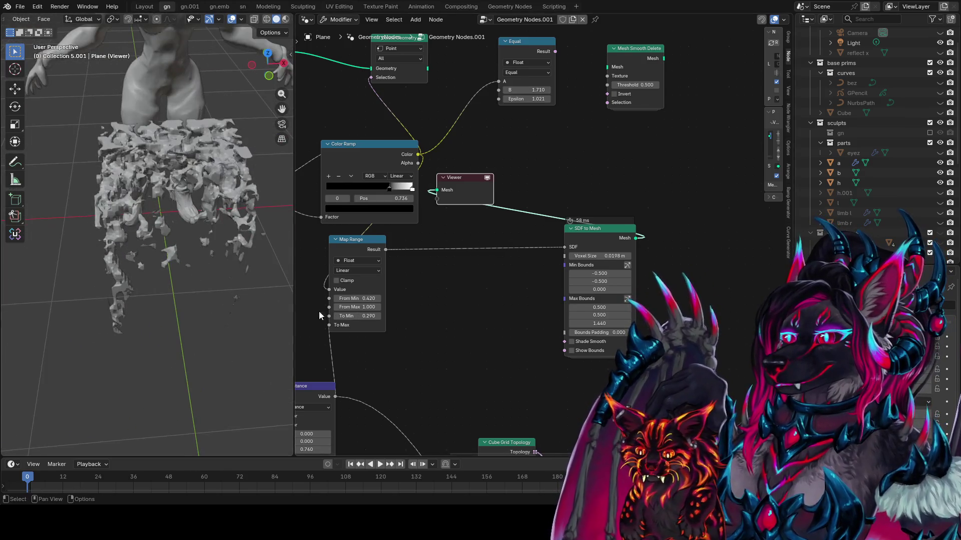
{"action": "middle_click_drag", "start_coordinate": [319, 315], "coordinate": [379, 291]}
- Feed Distance Value into To Min, raise To Max to 1.470, and view the figure from the front
{"action": "left_click_drag", "start_coordinate": [389, 296], "coordinate": [457, 299]}
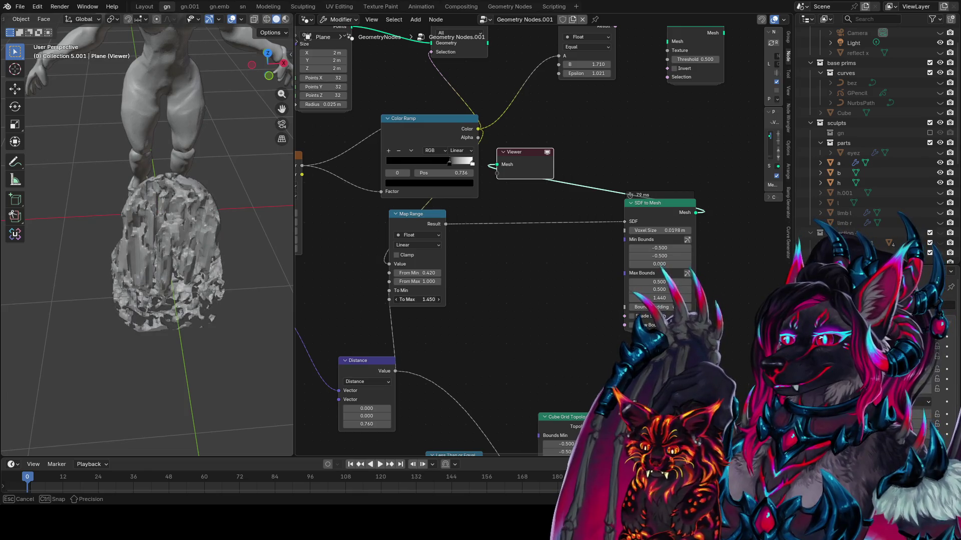
{"action": "mouse_move", "coordinate": [149, 208]}
{"action": "middle_mouse_down"}
{"action": "mouse_move", "coordinate": [264, 218]}
{"action": "mouse_move", "coordinate": [40, 183]}
{"action": "mouse_move", "coordinate": [226, 81]}
{"action": "mouse_move", "coordinate": [203, 232]}
{"action": "mouse_move", "coordinate": [149, 307]}
{"action": "middle_mouse_up"}
{"action": "key", "text": "KP_7"}
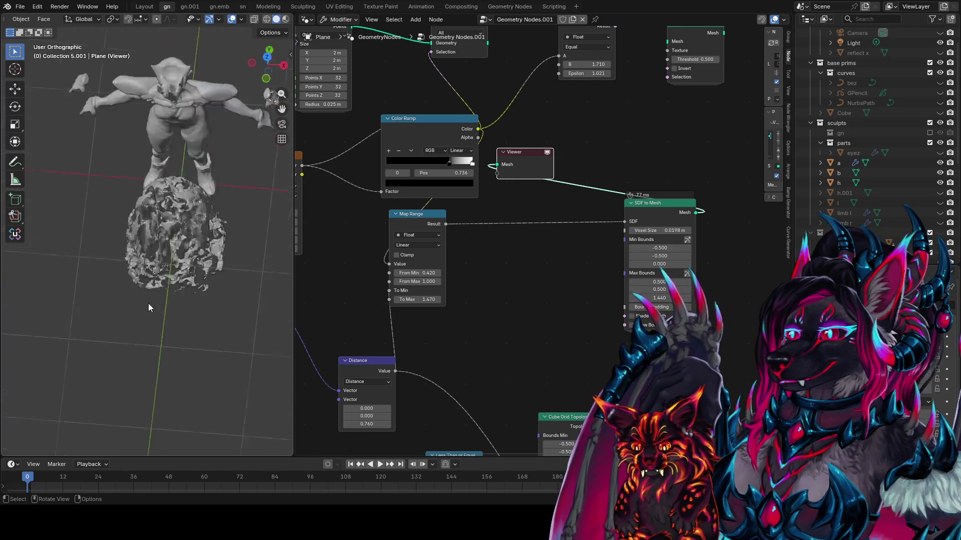
{"action": "key", "text": "KP_1"}
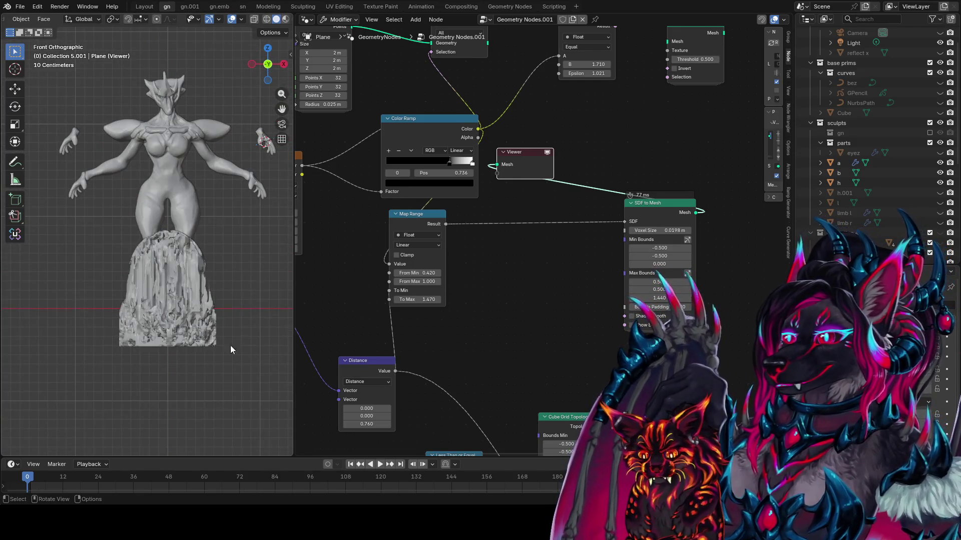
{"action": "scroll", "coordinate": [232, 349], "scroll_direction": "up", "scroll_amount": 2}
{"action": "mouse_move", "coordinate": [418, 327]}
{"action": "middle_mouse_down"}
{"action": "mouse_move", "coordinate": [451, 314]}
{"action": "mouse_move", "coordinate": [635, 298]}
{"action": "mouse_move", "coordinate": [532, 331]}
{"action": "middle_mouse_up"}
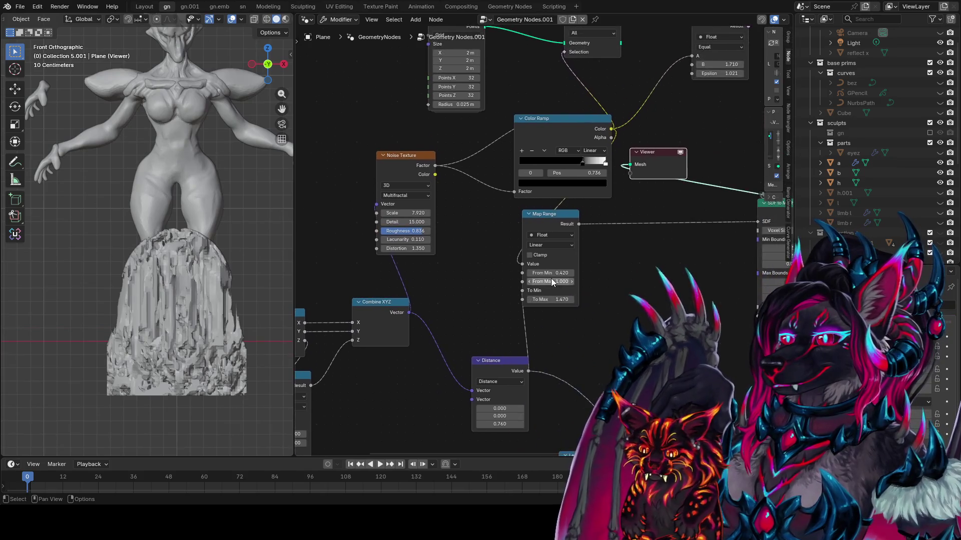
- Set Map Range From Min to 0.430, To Max to 2 and From Max to 1.430
{"action": "mouse_move", "coordinate": [550, 273]}
{"action": "left_mouse_down"}
{"action": "mouse_move", "coordinate": [531, 272]}
{"action": "mouse_move", "coordinate": [630, 282]}
{"action": "mouse_move", "coordinate": [560, 283]}
{"action": "mouse_move", "coordinate": [532, 299]}
{"action": "left_mouse_up"}
{"action": "type", "text": "1.39"}
{"action": "key", "text": "Return"}
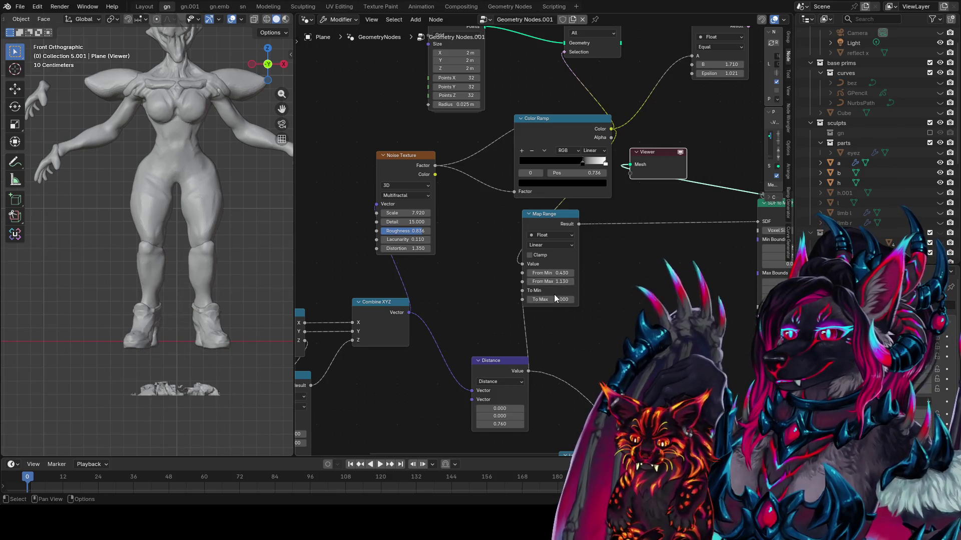
{"action": "key", "text": "Return"}
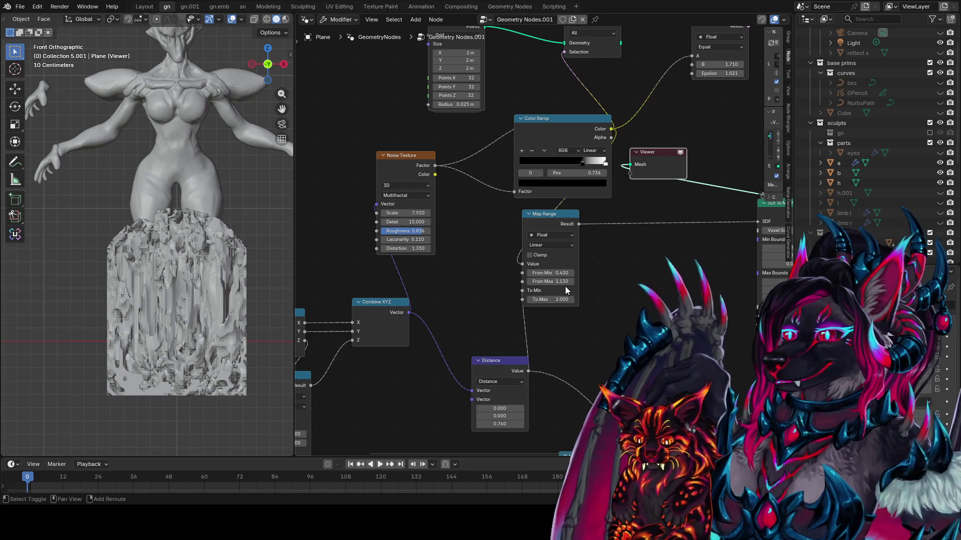
{"action": "mouse_move", "coordinate": [551, 281]}
{"action": "left_mouse_down"}
{"action": "mouse_move", "coordinate": [542, 281]}
{"action": "mouse_move", "coordinate": [570, 281]}
{"action": "left_mouse_up"}
{"action": "mouse_move", "coordinate": [170, 280]}
{"action": "middle_mouse_down"}
{"action": "mouse_move", "coordinate": [194, 327]}
{"action": "mouse_move", "coordinate": [16, 308]}
{"action": "mouse_move", "coordinate": [53, 266]}
{"action": "mouse_move", "coordinate": [422, 231]}
{"action": "middle_mouse_up"}
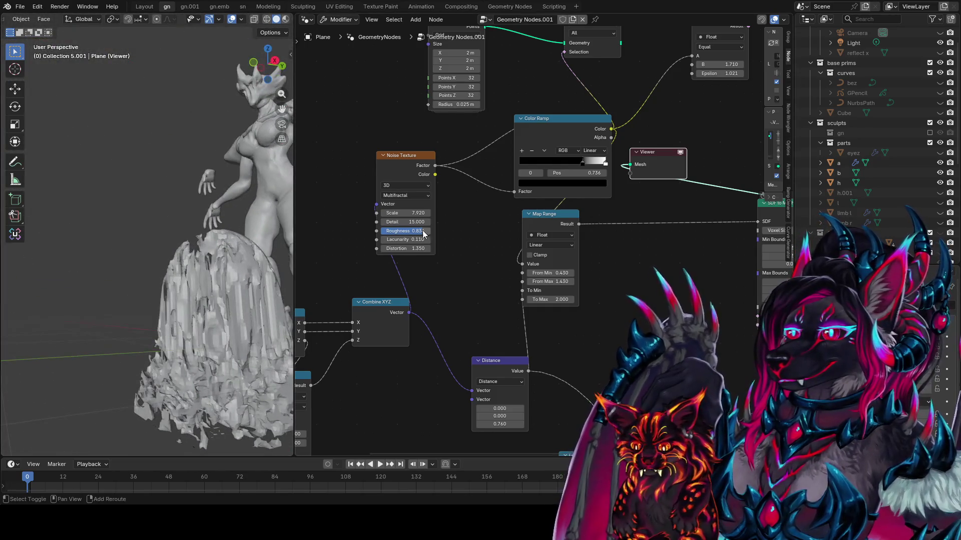
- Raise the Noise Texture Scale to about 14.1 and orbit to a near-front view
{"action": "left_click_drag", "start_coordinate": [406, 212], "coordinate": [494, 213]}
{"action": "middle_click_drag", "start_coordinate": [695, 278], "coordinate": [566, 281]}
{"action": "mouse_move", "coordinate": [130, 260]}
{"action": "middle_mouse_down"}
{"action": "mouse_move", "coordinate": [115, 290]}
{"action": "mouse_move", "coordinate": [97, 281]}
{"action": "middle_mouse_up"}
{"action": "mouse_move", "coordinate": [400, 256]}
{"action": "middle_mouse_down"}
{"action": "mouse_move", "coordinate": [508, 263]}
{"action": "mouse_move", "coordinate": [590, 255]}
{"action": "mouse_move", "coordinate": [530, 125]}
{"action": "middle_mouse_up"}
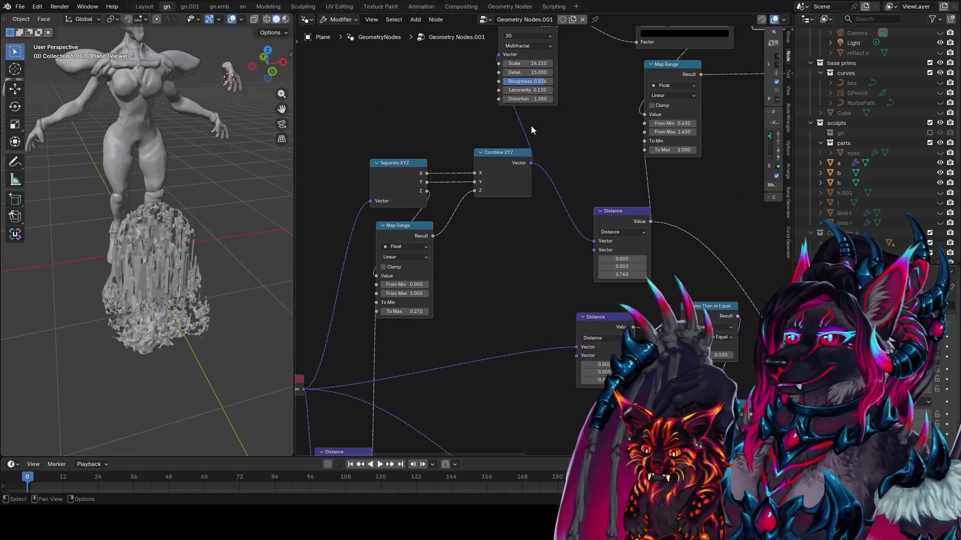
- Move the lower Distance node up near the Position node
{"action": "middle_click_drag", "start_coordinate": [523, 268], "coordinate": [609, 190]}
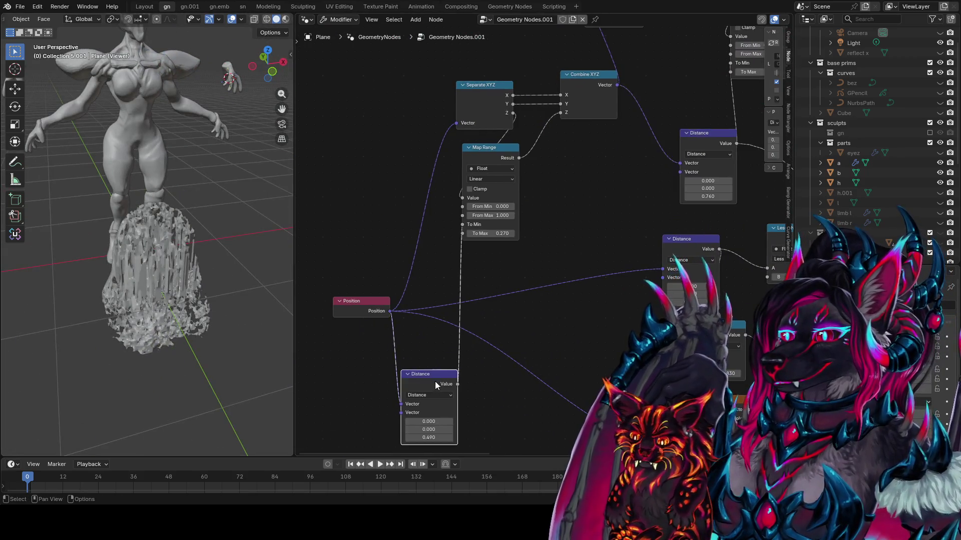
{"action": "mouse_move", "coordinate": [435, 368]}
{"action": "left_mouse_down"}
{"action": "mouse_move", "coordinate": [353, 133]}
{"action": "mouse_move", "coordinate": [352, 178]}
{"action": "left_mouse_up"}
{"action": "left_click", "coordinate": [351, 178]}
{"action": "middle_click_drag", "start_coordinate": [359, 197], "coordinate": [357, 256]}
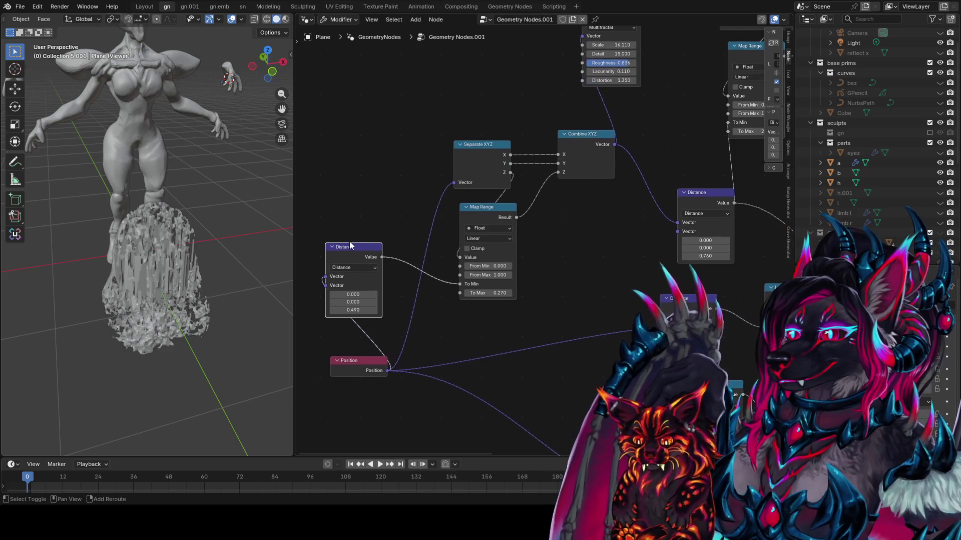
- Duplicate the Distance node and connect Position to the new copy's Vector input
{"action": "key", "text": "shift+d"}
{"action": "left_click", "coordinate": [361, 161]}
{"action": "mouse_move", "coordinate": [361, 161]}
{"action": "left_mouse_down"}
{"action": "mouse_move", "coordinate": [380, 112]}
{"action": "mouse_move", "coordinate": [334, 118]}
{"action": "left_mouse_up"}
{"action": "middle_click_drag", "start_coordinate": [431, 109], "coordinate": [397, 233]}
{"action": "key", "text": "g"}
{"action": "left_click", "coordinate": [477, 149]}
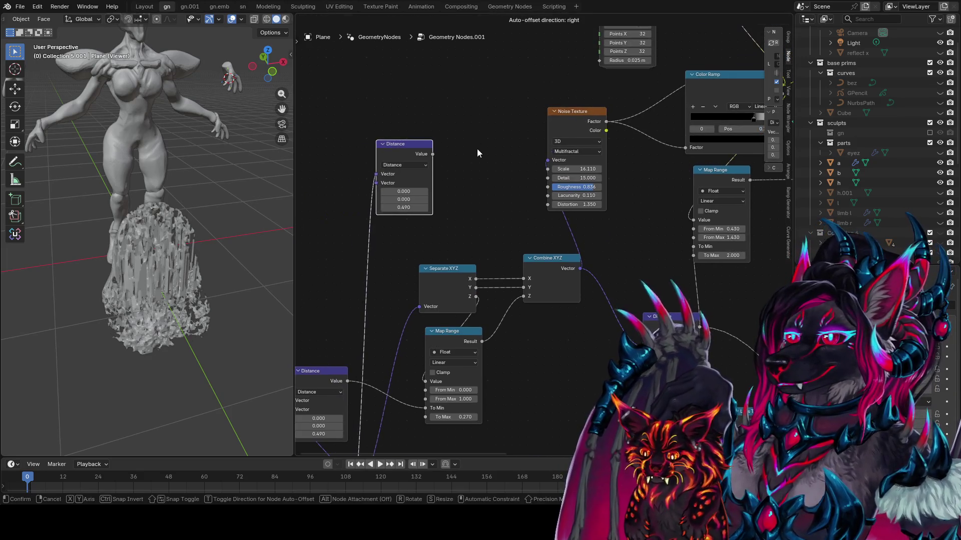
{"action": "left_click_drag", "start_coordinate": [431, 157], "coordinate": [360, 145]}
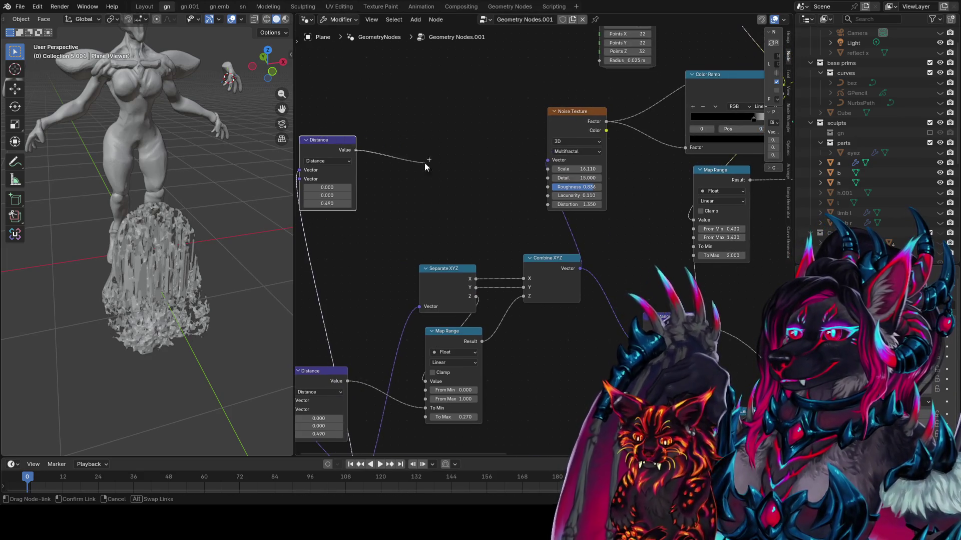
{"action": "right_click", "coordinate": [484, 166]}
- Duplicate the collapsed Map Range node, place it left of Noise Texture, and expand it
{"action": "left_click", "coordinate": [700, 170]}
{"action": "key", "text": "shift+d"}
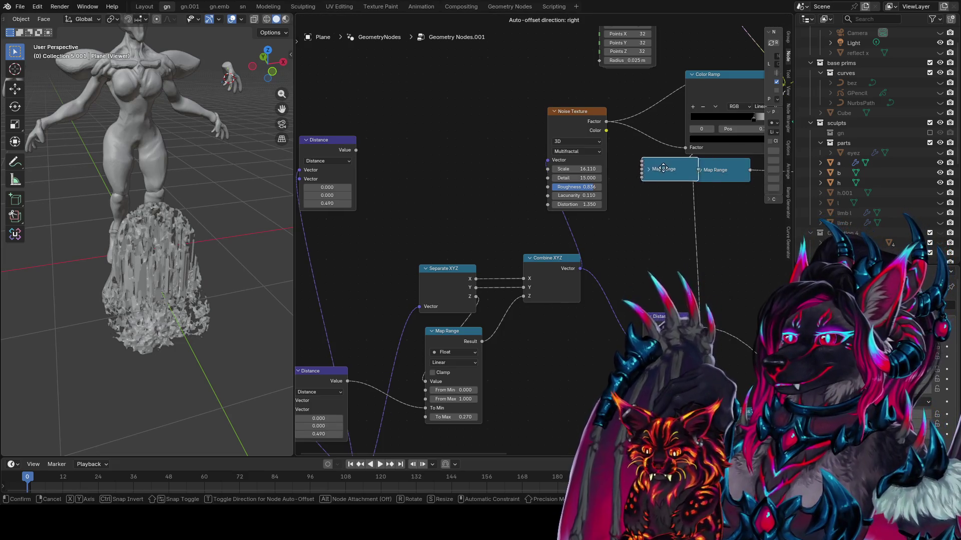
{"action": "left_click", "coordinate": [439, 155]}
{"action": "key", "text": "h"}
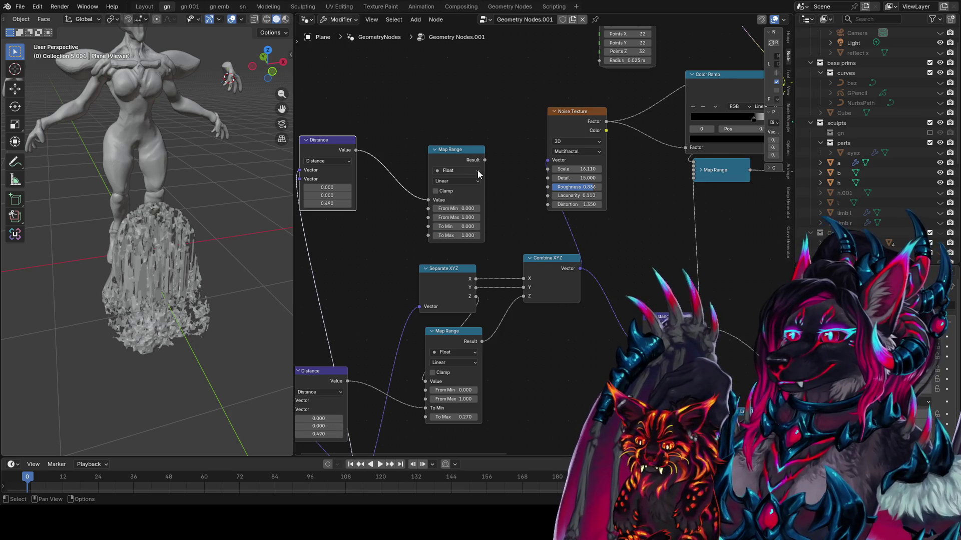
- Drive the noise Scale from the new Map Range Result, raising its To Max to 7.340
{"action": "left_click_drag", "start_coordinate": [547, 174], "coordinate": [547, 170]}
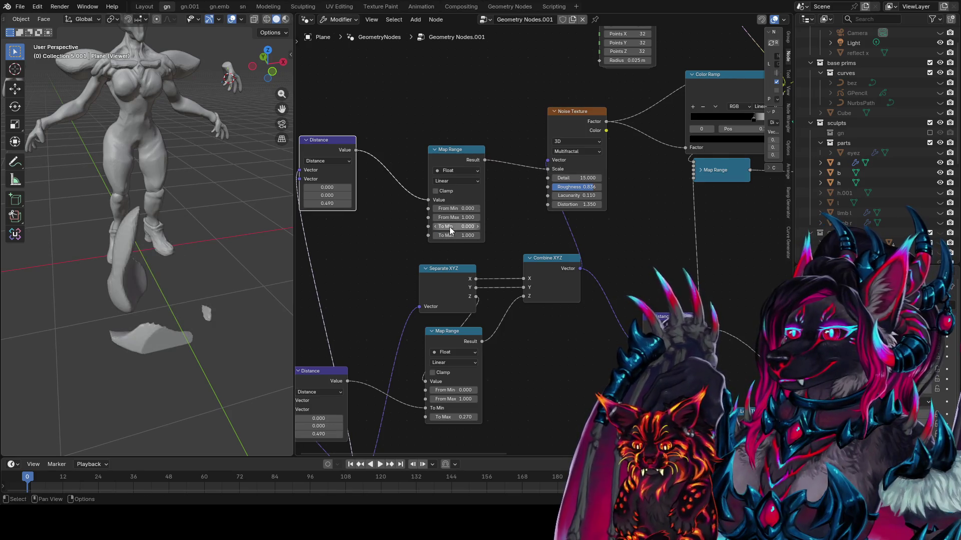
{"action": "left_click_drag", "start_coordinate": [456, 235], "coordinate": [516, 235]}
{"action": "mouse_move", "coordinate": [125, 215]}
{"action": "middle_mouse_down"}
{"action": "mouse_move", "coordinate": [33, 217]}
{"action": "mouse_move", "coordinate": [150, 210]}
{"action": "middle_mouse_up"}
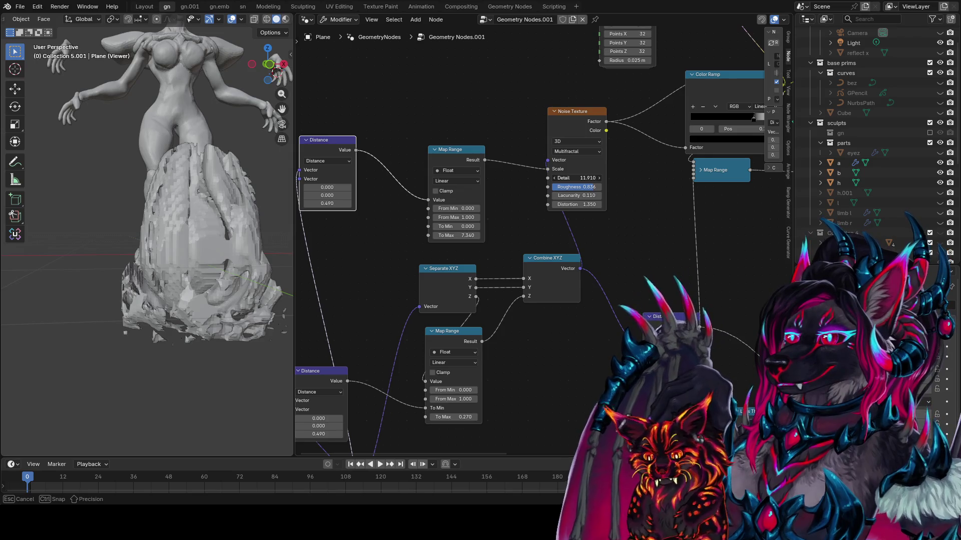
- Set noise Detail 14.540, Roughness 0.744, Distortion 1.270 and preview the new Map Range output
{"action": "left_click_drag", "start_coordinate": [575, 178], "coordinate": [590, 178]}
{"action": "key", "text": "1"}
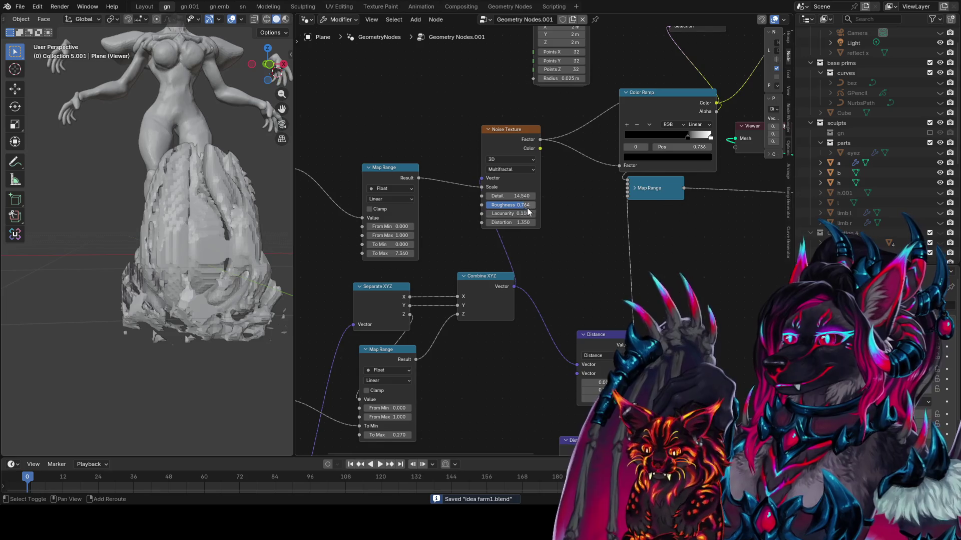
{"action": "mouse_move", "coordinate": [510, 222]}
{"action": "left_mouse_down"}
{"action": "mouse_move", "coordinate": [540, 222]}
{"action": "mouse_move", "coordinate": [435, 210]}
{"action": "left_mouse_up"}
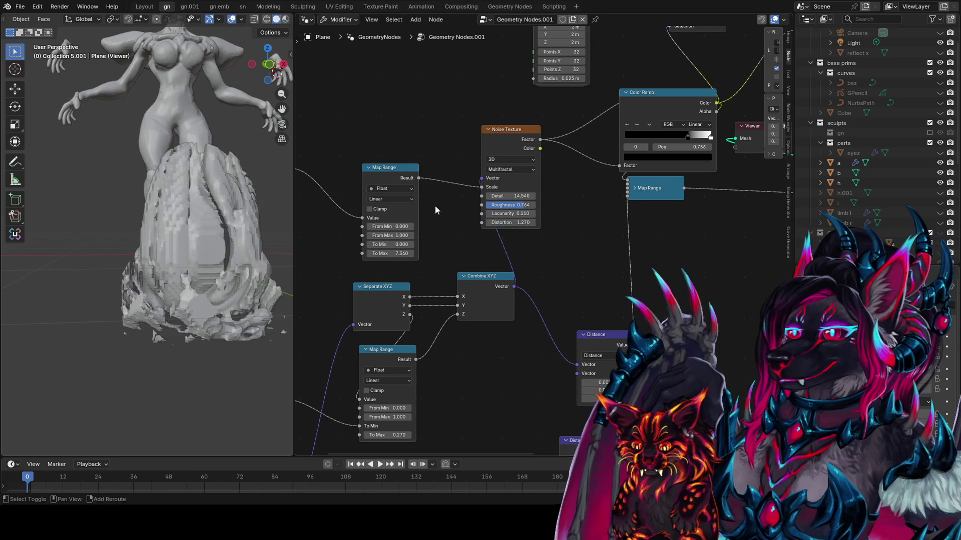
{"action": "left_click", "coordinate": [406, 181], "text": "ctrl+shift"}
{"action": "middle_click_drag", "start_coordinate": [423, 179], "coordinate": [545, 179]}
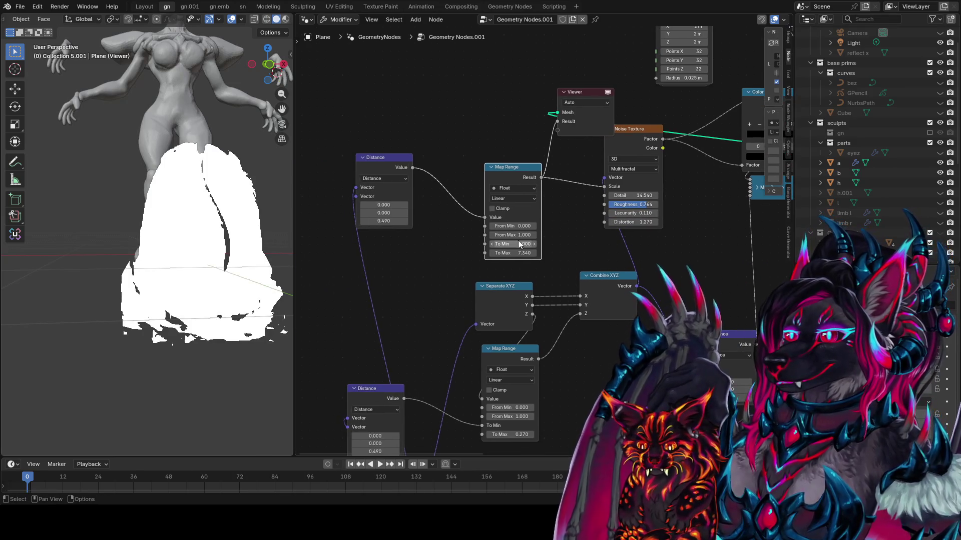
- Lower the distance Map Range To Max to 3.500 and bring the Map Range and Noise Texture into view
{"action": "key", "text": "Return"}
{"action": "mouse_move", "coordinate": [516, 251]}
{"action": "left_mouse_down"}
{"action": "mouse_move", "coordinate": [548, 251]}
{"action": "mouse_move", "coordinate": [539, 194]}
{"action": "left_mouse_up"}
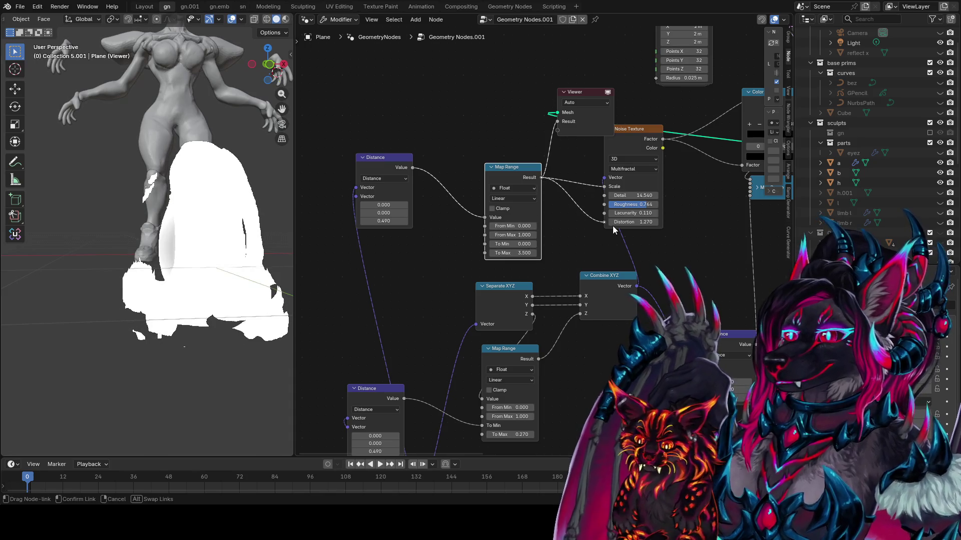
{"action": "left_click_drag", "start_coordinate": [612, 226], "coordinate": [629, 223]}
{"action": "mouse_move", "coordinate": [629, 223]}
{"action": "middle_mouse_down"}
{"action": "mouse_move", "coordinate": [502, 270]}
{"action": "mouse_move", "coordinate": [438, 251]}
{"action": "middle_mouse_up"}
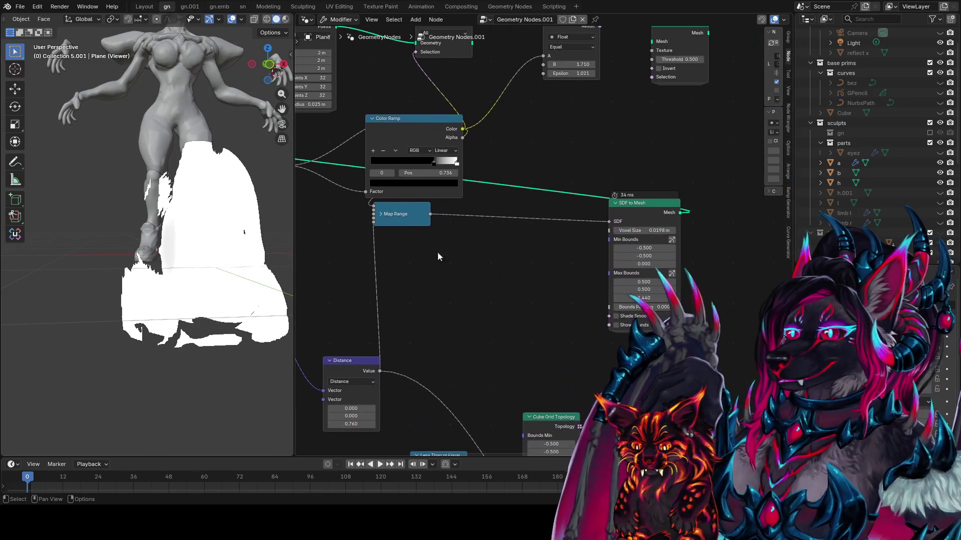
{"action": "middle_click_drag", "start_coordinate": [515, 231], "coordinate": [800, 270]}
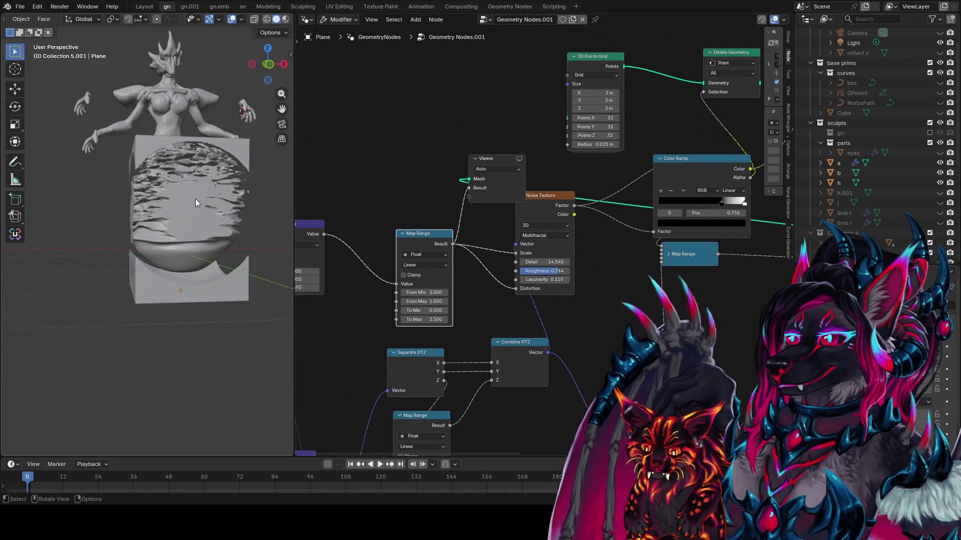
{"action": "mouse_move", "coordinate": [196, 199]}
{"action": "middle_mouse_down"}
{"action": "mouse_move", "coordinate": [284, 237]}
{"action": "mouse_move", "coordinate": [279, 302]}
{"action": "mouse_move", "coordinate": [246, 229]}
{"action": "mouse_move", "coordinate": [170, 233]}
{"action": "mouse_move", "coordinate": [158, 215]}
{"action": "mouse_move", "coordinate": [41, 247]}
{"action": "middle_mouse_up"}
- Save, switch to front view, and preview the Delete Geometry, Mesh Smooth Delete and SDF to Mesh outputs
{"action": "key", "text": "ctrl+s"}
{"action": "key", "text": "KP_1"}
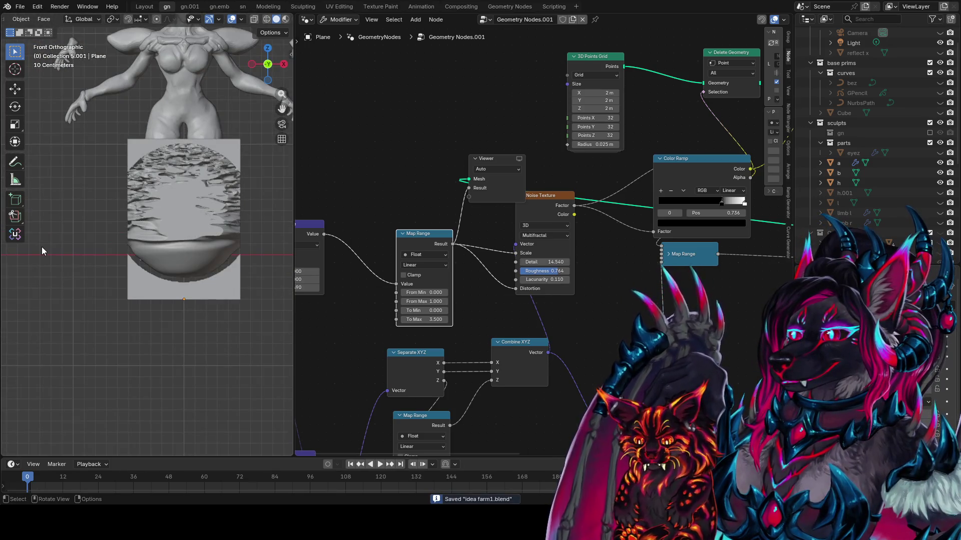
{"action": "mouse_move", "coordinate": [646, 278]}
{"action": "middle_mouse_down"}
{"action": "mouse_move", "coordinate": [529, 262]}
{"action": "mouse_move", "coordinate": [626, 285]}
{"action": "mouse_move", "coordinate": [473, 284]}
{"action": "middle_mouse_up"}
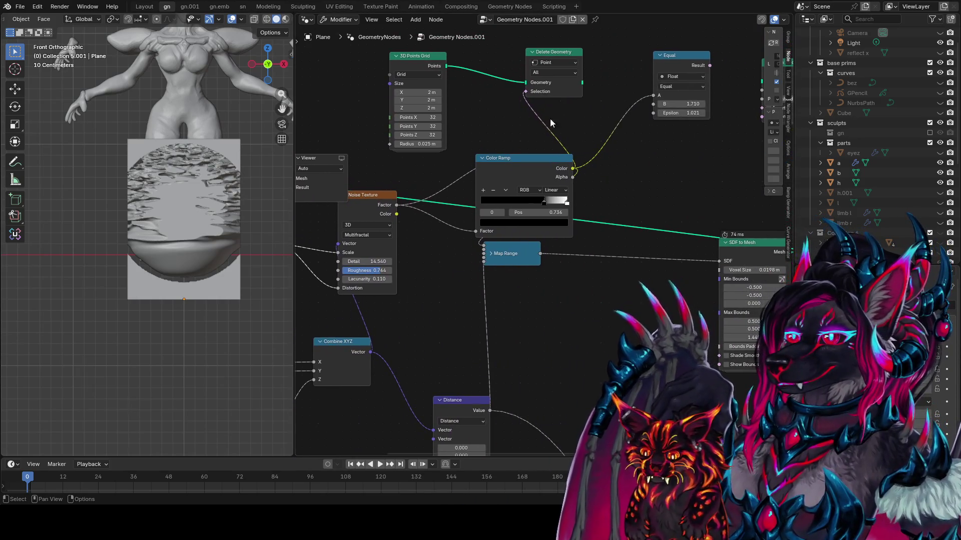
{"action": "scroll", "coordinate": [550, 118], "scroll_direction": "down", "scroll_amount": 2}
{"action": "left_click", "coordinate": [559, 108], "text": "ctrl+shift"}
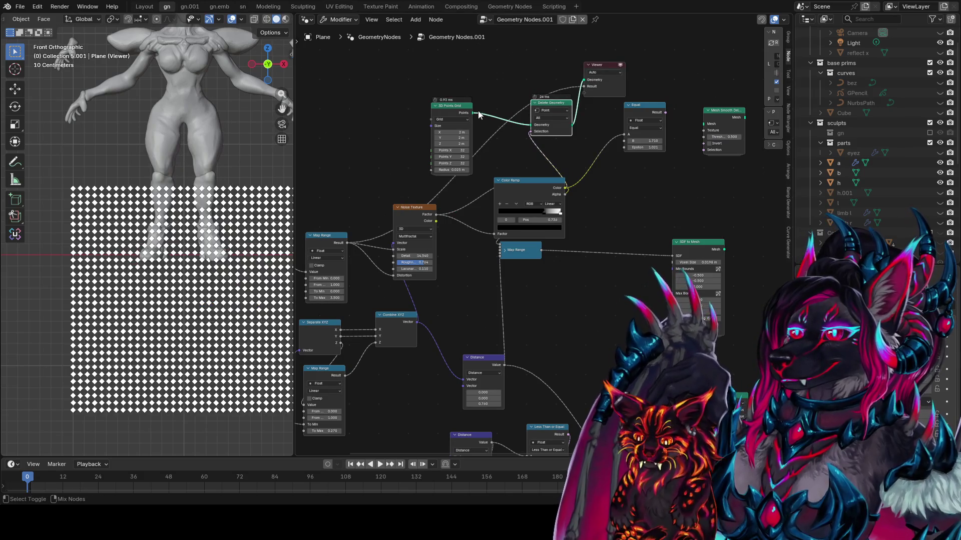
{"action": "left_click", "coordinate": [716, 123], "text": "ctrl+shift"}
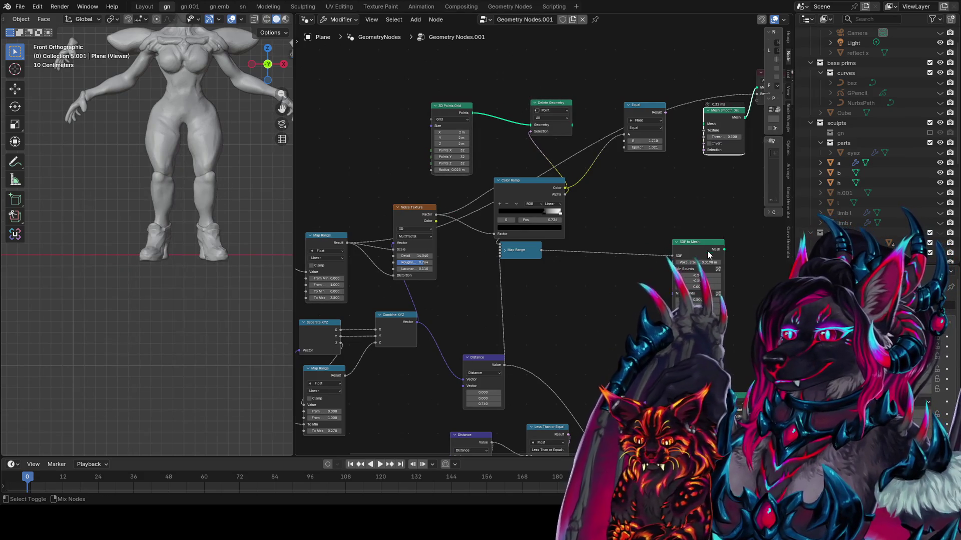
{"action": "left_click", "coordinate": [708, 256], "text": "ctrl+shift"}
- Orbit and zoom around the white SDF preview beside the figure's feet
{"action": "mouse_move", "coordinate": [215, 250]}
{"action": "middle_mouse_down"}
{"action": "mouse_move", "coordinate": [271, 259]}
{"action": "mouse_move", "coordinate": [240, 235]}
{"action": "middle_mouse_up"}
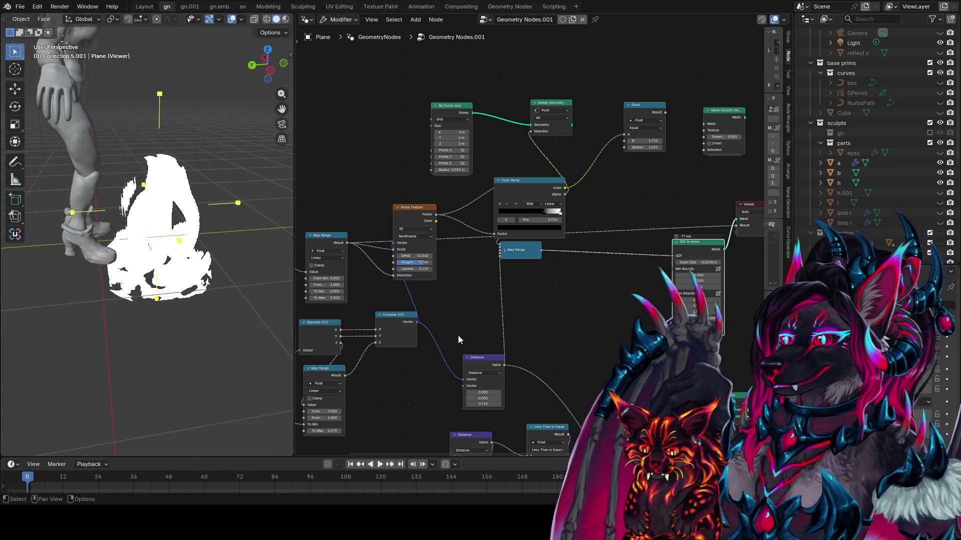
{"action": "scroll", "coordinate": [458, 335], "scroll_direction": "up", "scroll_amount": 1}
{"action": "scroll", "coordinate": [510, 300], "scroll_direction": "up", "scroll_amount": 5, "text": "ctrl"}
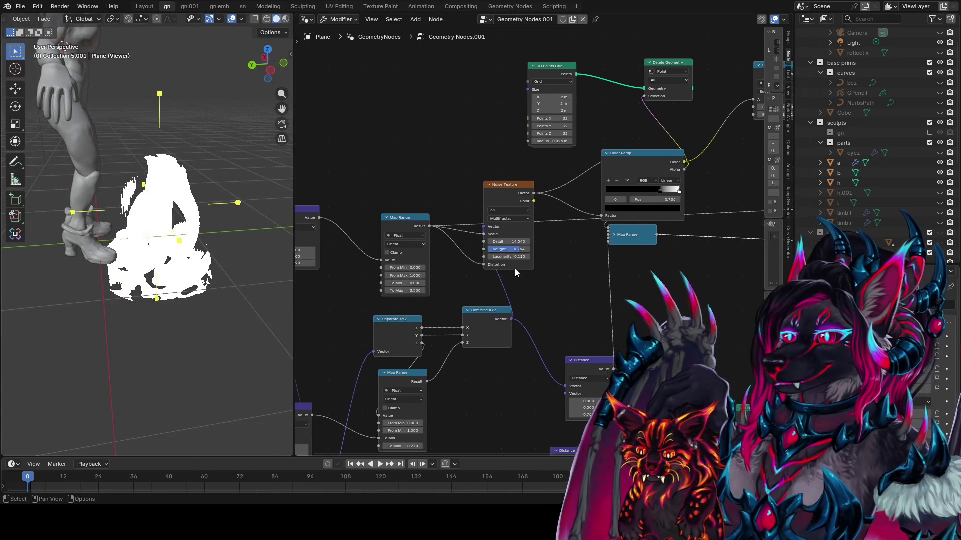
{"action": "scroll", "coordinate": [415, 251], "scroll_direction": "down", "scroll_amount": 1, "text": "ctrl"}
{"action": "scroll", "coordinate": [487, 223], "scroll_direction": "up", "scroll_amount": 3}
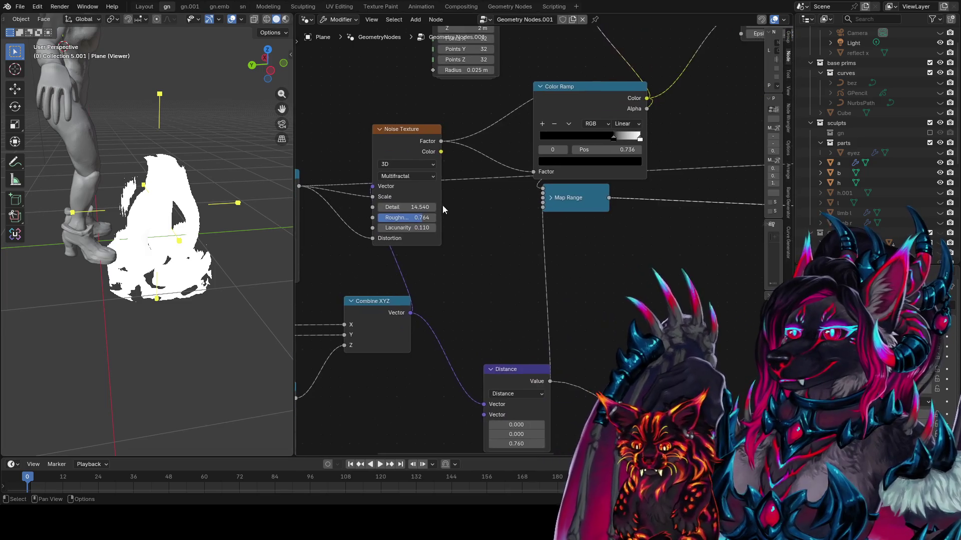
{"action": "scroll", "coordinate": [415, 235], "scroll_direction": "right", "scroll_amount": 5, "text": "ctrl"}
{"action": "scroll", "coordinate": [413, 257], "scroll_direction": "left", "scroll_amount": 6, "text": "ctrl"}
- Save idea farm1.blend again and inspect the white preview from several angles
{"action": "key", "text": "ctrl+s"}
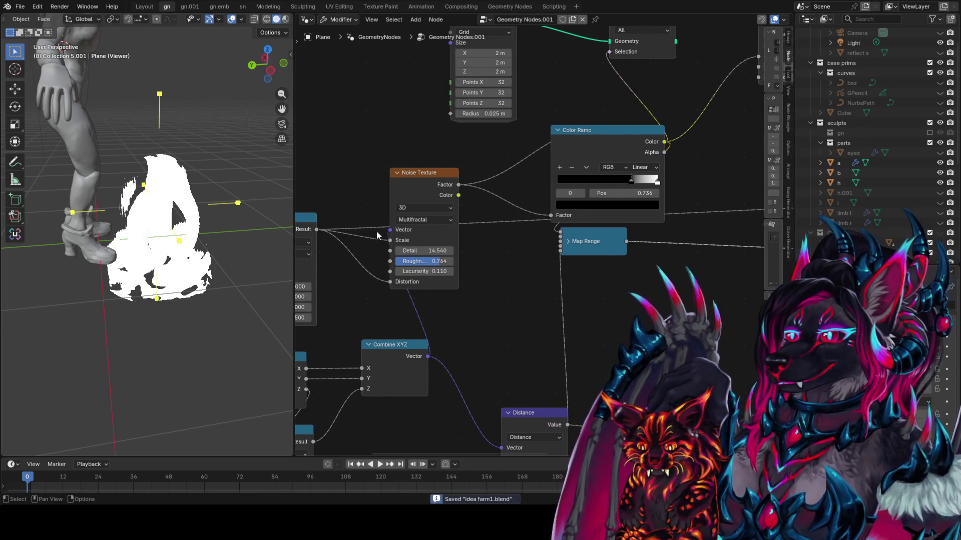
{"action": "middle_click_drag", "start_coordinate": [377, 235], "coordinate": [452, 251]}
{"action": "scroll", "coordinate": [452, 251], "scroll_direction": "up", "scroll_amount": 1}
{"action": "scroll", "coordinate": [401, 330], "scroll_direction": "right", "scroll_amount": 1, "text": "ctrl"}
{"action": "scroll", "coordinate": [147, 289], "scroll_direction": "up", "scroll_amount": 3}
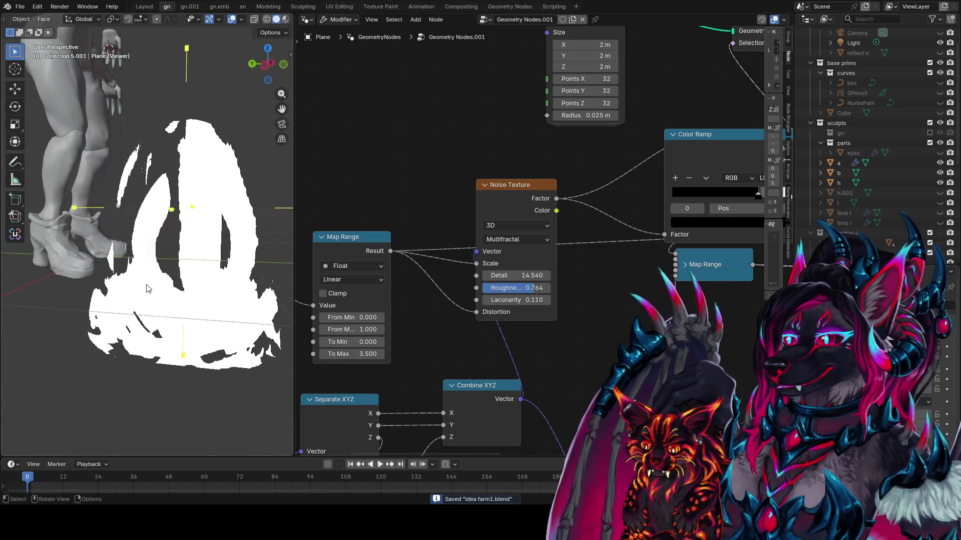
{"action": "mouse_move", "coordinate": [148, 289]}
{"action": "middle_mouse_down"}
{"action": "mouse_move", "coordinate": [157, 262]}
{"action": "mouse_move", "coordinate": [119, 146]}
{"action": "mouse_move", "coordinate": [210, 251]}
{"action": "mouse_move", "coordinate": [274, 290]}
{"action": "mouse_move", "coordinate": [163, 269]}
{"action": "mouse_move", "coordinate": [155, 255]}
{"action": "middle_mouse_up"}
{"action": "scroll", "coordinate": [473, 297], "scroll_direction": "up", "scroll_amount": 1}
{"action": "mouse_move", "coordinate": [473, 297]}
{"action": "middle_mouse_down"}
{"action": "mouse_move", "coordinate": [578, 257]}
{"action": "mouse_move", "coordinate": [574, 397]}
{"action": "mouse_move", "coordinate": [579, 371]}
{"action": "middle_mouse_up"}
{"action": "scroll", "coordinate": [452, 269], "scroll_direction": "down", "scroll_amount": 1}
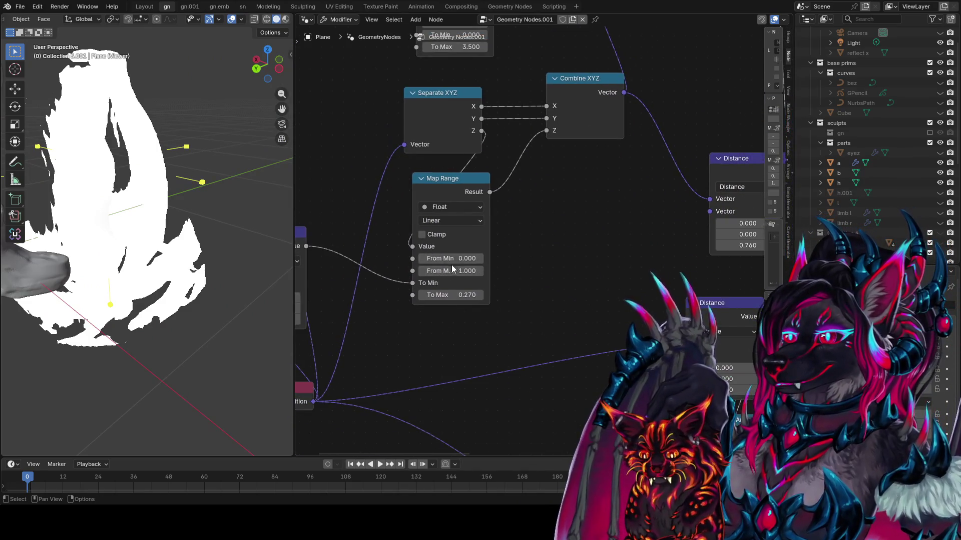
- Set the position Map Range From Min to 0.530 and From Max to 1.550, checking the reshaped blob
{"action": "left_click_drag", "start_coordinate": [450, 263], "coordinate": [467, 262]}
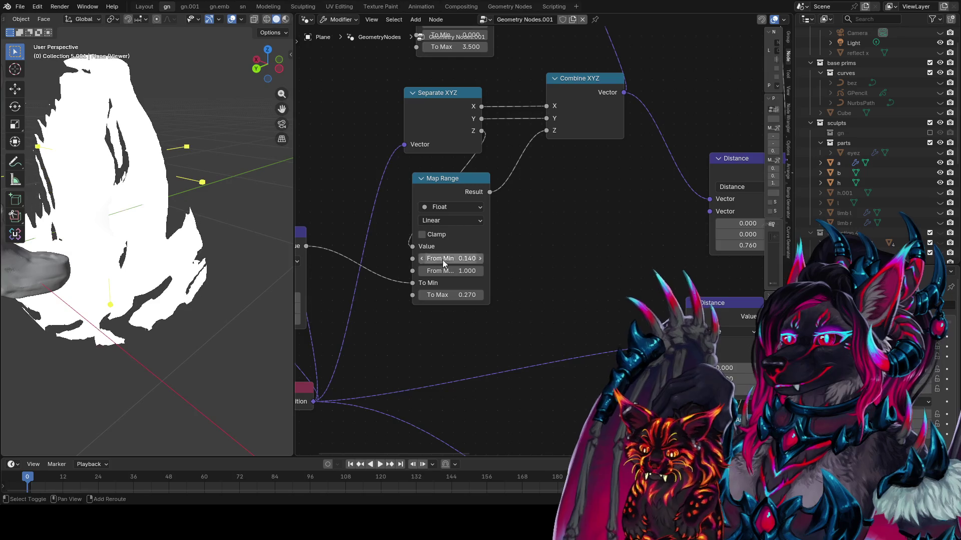
{"action": "middle_click_drag", "start_coordinate": [210, 270], "coordinate": [70, 249]}
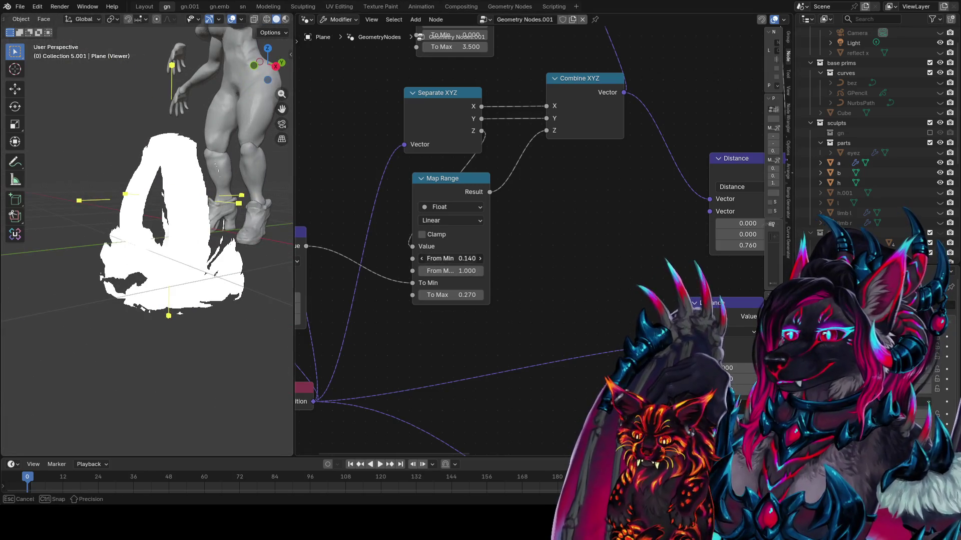
{"action": "mouse_move", "coordinate": [468, 258]}
{"action": "left_mouse_down"}
{"action": "mouse_move", "coordinate": [480, 258]}
{"action": "mouse_move", "coordinate": [448, 271]}
{"action": "mouse_move", "coordinate": [435, 271]}
{"action": "mouse_move", "coordinate": [468, 268]}
{"action": "mouse_move", "coordinate": [430, 258]}
{"action": "mouse_move", "coordinate": [440, 270]}
{"action": "mouse_move", "coordinate": [471, 271]}
{"action": "mouse_move", "coordinate": [435, 258]}
{"action": "mouse_move", "coordinate": [472, 258]}
{"action": "left_mouse_up"}
{"action": "mouse_move", "coordinate": [110, 280]}
{"action": "middle_mouse_down"}
{"action": "mouse_move", "coordinate": [133, 283]}
{"action": "mouse_move", "coordinate": [193, 332]}
{"action": "middle_mouse_up"}
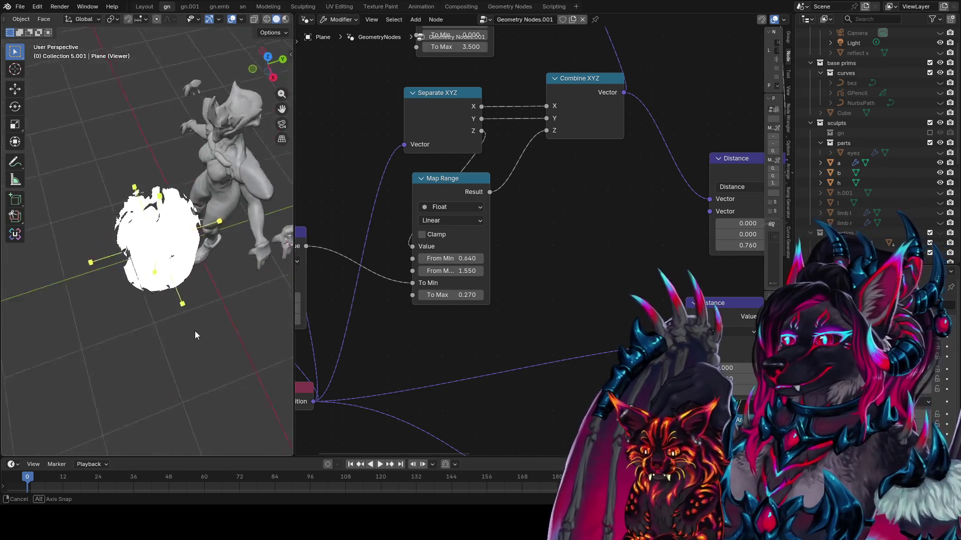
{"action": "middle_click_drag", "start_coordinate": [579, 305], "coordinate": [525, 253]}
{"action": "mouse_move", "coordinate": [165, 225]}
{"action": "middle_mouse_down"}
{"action": "mouse_move", "coordinate": [194, 205]}
{"action": "mouse_move", "coordinate": [181, 210]}
{"action": "middle_mouse_up"}
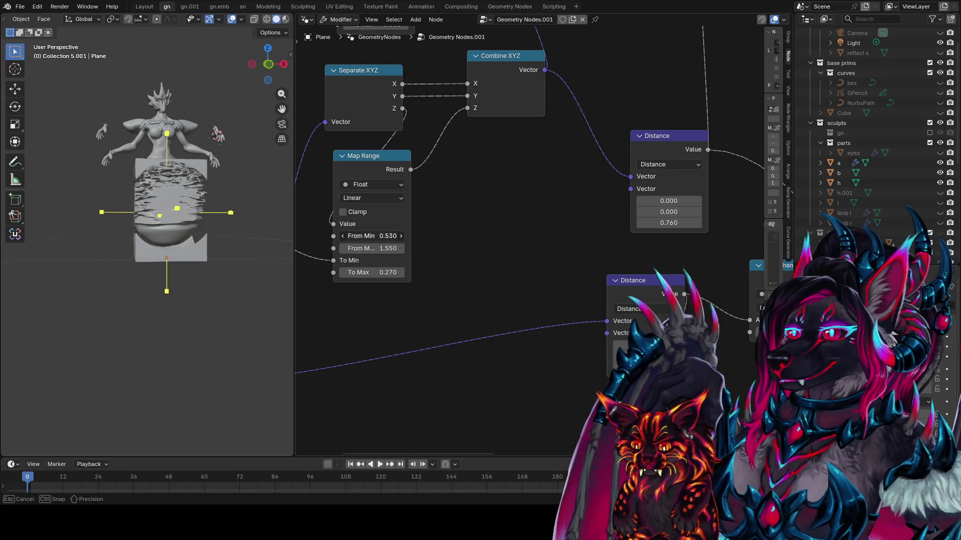
- Zoom out and pan across the node tree to find the output nodes
{"action": "scroll", "coordinate": [589, 265], "scroll_direction": "down", "scroll_amount": 5}
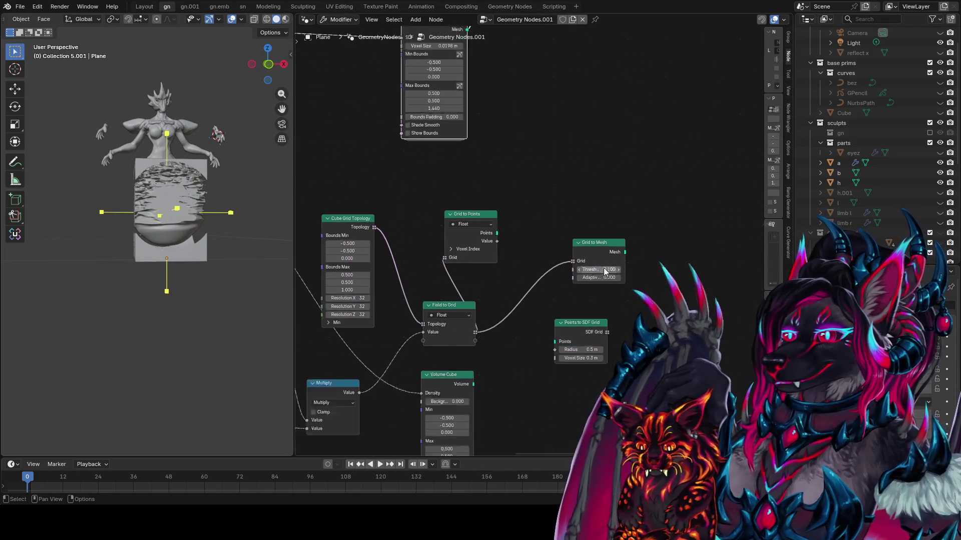
{"action": "scroll", "coordinate": [607, 275], "scroll_direction": "down", "scroll_amount": 3}
{"action": "scroll", "coordinate": [611, 251], "scroll_direction": "down", "scroll_amount": 1}
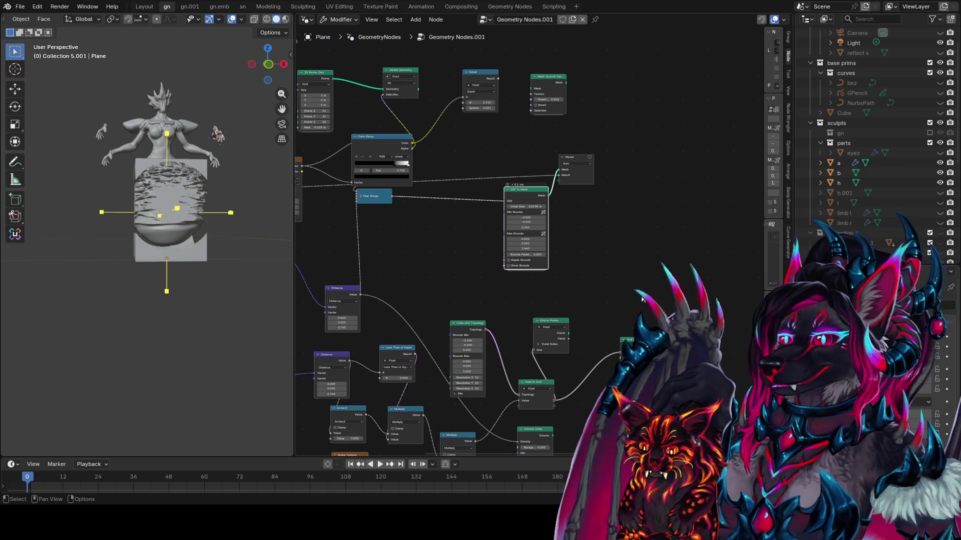
{"action": "key", "text": "shift+a"}
{"action": "key", "text": "Escape"}
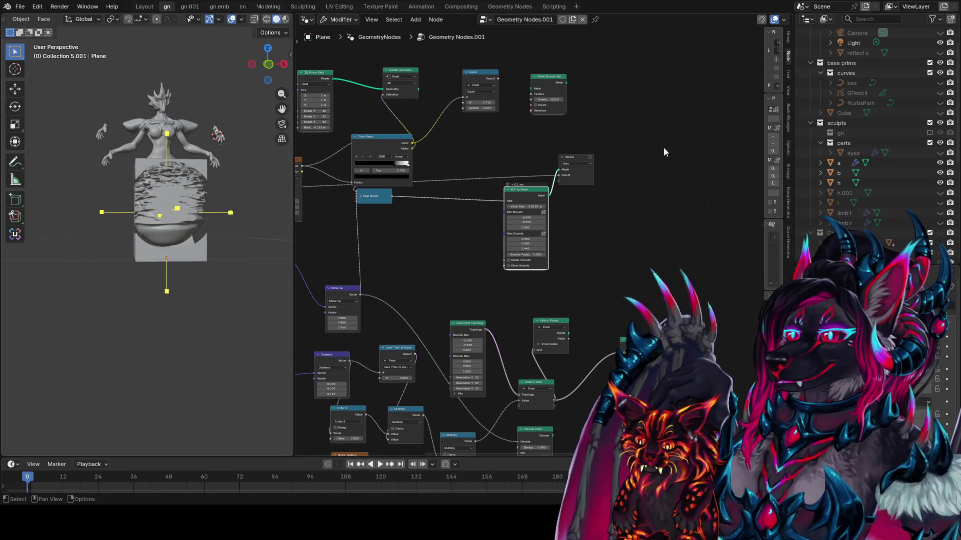
{"action": "mouse_move", "coordinate": [663, 149]}
{"action": "middle_mouse_down"}
{"action": "mouse_move", "coordinate": [590, 235]}
{"action": "mouse_move", "coordinate": [536, 349]}
{"action": "middle_mouse_up"}
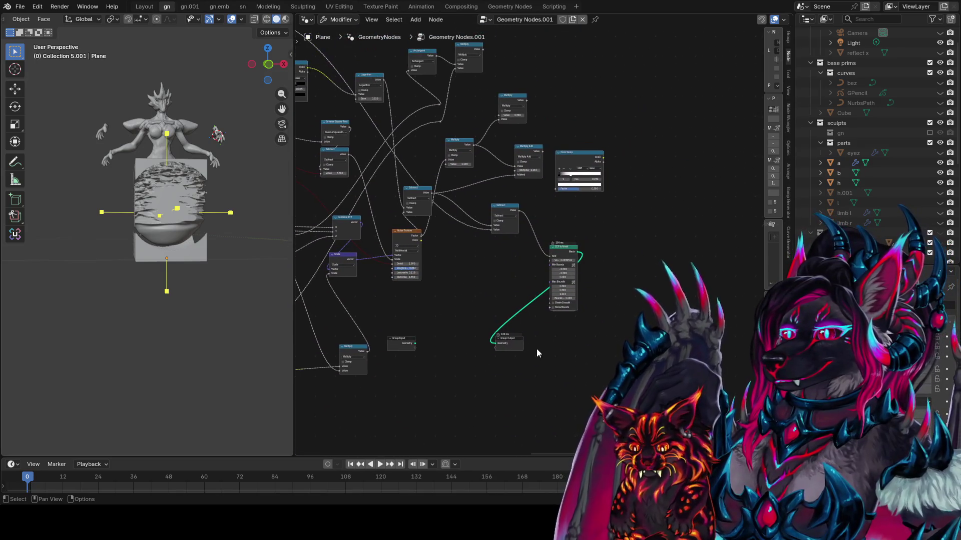
- Move Group Output beside Grid to Mesh and connect Grid to Mesh's output to it
{"action": "key", "text": "g"}
{"action": "left_click", "coordinate": [686, 240]}
{"action": "middle_click_drag", "start_coordinate": [634, 283], "coordinate": [621, 321]}
{"action": "key", "text": "g"}
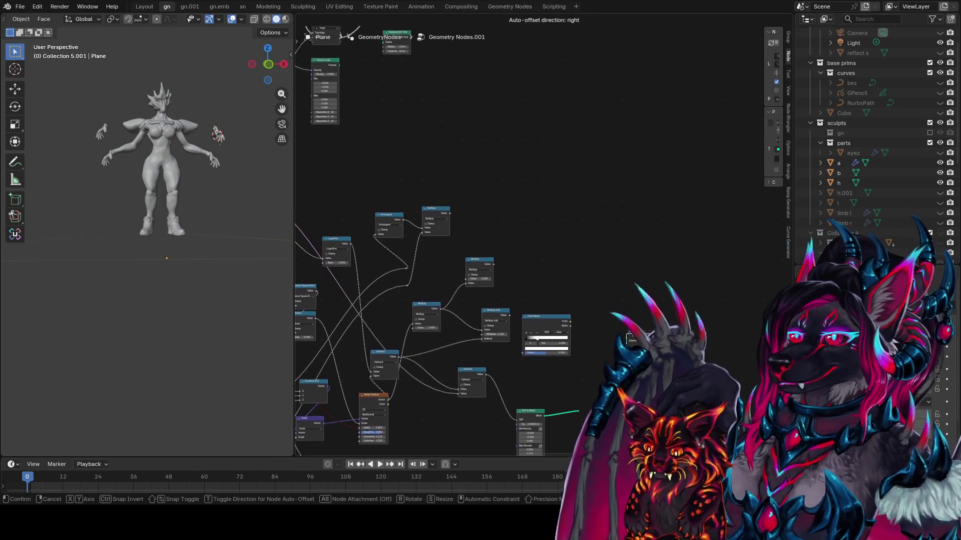
{"action": "left_click", "coordinate": [527, 389]}
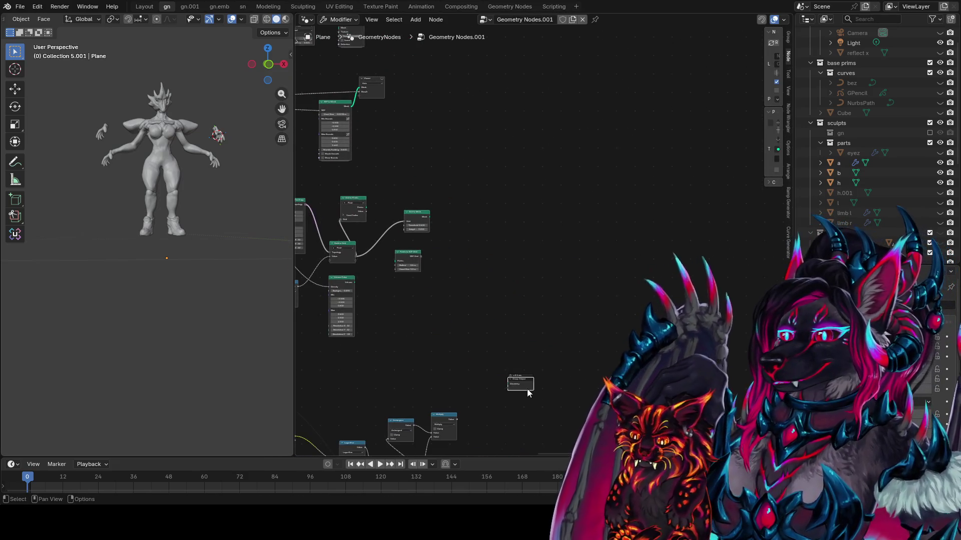
{"action": "left_click_drag", "start_coordinate": [527, 389], "coordinate": [496, 235]}
{"action": "scroll", "coordinate": [447, 236], "scroll_direction": "up", "scroll_amount": 1}
{"action": "left_click_drag", "start_coordinate": [420, 214], "coordinate": [470, 221]}
- Place Group Output near the Viewer and connect the SDF to Mesh result into its Geometry
{"action": "scroll", "coordinate": [421, 281], "scroll_direction": "up", "scroll_amount": 2}
{"action": "mouse_move", "coordinate": [420, 280]}
{"action": "middle_mouse_down"}
{"action": "mouse_move", "coordinate": [599, 327]}
{"action": "mouse_move", "coordinate": [566, 430]}
{"action": "middle_mouse_up"}
{"action": "mouse_move", "coordinate": [612, 351]}
{"action": "left_mouse_down"}
{"action": "mouse_move", "coordinate": [529, 143]}
{"action": "mouse_move", "coordinate": [498, 113]}
{"action": "left_mouse_up"}
{"action": "middle_click_drag", "start_coordinate": [498, 114], "coordinate": [581, 164]}
{"action": "left_click_drag", "start_coordinate": [488, 243], "coordinate": [567, 169]}
{"action": "middle_click_drag", "start_coordinate": [566, 169], "coordinate": [618, 227]}
- Orbit to view the rocky mesh beneath the figure and save idea farm1.blend
{"action": "mouse_move", "coordinate": [270, 280]}
{"action": "middle_mouse_down"}
{"action": "mouse_move", "coordinate": [133, 238]}
{"action": "mouse_move", "coordinate": [279, 295]}
{"action": "mouse_move", "coordinate": [2, 313]}
{"action": "middle_mouse_up"}
{"action": "middle_click_drag", "start_coordinate": [178, 325], "coordinate": [201, 271]}
{"action": "key", "text": "ctrl+s"}
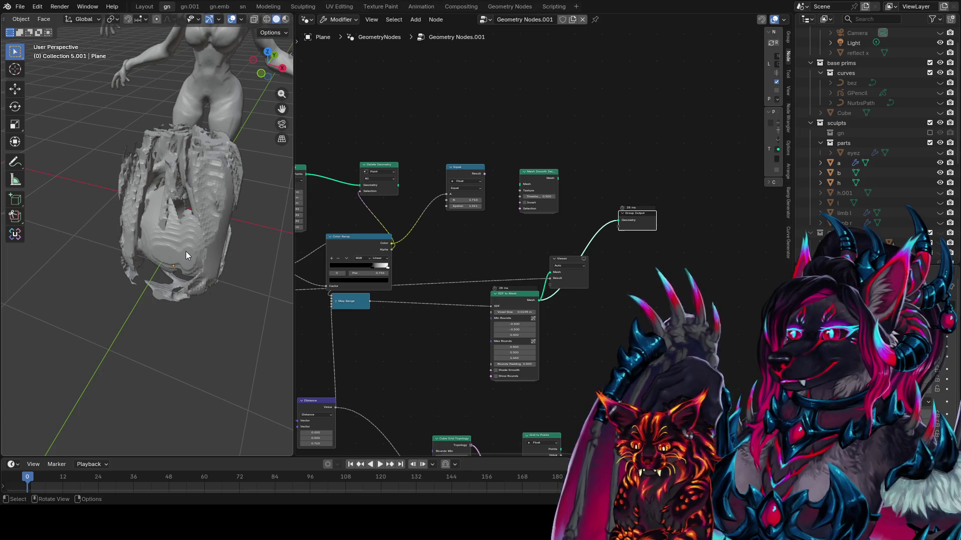
{"action": "middle_click_drag", "start_coordinate": [539, 181], "coordinate": [704, 138]}
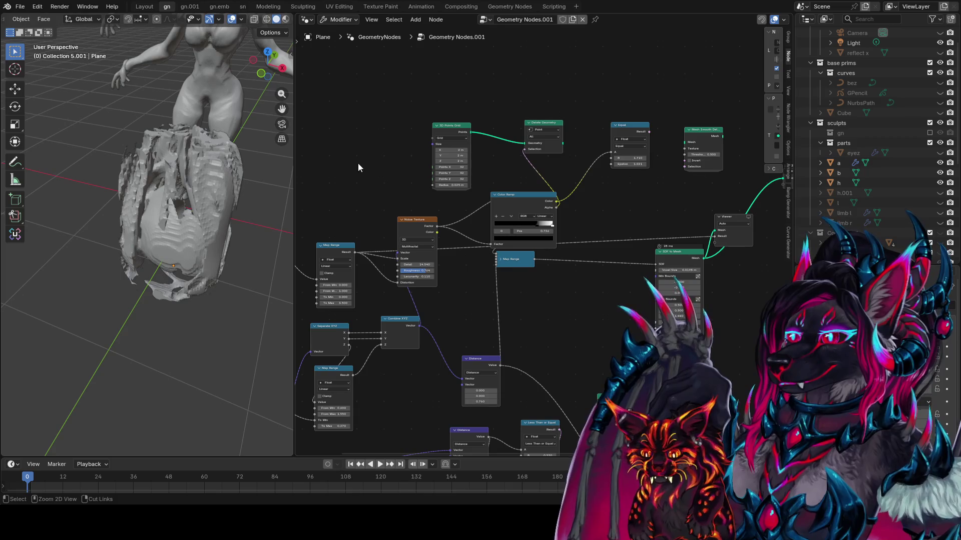
- Save the project and add a Vector Rotate node by searching 'vector ro'
{"action": "key", "text": "ctrl+s"}
{"action": "mouse_move", "coordinate": [358, 163]}
{"action": "middle_mouse_down"}
{"action": "mouse_move", "coordinate": [445, 156]}
{"action": "mouse_move", "coordinate": [492, 131]}
{"action": "middle_mouse_up"}
{"action": "key", "text": "shift+a"}
{"action": "type", "text": "rota"}
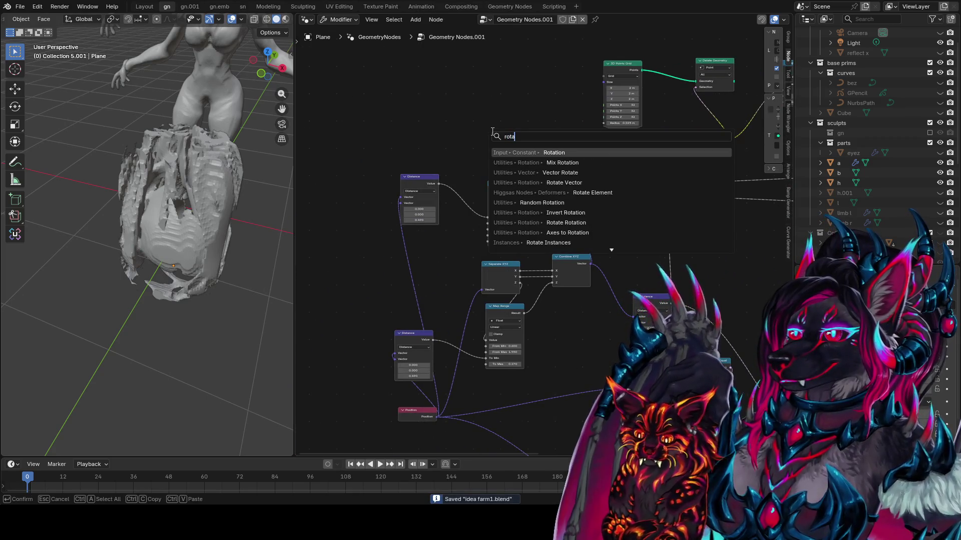
{"action": "key", "text": "BackSpace"}
{"action": "key", "text": "BackSpace"}
{"action": "key", "text": "BackSpace"}
{"action": "type", "text": "vector ro"}
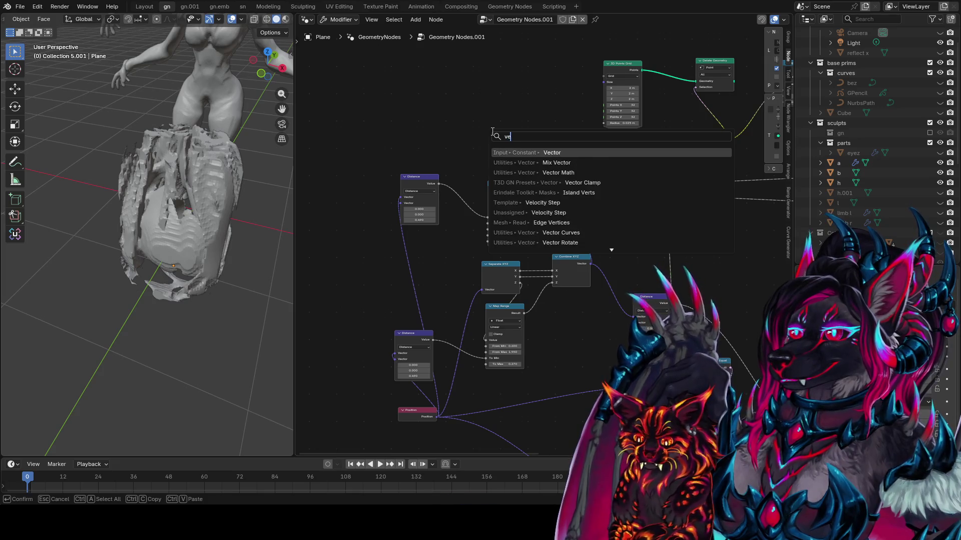
{"action": "key", "text": "Return"}
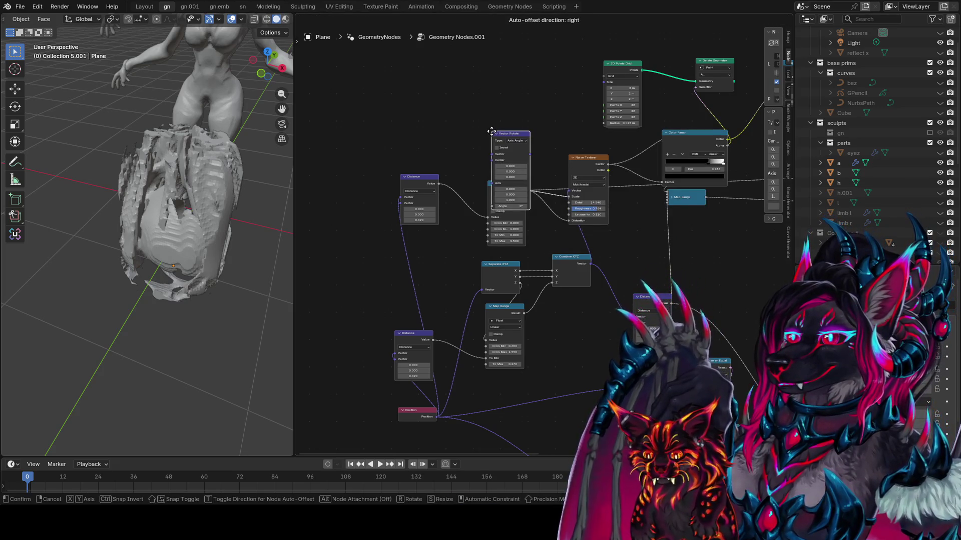
- Place Vector Rotate and wire Combine XYZ's Vector output into it, feeding the Noise Texture
{"action": "left_click", "coordinate": [512, 93]}
{"action": "middle_click_drag", "start_coordinate": [512, 92], "coordinate": [492, 100]}
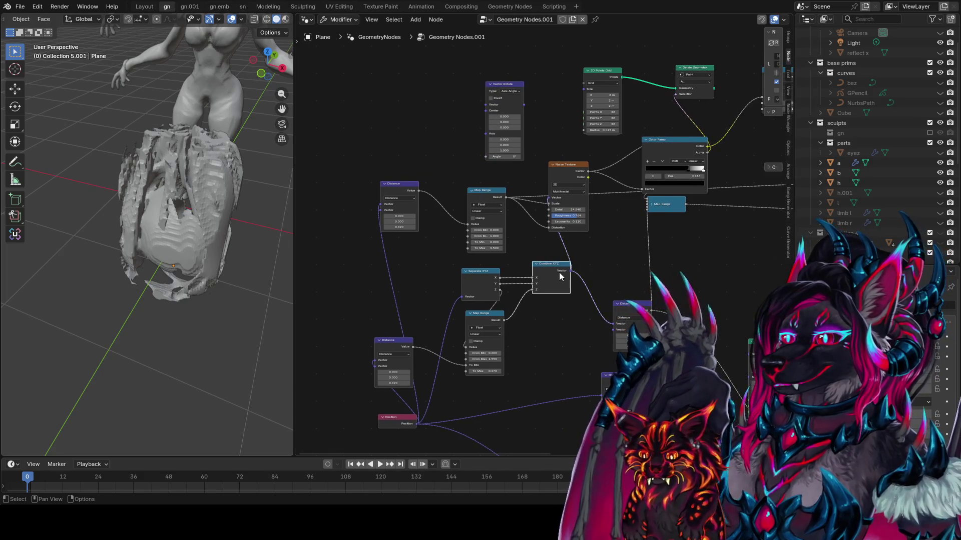
{"action": "mouse_move", "coordinate": [560, 266]}
{"action": "left_mouse_down"}
{"action": "mouse_move", "coordinate": [536, 267]}
{"action": "mouse_move", "coordinate": [504, 149]}
{"action": "left_mouse_up"}
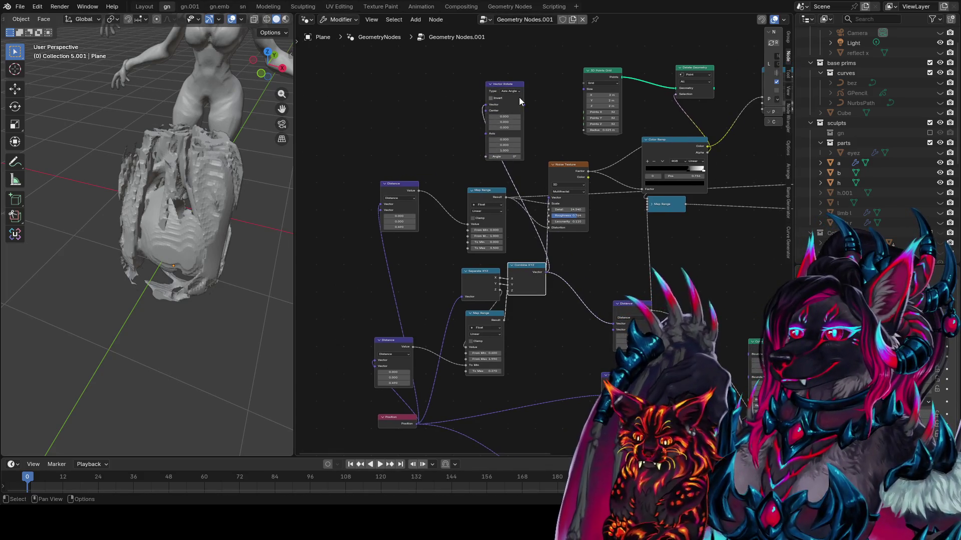
{"action": "left_click_drag", "start_coordinate": [523, 105], "coordinate": [554, 207]}
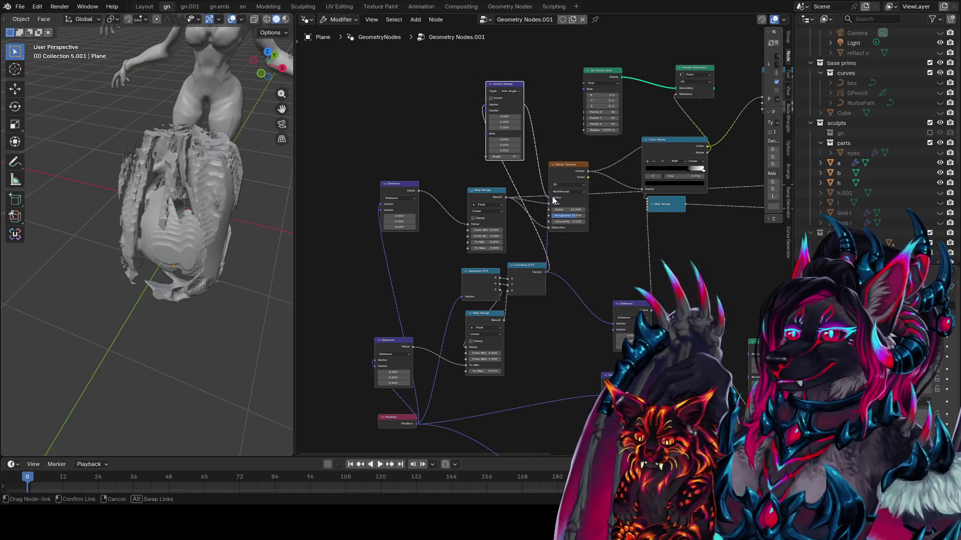
{"action": "middle_click_drag", "start_coordinate": [449, 187], "coordinate": [512, 156]}
{"action": "left_click", "coordinate": [464, 154]}
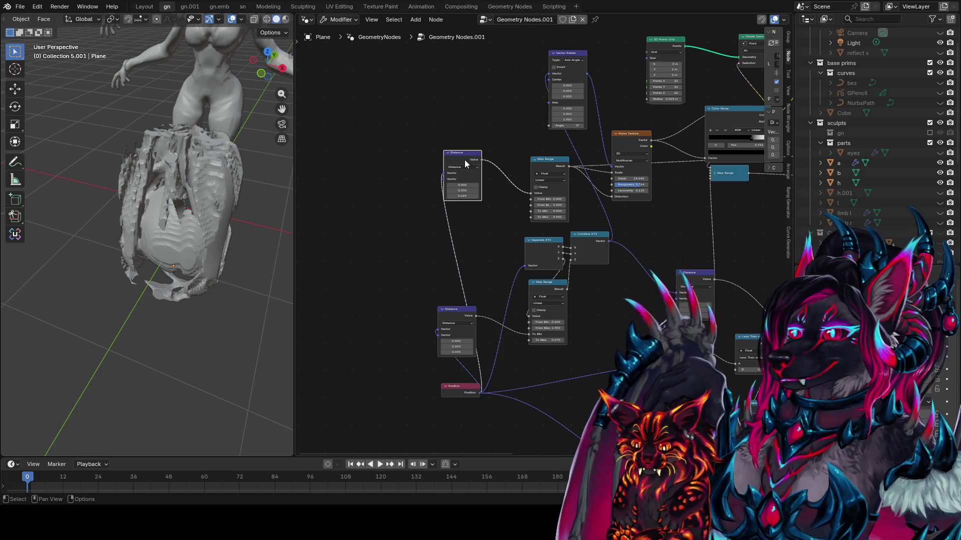
- Rearrange the Distance and Position nodes, discarding an unneeded Position duplicate
{"action": "left_click_drag", "start_coordinate": [464, 163], "coordinate": [495, 173]}
{"action": "mouse_move", "coordinate": [464, 311]}
{"action": "left_mouse_down"}
{"action": "mouse_move", "coordinate": [430, 285]}
{"action": "mouse_move", "coordinate": [472, 326]}
{"action": "mouse_move", "coordinate": [559, 364]}
{"action": "left_mouse_up"}
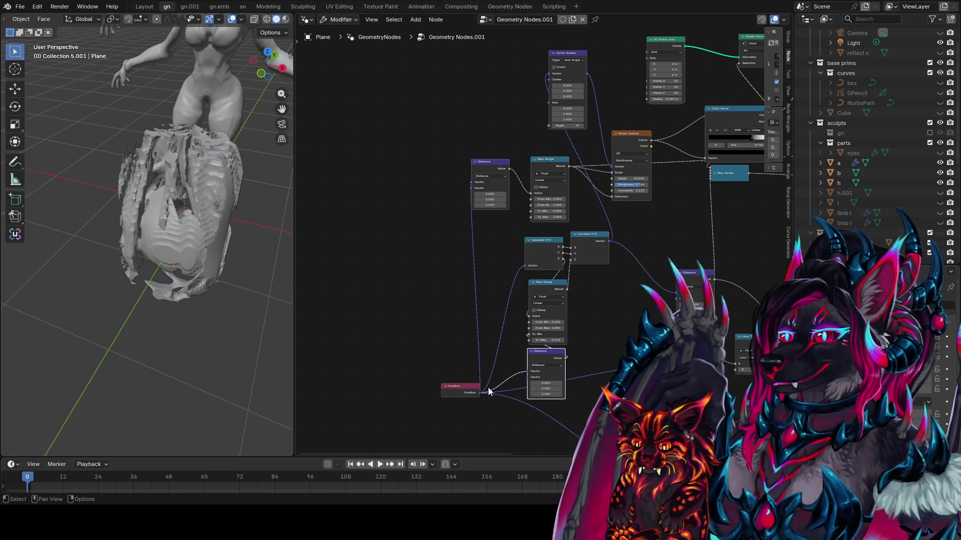
{"action": "left_click_drag", "start_coordinate": [463, 388], "coordinate": [442, 363]}
{"action": "key", "text": "shift+d"}
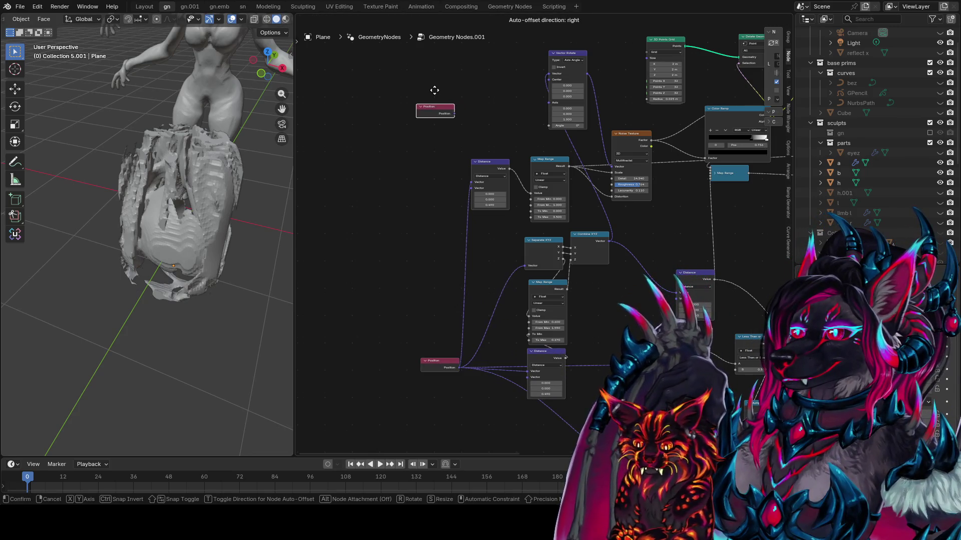
{"action": "left_click", "coordinate": [421, 114]}
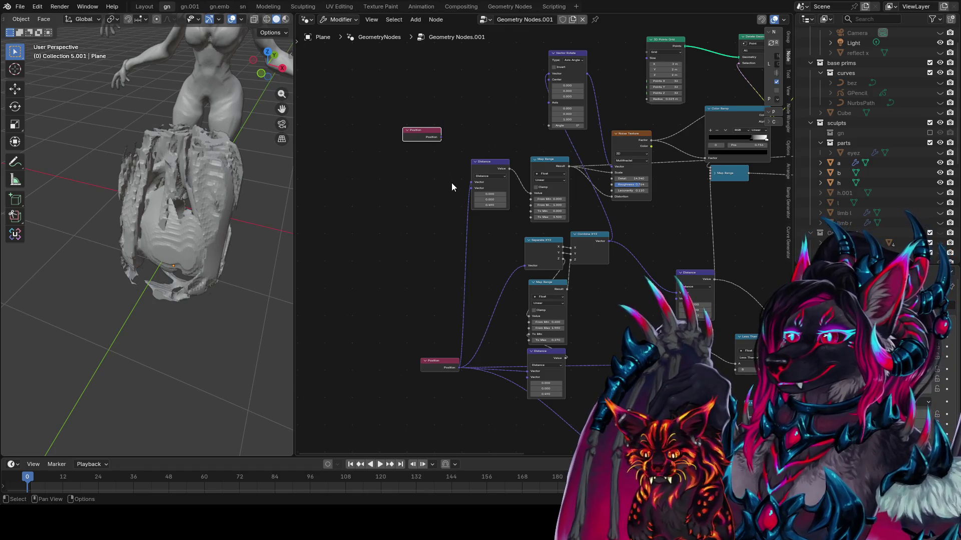
{"action": "key", "text": "x"}
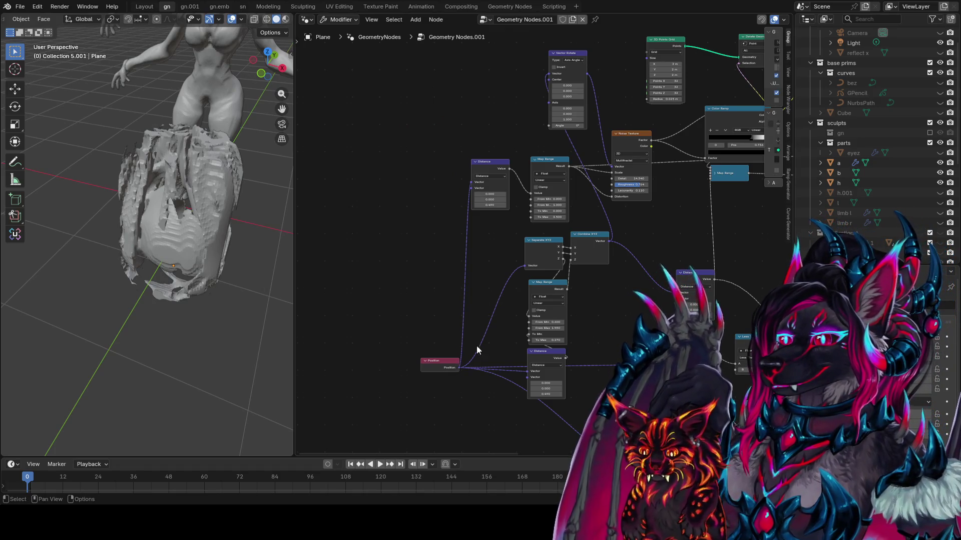
- Duplicate the Distance node and place the copy above the original
{"action": "left_click", "coordinate": [490, 162]}
{"action": "key", "text": "shift+d"}
{"action": "left_click", "coordinate": [492, 86]}
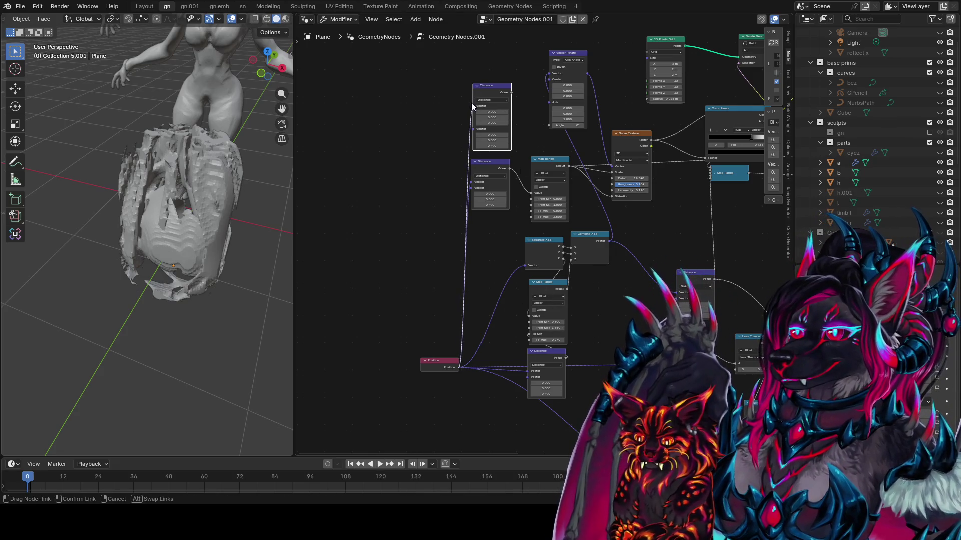
{"action": "middle_click_drag", "start_coordinate": [510, 104], "coordinate": [514, 175]}
{"action": "scroll", "coordinate": [514, 173], "scroll_direction": "up", "scroll_amount": 1}
{"action": "left_click_drag", "start_coordinate": [515, 172], "coordinate": [423, 188]}
- Add a Map Range copy, wire its Result into Vector Rotate's Angle, and raise To Max
{"action": "key", "text": "shift+d"}
{"action": "left_click", "coordinate": [439, 79]}
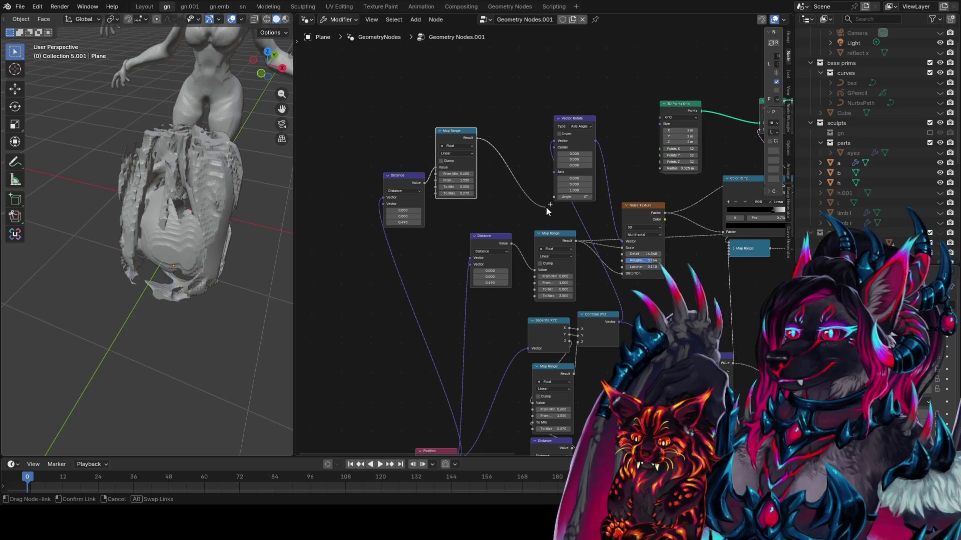
{"action": "left_click_drag", "start_coordinate": [545, 207], "coordinate": [535, 194]}
{"action": "mouse_move", "coordinate": [455, 194]}
{"action": "left_mouse_down"}
{"action": "mouse_move", "coordinate": [401, 192]}
{"action": "mouse_move", "coordinate": [461, 192]}
{"action": "mouse_move", "coordinate": [474, 176]}
{"action": "mouse_move", "coordinate": [438, 181]}
{"action": "mouse_move", "coordinate": [452, 181]}
{"action": "mouse_move", "coordinate": [440, 173]}
{"action": "left_mouse_up"}
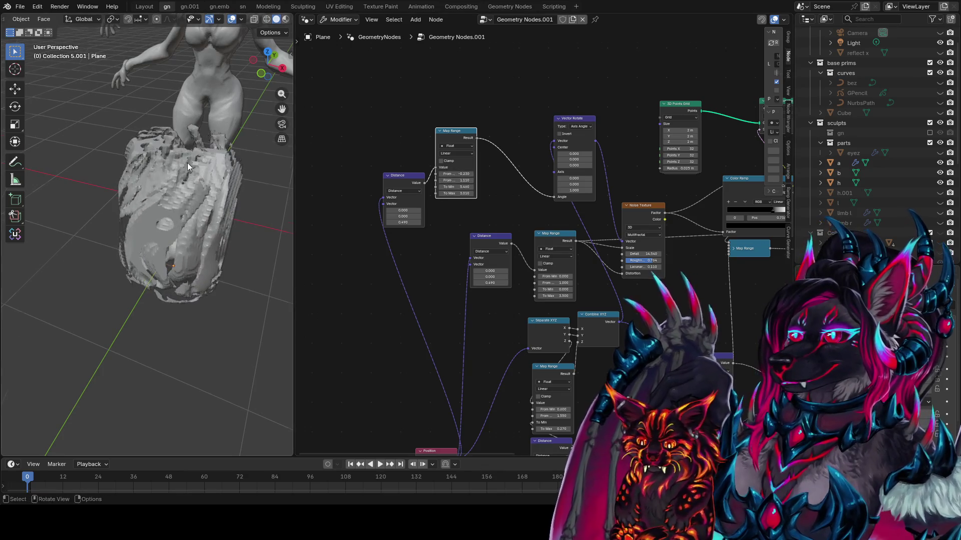
- Try shifting the distance centre along Y, then reset it to 0
{"action": "mouse_move", "coordinate": [188, 166]}
{"action": "middle_mouse_down"}
{"action": "mouse_move", "coordinate": [241, 189]}
{"action": "mouse_move", "coordinate": [150, 118]}
{"action": "mouse_move", "coordinate": [223, 122]}
{"action": "mouse_move", "coordinate": [190, 117]}
{"action": "mouse_move", "coordinate": [210, 120]}
{"action": "middle_mouse_up"}
{"action": "scroll", "coordinate": [352, 227], "scroll_direction": "up", "scroll_amount": 3}
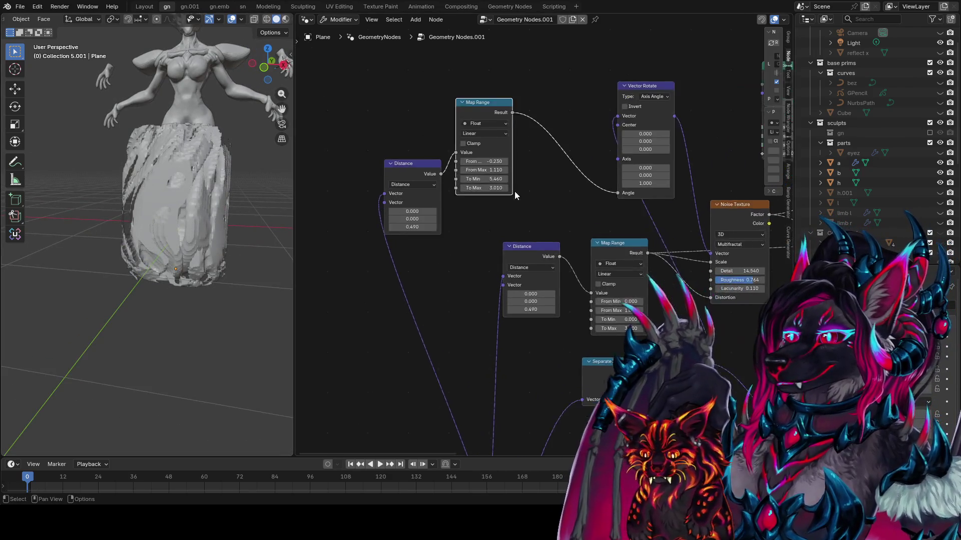
{"action": "middle_click_drag", "start_coordinate": [514, 192], "coordinate": [550, 201]}
{"action": "mouse_move", "coordinate": [448, 229]}
{"action": "left_mouse_down"}
{"action": "mouse_move", "coordinate": [475, 230]}
{"action": "mouse_move", "coordinate": [315, 229]}
{"action": "mouse_move", "coordinate": [344, 224]}
{"action": "left_mouse_up"}
{"action": "mouse_move", "coordinate": [211, 215]}
{"action": "middle_mouse_down"}
{"action": "mouse_move", "coordinate": [202, 295]}
{"action": "mouse_move", "coordinate": [215, 300]}
{"action": "middle_mouse_up"}
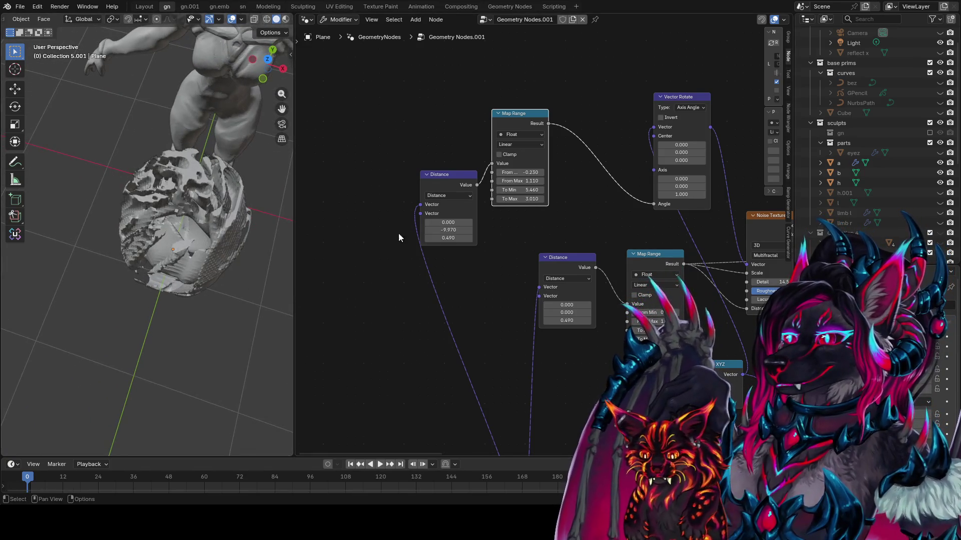
{"action": "key", "text": "Return"}
{"action": "mouse_move", "coordinate": [222, 229]}
{"action": "middle_mouse_down"}
{"action": "mouse_move", "coordinate": [220, 167]}
{"action": "mouse_move", "coordinate": [102, 140]}
{"action": "middle_mouse_up"}
- Lower the remap To Max to 2.170 and reset the rotation centre X to 0
{"action": "left_click_drag", "start_coordinate": [526, 200], "coordinate": [500, 200]}
{"action": "middle_click_drag", "start_coordinate": [671, 229], "coordinate": [623, 218]}
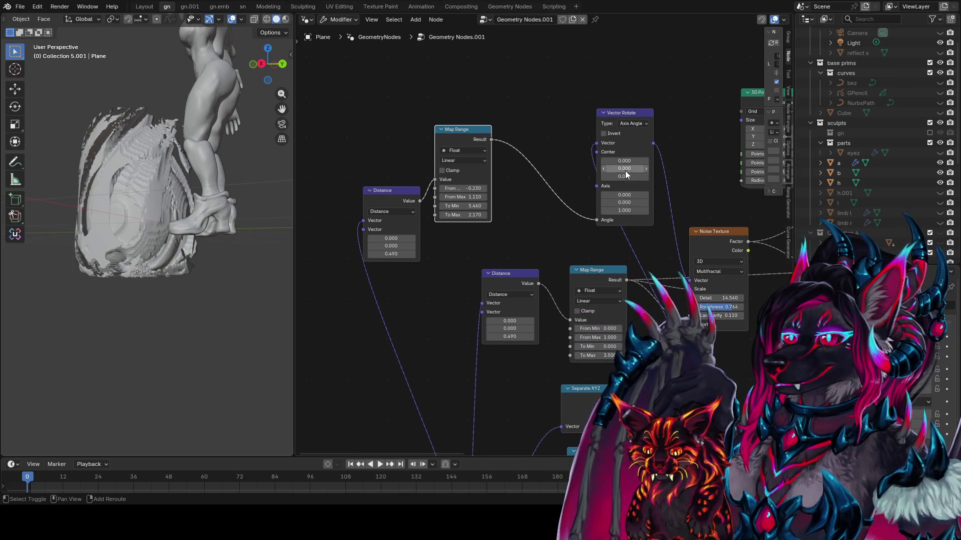
{"action": "left_click_drag", "start_coordinate": [626, 173], "coordinate": [707, 173]}
{"action": "middle_click_drag", "start_coordinate": [200, 196], "coordinate": [35, 215]}
{"action": "left_click_drag", "start_coordinate": [635, 163], "coordinate": [627, 161]}
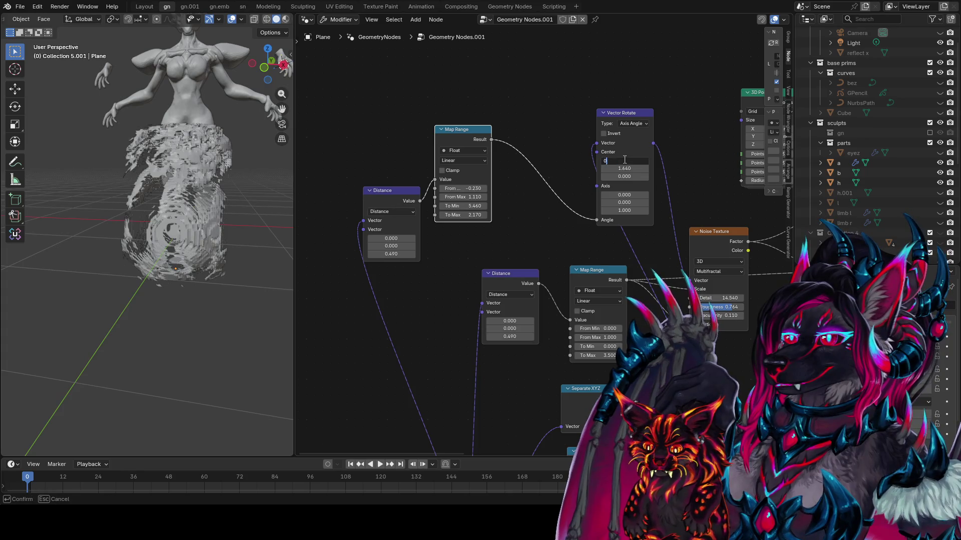
{"action": "key", "text": "Return"}
{"action": "key", "text": "Return"}
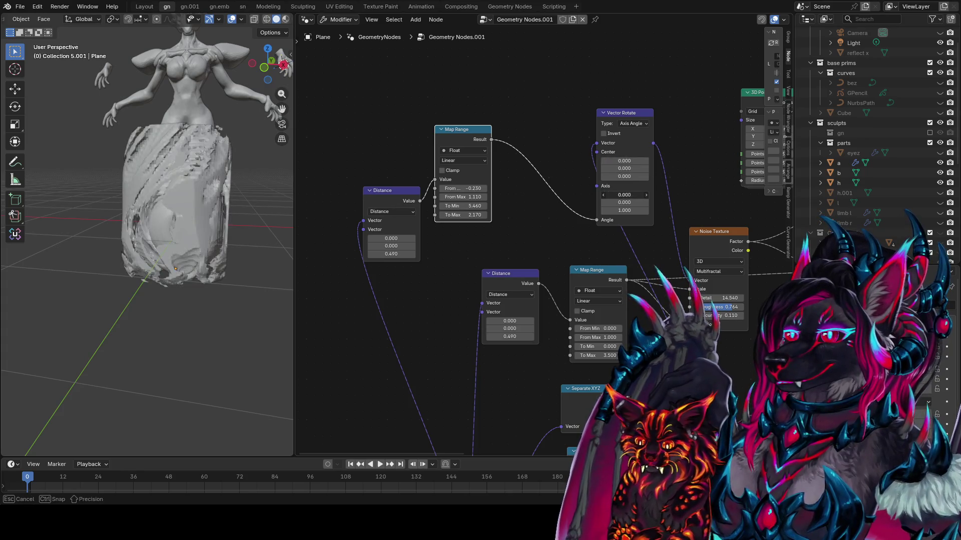
- Tilt the Vector Rotate axis to 0.010, -0.610, -0.090 and check it from preset views
{"action": "mouse_move", "coordinate": [608, 195]}
{"action": "left_mouse_down"}
{"action": "mouse_move", "coordinate": [615, 203]}
{"action": "mouse_move", "coordinate": [577, 202]}
{"action": "mouse_move", "coordinate": [595, 202]}
{"action": "left_mouse_up"}
{"action": "mouse_move", "coordinate": [165, 210]}
{"action": "middle_mouse_down"}
{"action": "mouse_move", "coordinate": [28, 208]}
{"action": "mouse_move", "coordinate": [214, 209]}
{"action": "mouse_move", "coordinate": [104, 215]}
{"action": "mouse_move", "coordinate": [203, 204]}
{"action": "middle_mouse_up"}
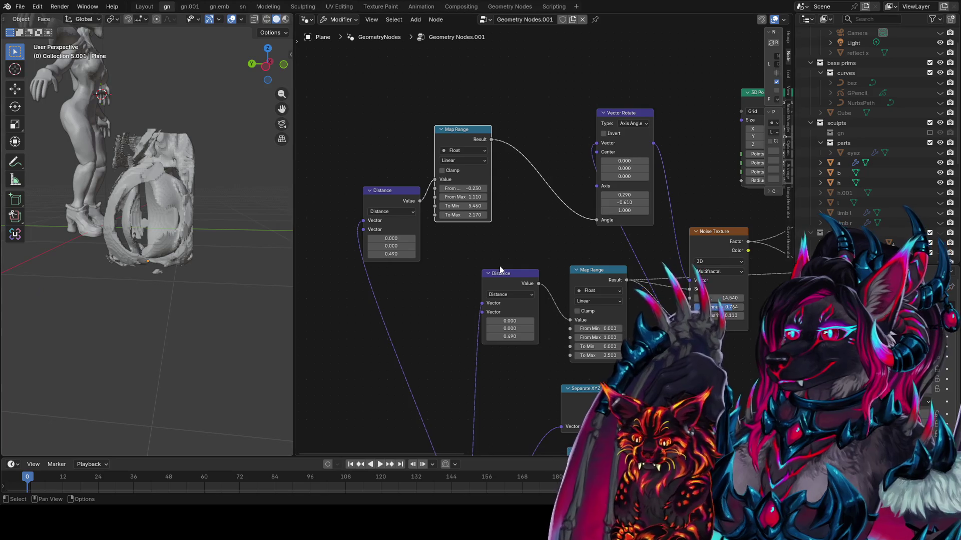
{"action": "scroll", "coordinate": [500, 270], "scroll_direction": "up", "scroll_amount": 1}
{"action": "mouse_move", "coordinate": [636, 209]}
{"action": "left_mouse_down"}
{"action": "mouse_move", "coordinate": [616, 209]}
{"action": "mouse_move", "coordinate": [616, 191]}
{"action": "left_mouse_up"}
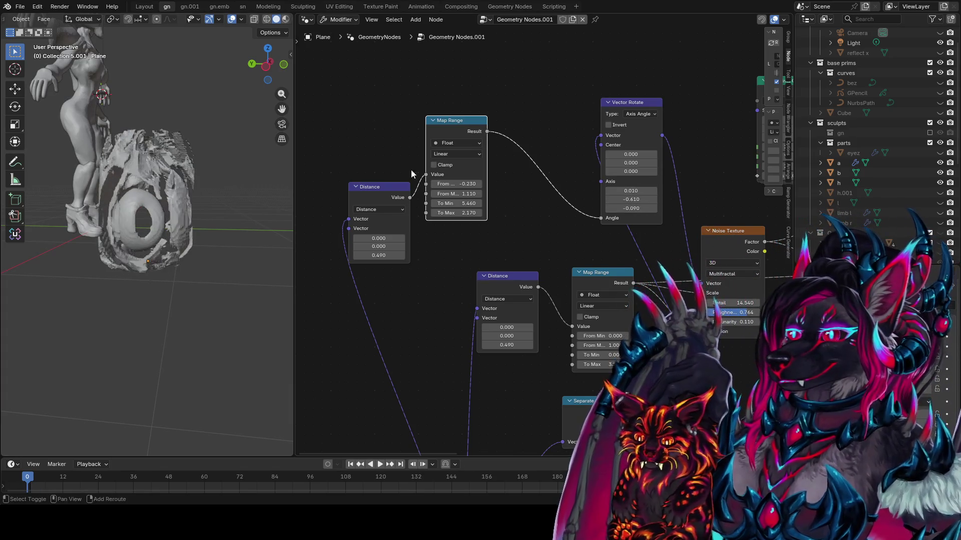
{"action": "mouse_move", "coordinate": [260, 170]}
{"action": "middle_mouse_down"}
{"action": "mouse_move", "coordinate": [40, 174]}
{"action": "mouse_move", "coordinate": [184, 212]}
{"action": "middle_mouse_up"}
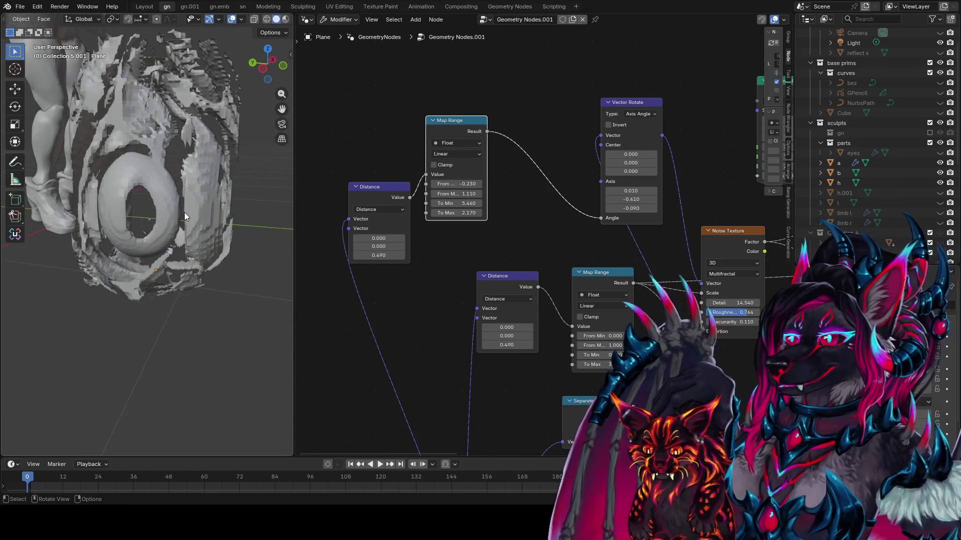
{"action": "key", "text": "KP_1"}
{"action": "key", "text": "KP_7"}
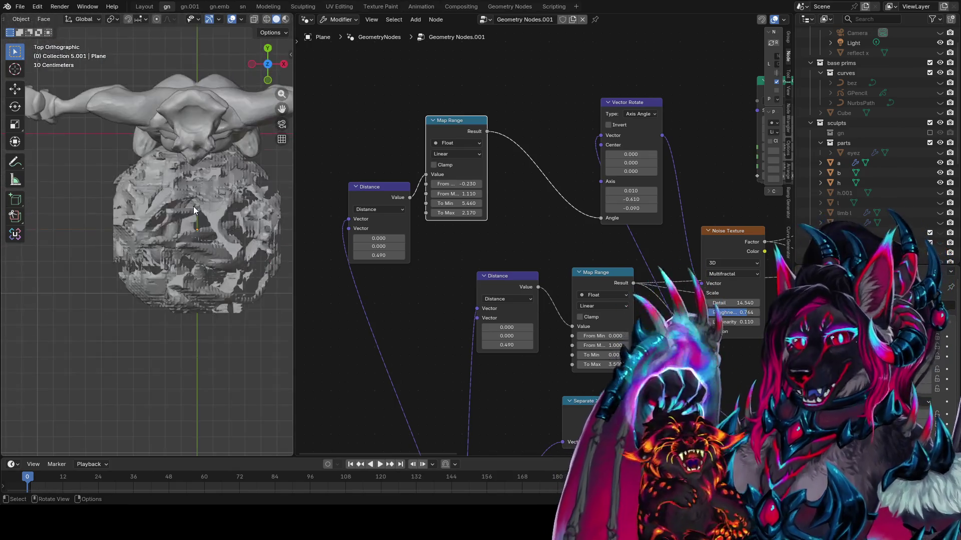
- Drag the Map Range to From Min -0.140, From Max 1.020, To Max 2.630, forming a rock column
{"action": "key", "text": "KP_0"}
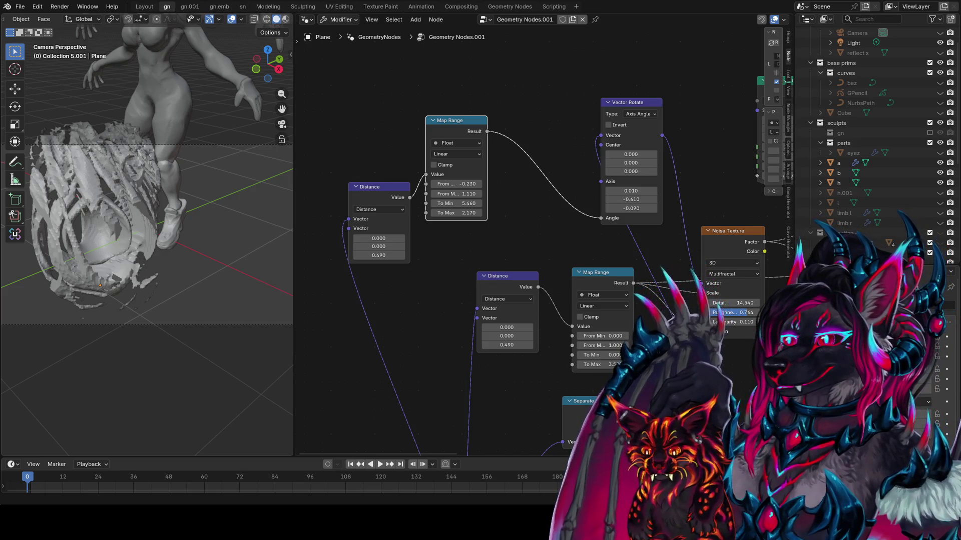
{"action": "scroll", "coordinate": [472, 334], "scroll_direction": "up", "scroll_amount": 2}
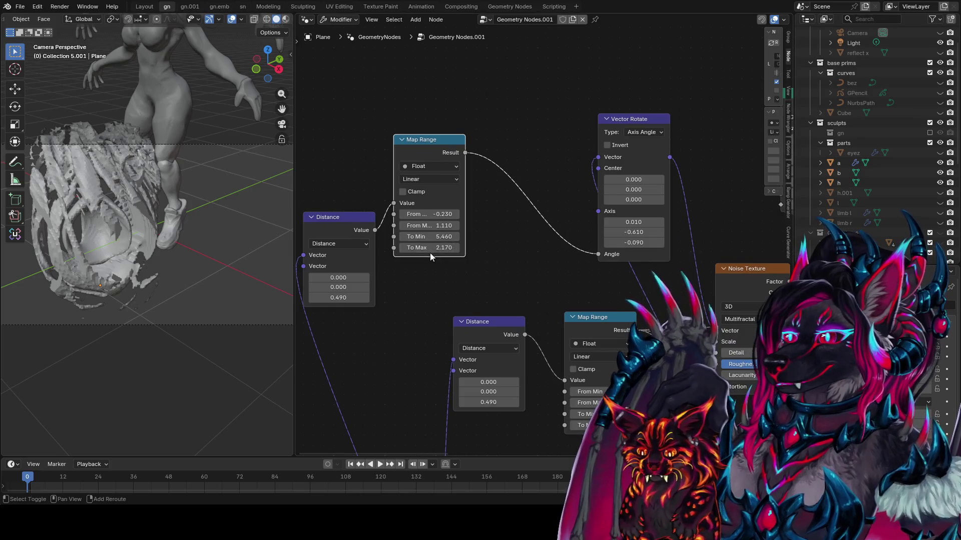
{"action": "mouse_move", "coordinate": [430, 247]}
{"action": "left_mouse_down"}
{"action": "mouse_move", "coordinate": [414, 248]}
{"action": "mouse_move", "coordinate": [457, 248]}
{"action": "left_mouse_up"}
{"action": "mouse_move", "coordinate": [150, 248]}
{"action": "middle_mouse_down"}
{"action": "mouse_move", "coordinate": [261, 245]}
{"action": "mouse_move", "coordinate": [226, 205]}
{"action": "middle_mouse_up"}
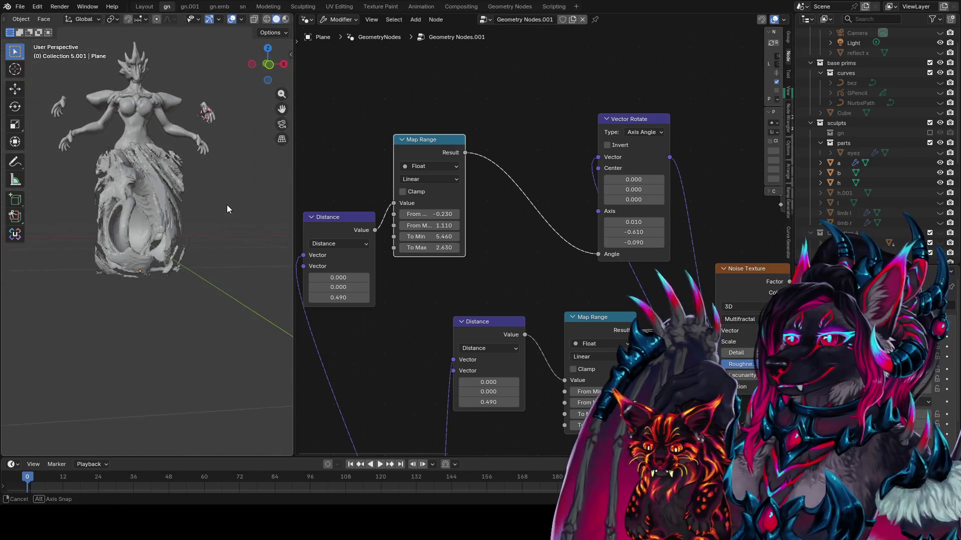
{"action": "mouse_move", "coordinate": [447, 215]}
{"action": "left_mouse_down"}
{"action": "mouse_move", "coordinate": [459, 215]}
{"action": "mouse_move", "coordinate": [435, 225]}
{"action": "mouse_move", "coordinate": [446, 225]}
{"action": "left_mouse_up"}
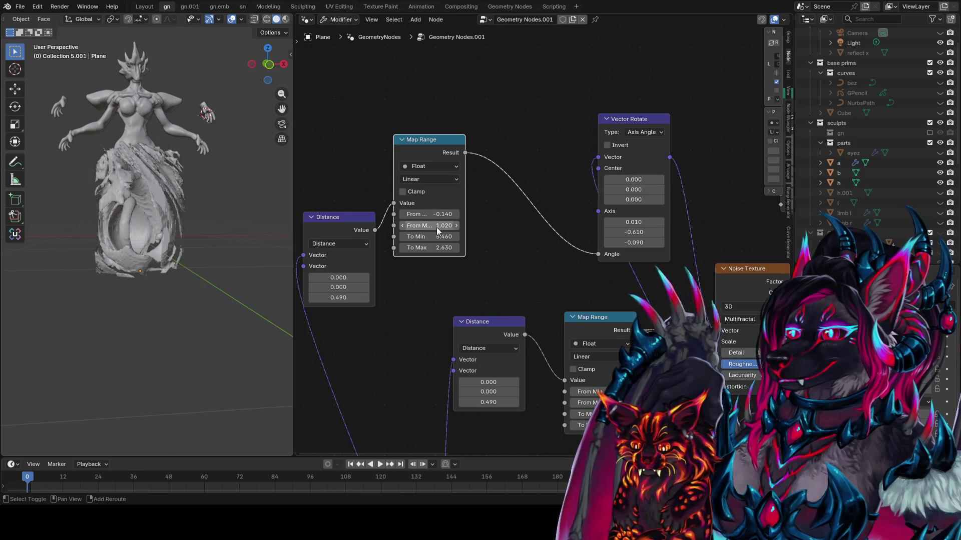
{"action": "scroll", "coordinate": [515, 264], "scroll_direction": "right", "scroll_amount": 3, "text": "ctrl"}
{"action": "middle_click_drag", "start_coordinate": [368, 256], "coordinate": [447, 216]}
{"action": "scroll", "coordinate": [450, 283], "scroll_direction": "down", "scroll_amount": 2}
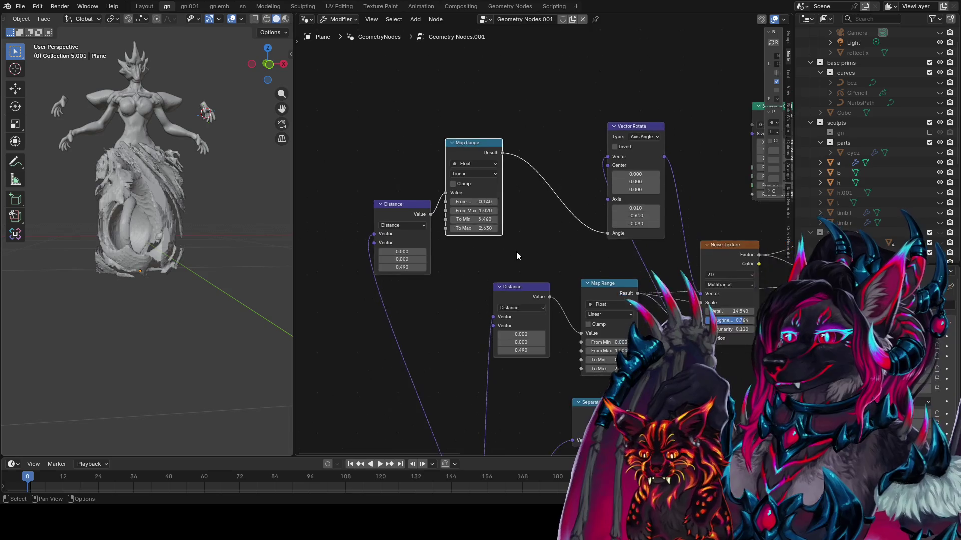
{"action": "left_click", "coordinate": [420, 202]}
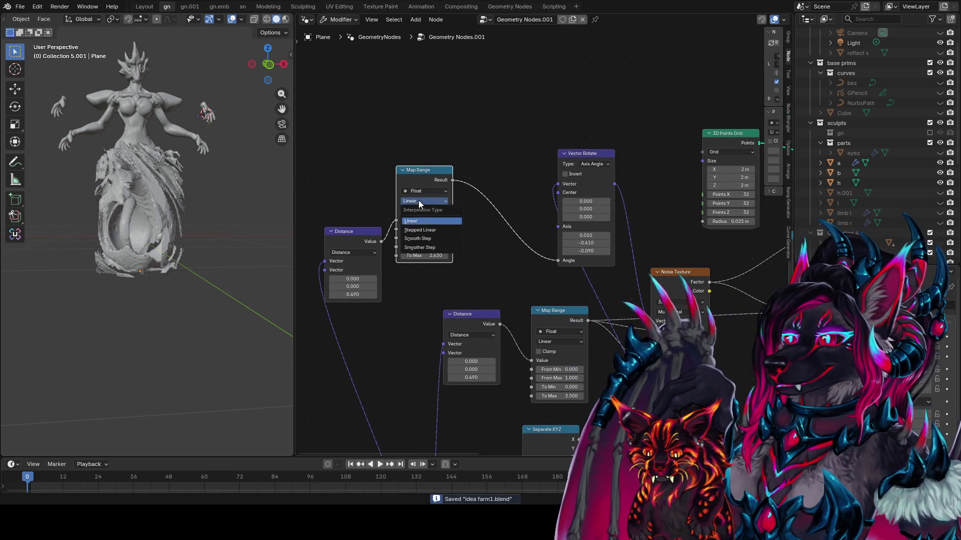
{"action": "left_click", "coordinate": [425, 239]}
{"action": "middle_click_drag", "start_coordinate": [280, 236], "coordinate": [186, 271]}
{"action": "scroll", "coordinate": [209, 252], "scroll_direction": "up", "scroll_amount": 2}
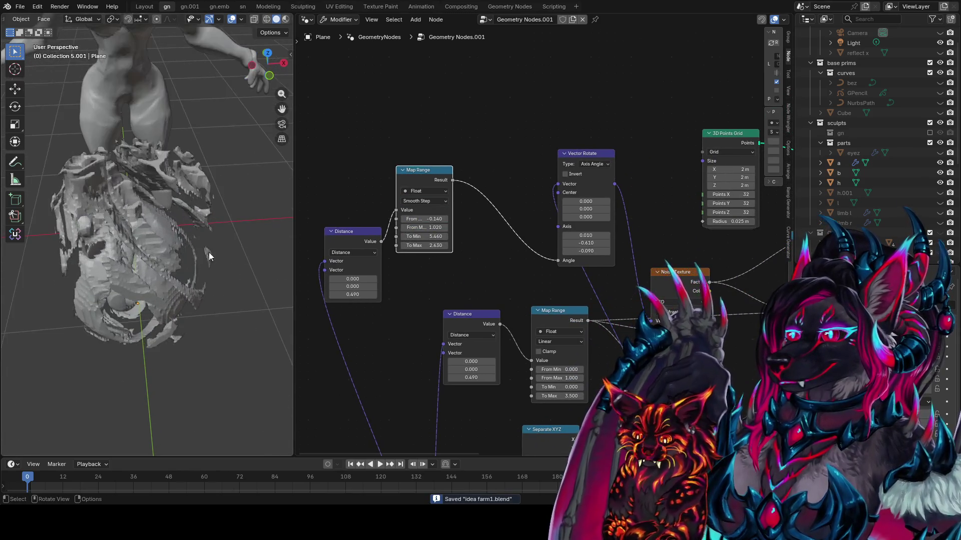
{"action": "left_click", "coordinate": [430, 201]}
{"action": "left_click", "coordinate": [423, 251]}
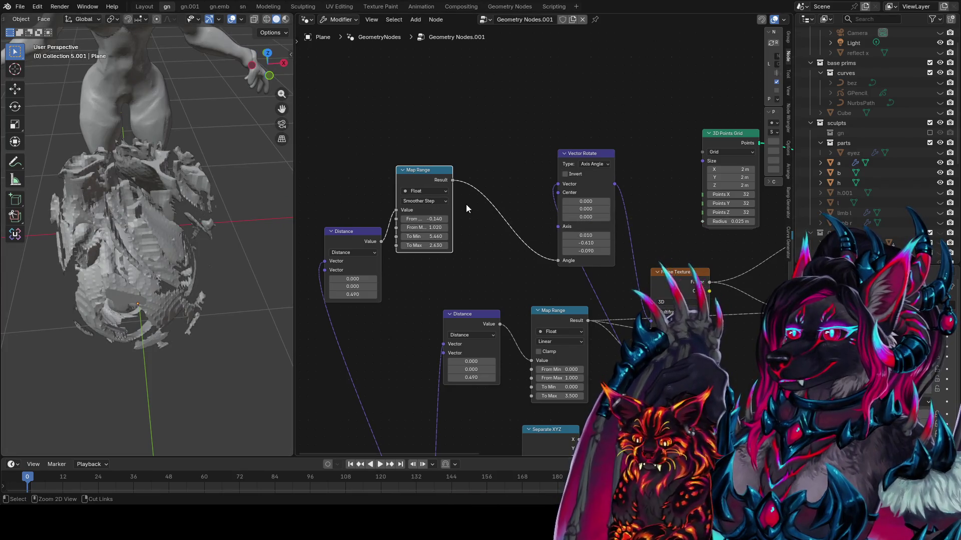
{"action": "middle_click_drag", "start_coordinate": [119, 229], "coordinate": [203, 234]}
{"action": "scroll", "coordinate": [203, 234], "scroll_direction": "up", "scroll_amount": 3}
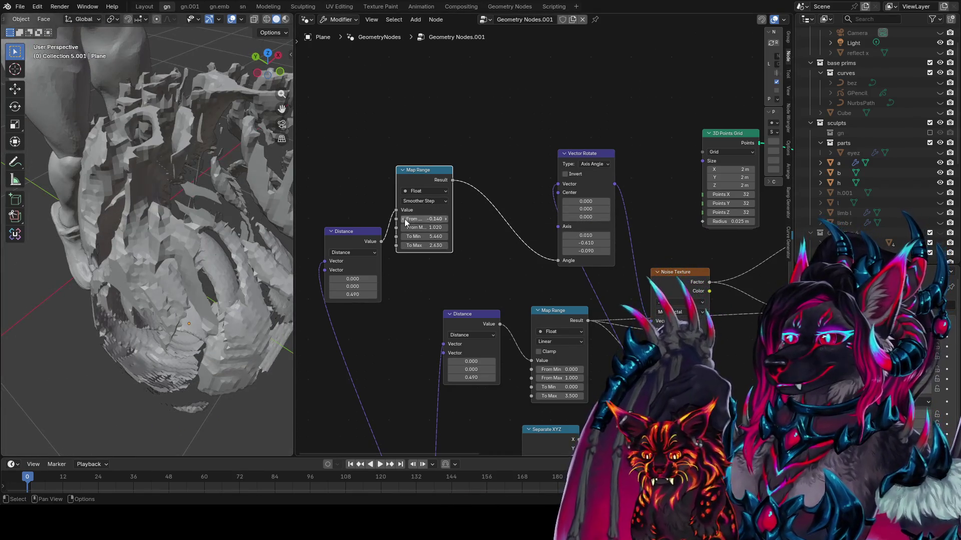
{"action": "left_click", "coordinate": [419, 203]}
{"action": "left_click", "coordinate": [424, 226]}
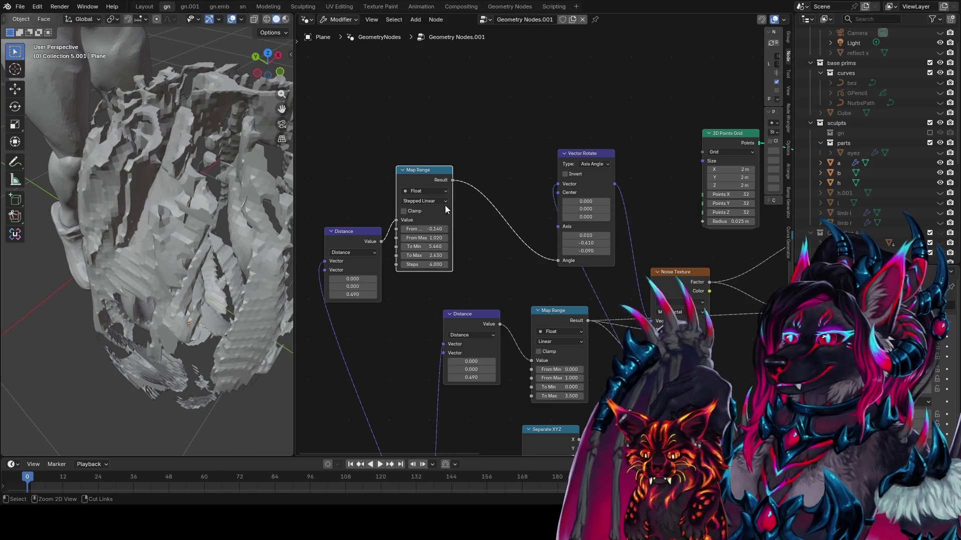
{"action": "scroll", "coordinate": [441, 207], "scroll_direction": "up", "scroll_amount": 1, "text": "ctrl"}
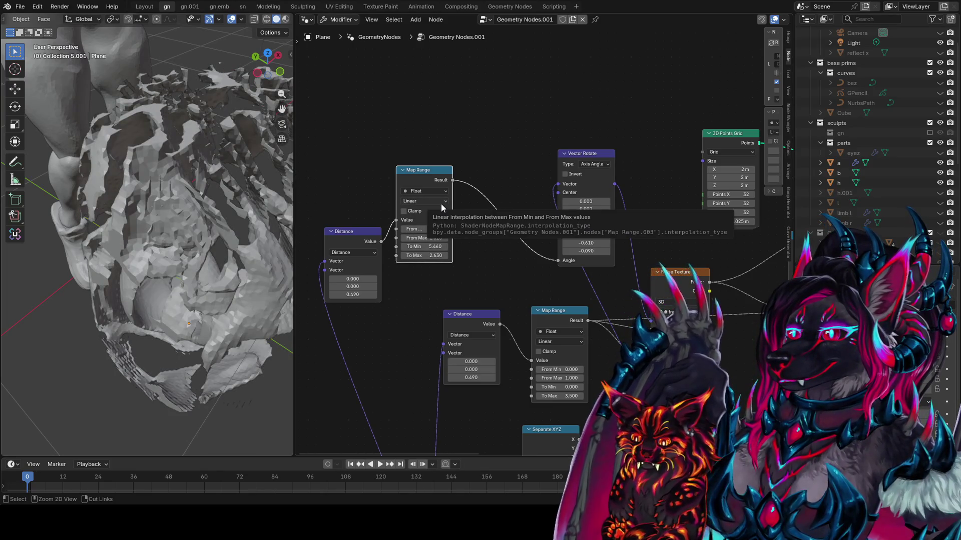
{"action": "mouse_move", "coordinate": [441, 207]}
{"action": "middle_mouse_down"}
{"action": "mouse_move", "coordinate": [392, 225]}
{"action": "mouse_move", "coordinate": [345, 220]}
{"action": "middle_mouse_up"}
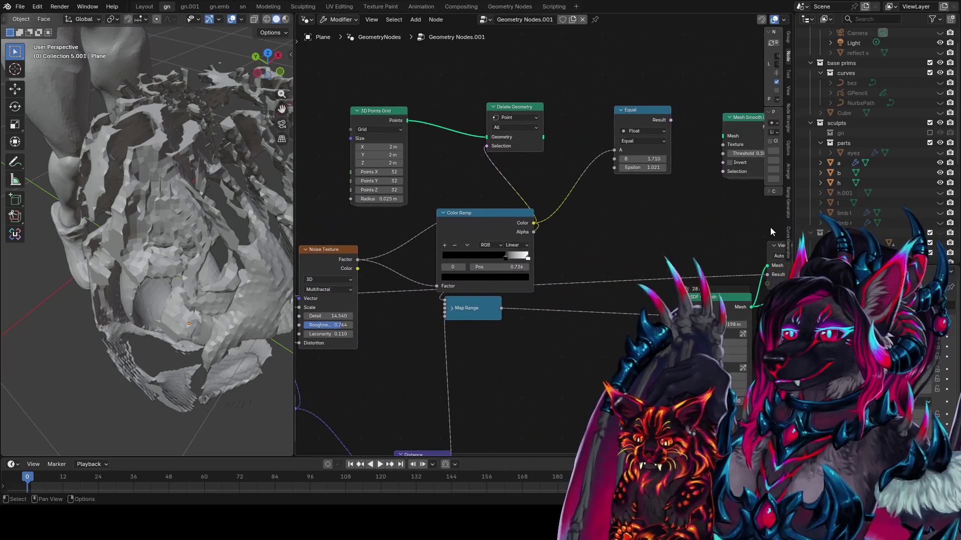
- Set the SDF to Mesh voxel size to 0.00981 m and pull a new link from its Mesh output
{"action": "middle_click_drag", "start_coordinate": [671, 236], "coordinate": [524, 249]}
{"action": "left_click", "coordinate": [533, 289]}
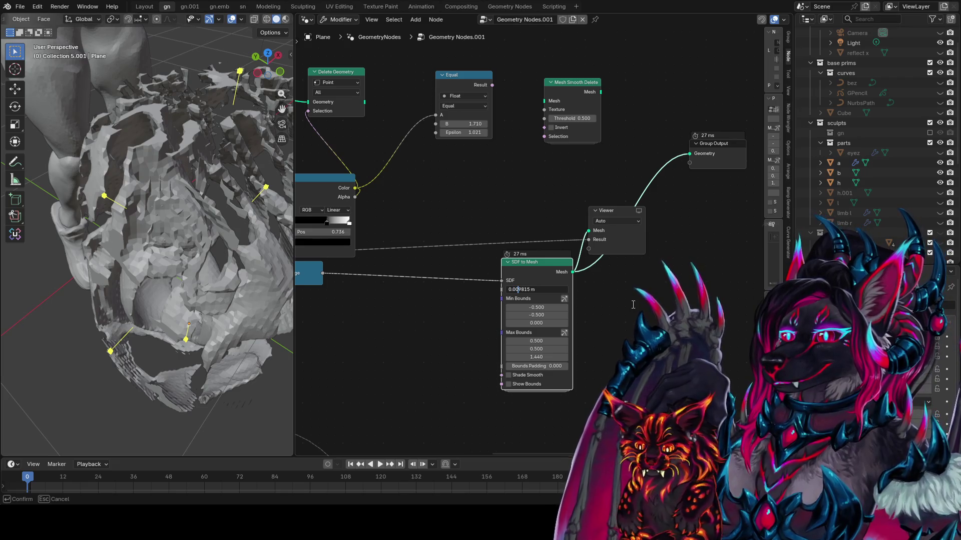
{"action": "key", "text": "Return"}
{"action": "mouse_move", "coordinate": [75, 175]}
{"action": "middle_mouse_down"}
{"action": "mouse_move", "coordinate": [40, 151]}
{"action": "mouse_move", "coordinate": [187, 170]}
{"action": "mouse_move", "coordinate": [97, 177]}
{"action": "mouse_move", "coordinate": [285, 190]}
{"action": "middle_mouse_up"}
{"action": "left_click", "coordinate": [543, 289]}
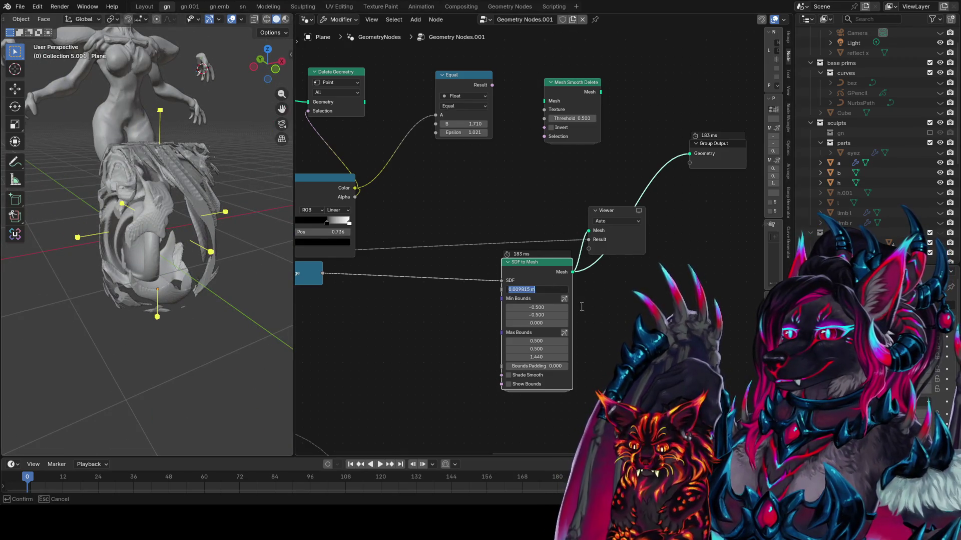
{"action": "key", "text": "Return"}
{"action": "mouse_move", "coordinate": [200, 261]}
{"action": "middle_mouse_down"}
{"action": "mouse_move", "coordinate": [46, 271]}
{"action": "mouse_move", "coordinate": [253, 240]}
{"action": "mouse_move", "coordinate": [14, 250]}
{"action": "middle_mouse_up"}
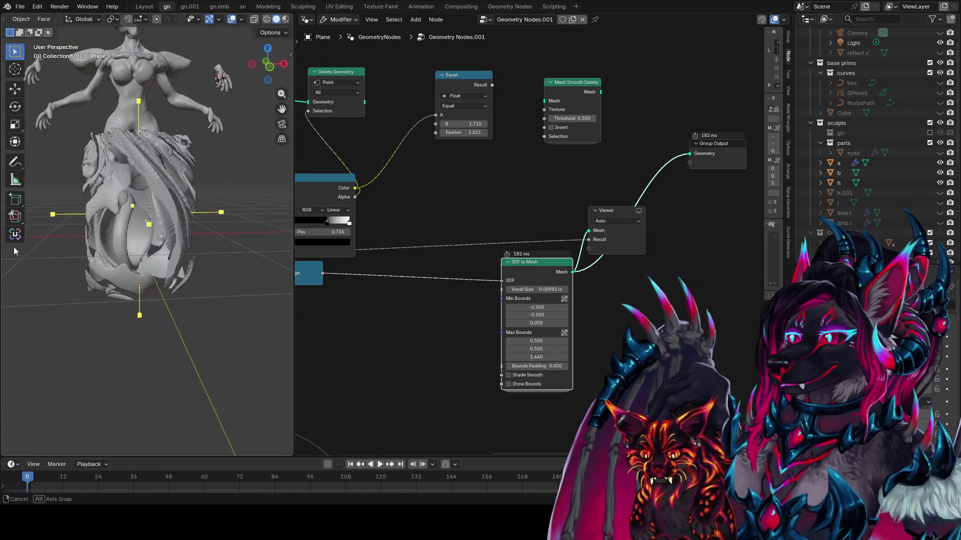
{"action": "middle_click_drag", "start_coordinate": [541, 273], "coordinate": [509, 281]}
{"action": "left_click_drag", "start_coordinate": [541, 280], "coordinate": [625, 288]}
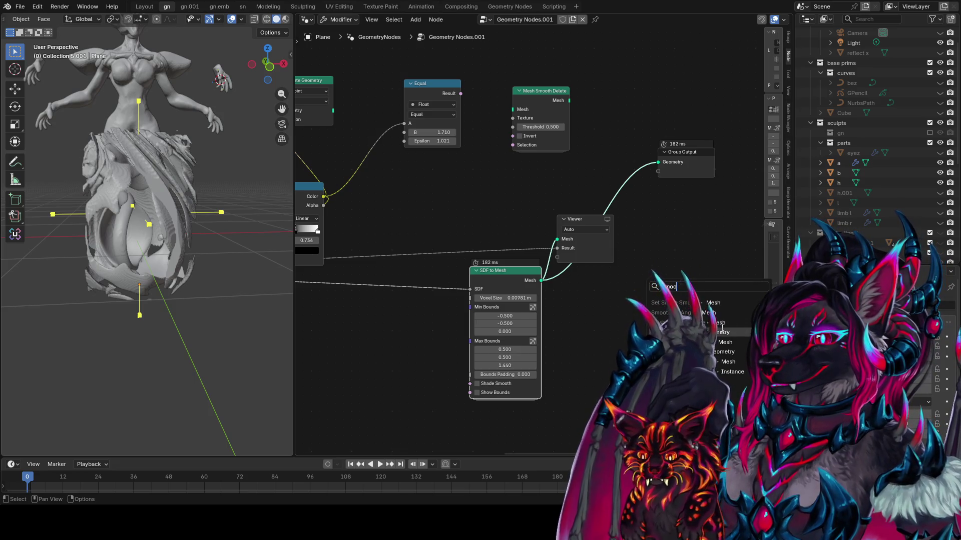
- Add Smooth Geometry after SDF to Mesh, preview it, adjust Weight and set Iterations to 16
{"action": "left_click", "coordinate": [701, 332]}
{"action": "left_click", "coordinate": [653, 299]}
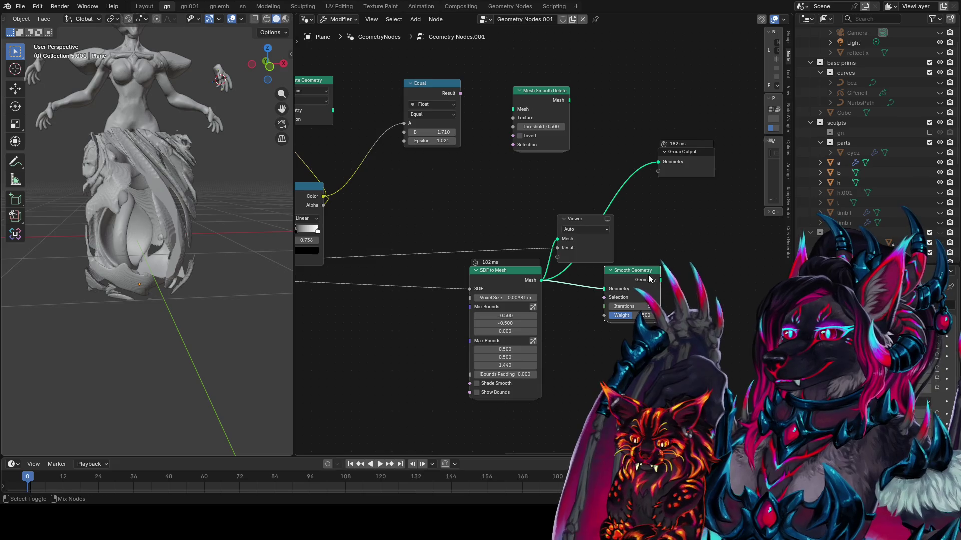
{"action": "left_click", "coordinate": [649, 279], "text": "ctrl+shift"}
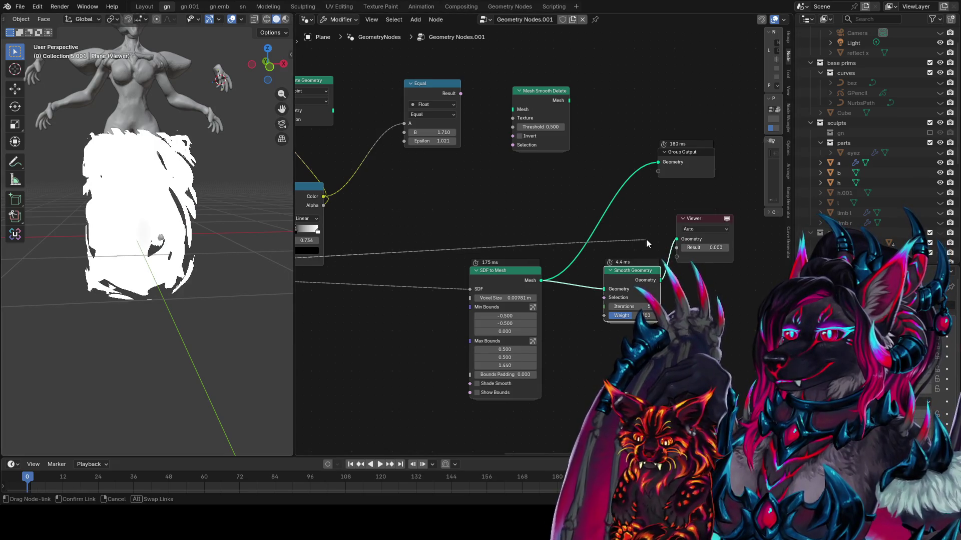
{"action": "mouse_move", "coordinate": [151, 207]}
{"action": "middle_mouse_down"}
{"action": "mouse_move", "coordinate": [59, 227]}
{"action": "mouse_move", "coordinate": [195, 226]}
{"action": "middle_mouse_up"}
{"action": "left_click_drag", "start_coordinate": [631, 316], "coordinate": [639, 316]}
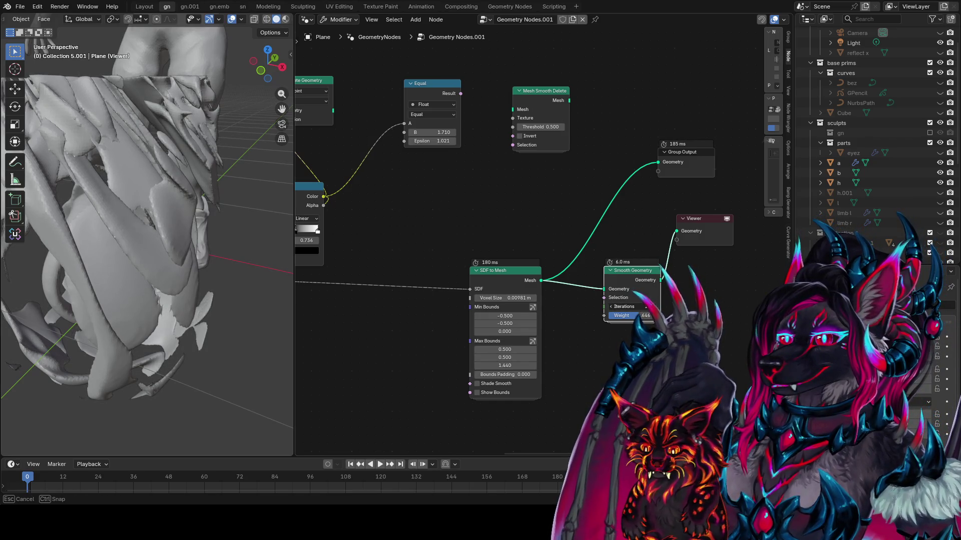
{"action": "mouse_move", "coordinate": [210, 235]}
{"action": "middle_mouse_down"}
{"action": "mouse_move", "coordinate": [236, 221]}
{"action": "mouse_move", "coordinate": [270, 176]}
{"action": "mouse_move", "coordinate": [123, 174]}
{"action": "middle_mouse_up"}
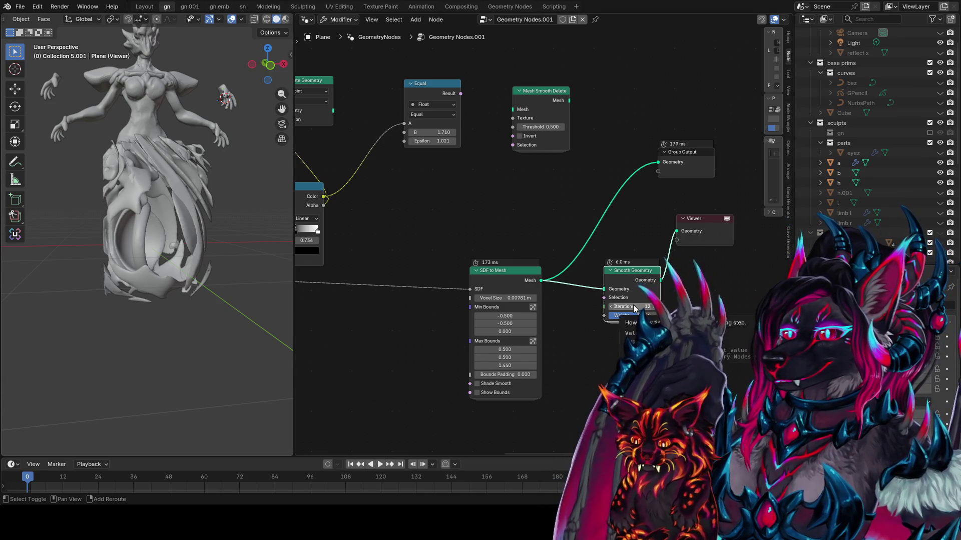
{"action": "mouse_move", "coordinate": [633, 309]}
{"action": "left_mouse_down"}
{"action": "mouse_move", "coordinate": [610, 309]}
{"action": "mouse_move", "coordinate": [634, 309]}
{"action": "left_mouse_up"}
- Add another node found by searching 'srp' for a sharpen node
{"action": "key", "text": "shift+a"}
{"action": "type", "text": "sha"}
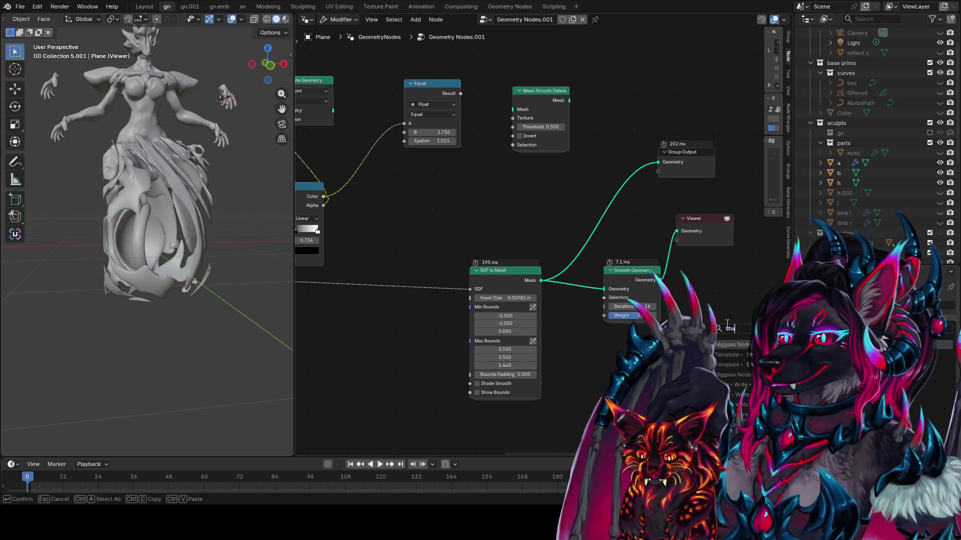
{"action": "type", "text": "rp"}
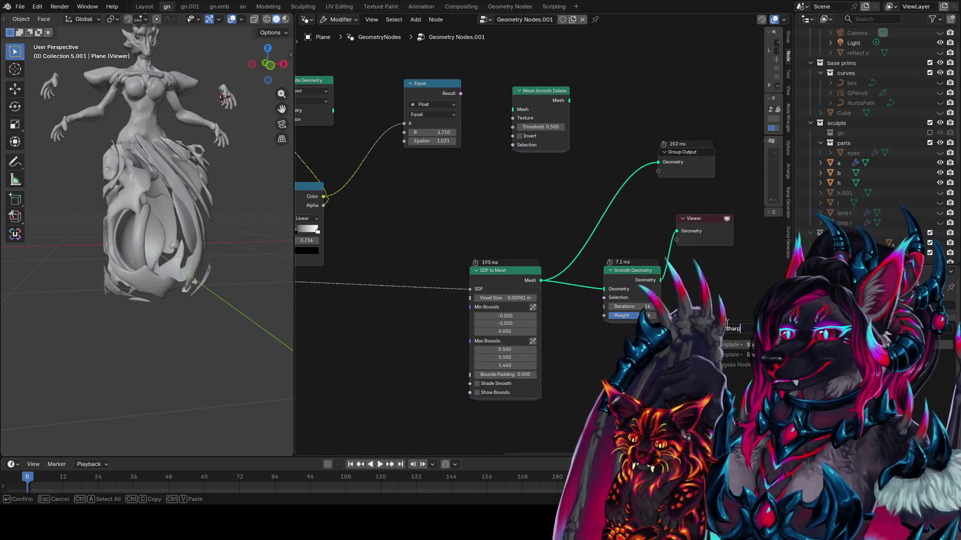
{"action": "key", "text": "Return"}
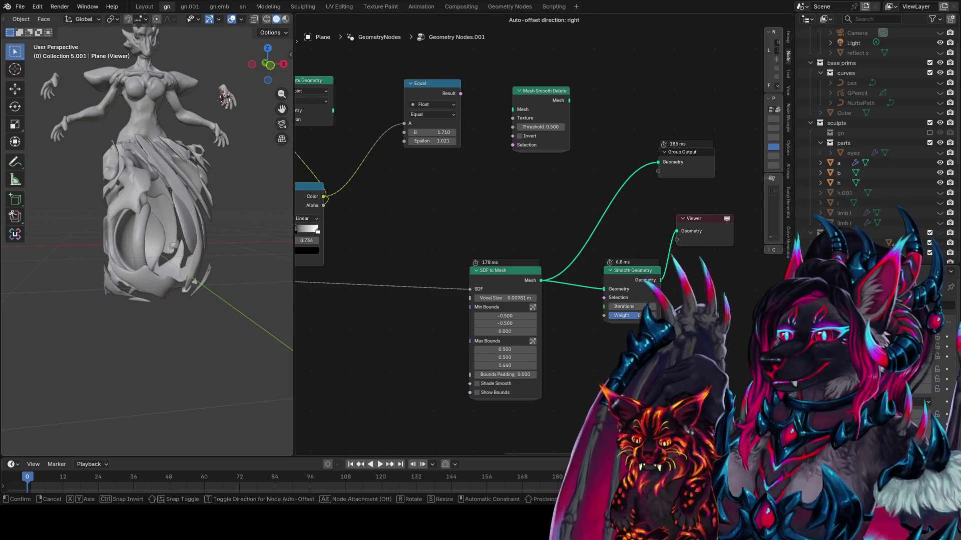
- Place the newly added node below Smooth Geometry in the graph
{"action": "left_click", "coordinate": [595, 398]}
{"action": "left_click_drag", "start_coordinate": [540, 280], "coordinate": [604, 378]}
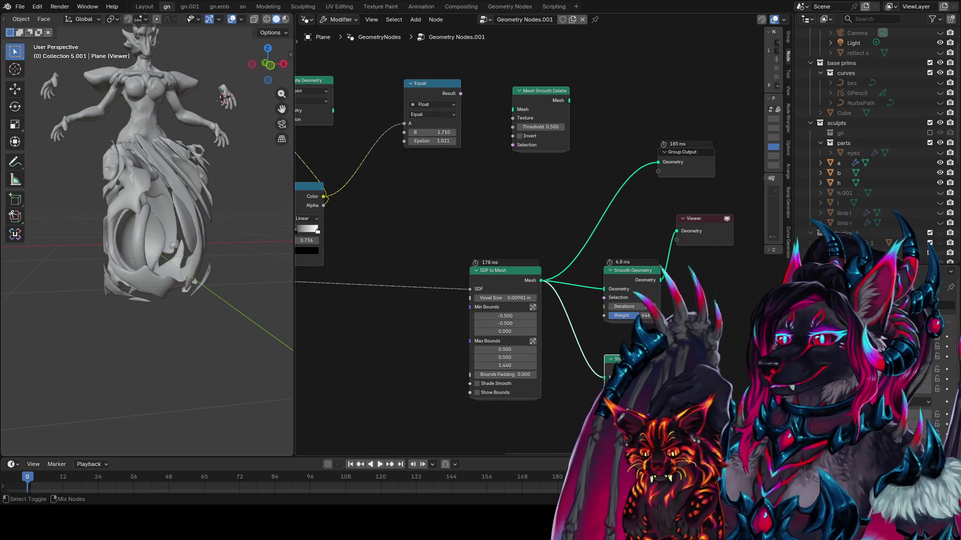
{"action": "mouse_move", "coordinate": [170, 299]}
{"action": "middle_mouse_down"}
{"action": "mouse_move", "coordinate": [69, 296]}
{"action": "mouse_move", "coordinate": [157, 317]}
{"action": "mouse_move", "coordinate": [179, 302]}
{"action": "mouse_move", "coordinate": [263, 302]}
{"action": "mouse_move", "coordinate": [284, 263]}
{"action": "mouse_move", "coordinate": [165, 265]}
{"action": "middle_mouse_up"}
- Change the SDF to Mesh voxel size to 0.0998 m, then begin editing its digits again
{"action": "double_click", "coordinate": [527, 300]}
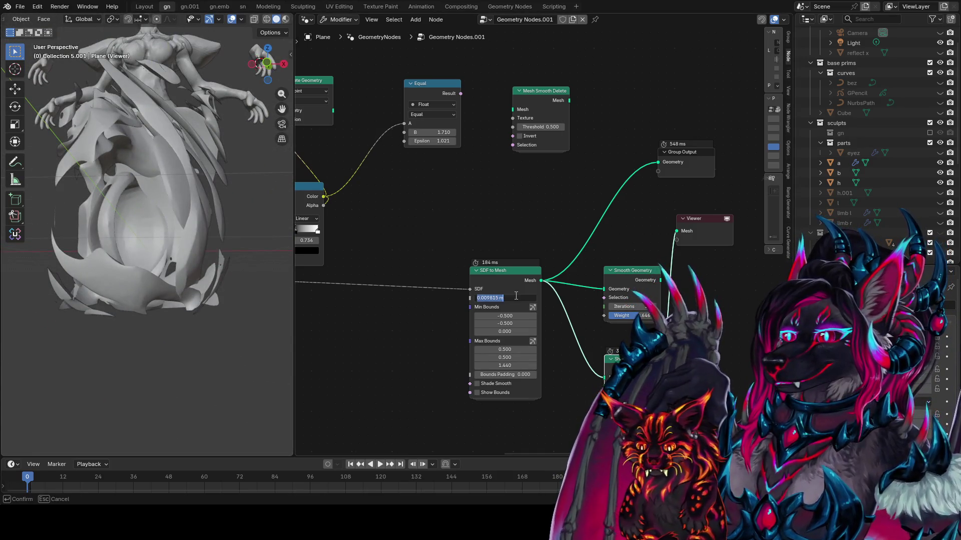
{"action": "left_click", "coordinate": [484, 299]}
{"action": "key", "text": "BackSpace"}
{"action": "type", "text": "9"}
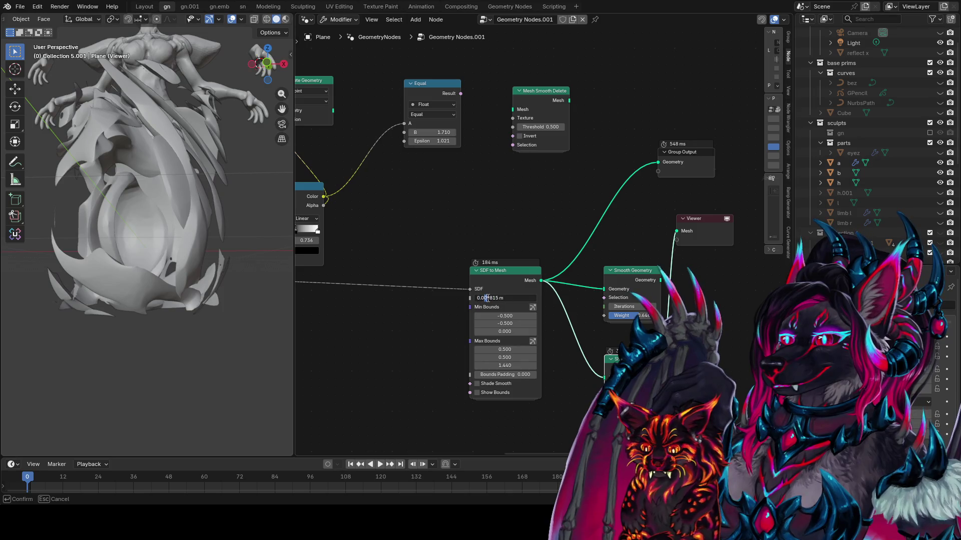
{"action": "key", "text": "Return"}
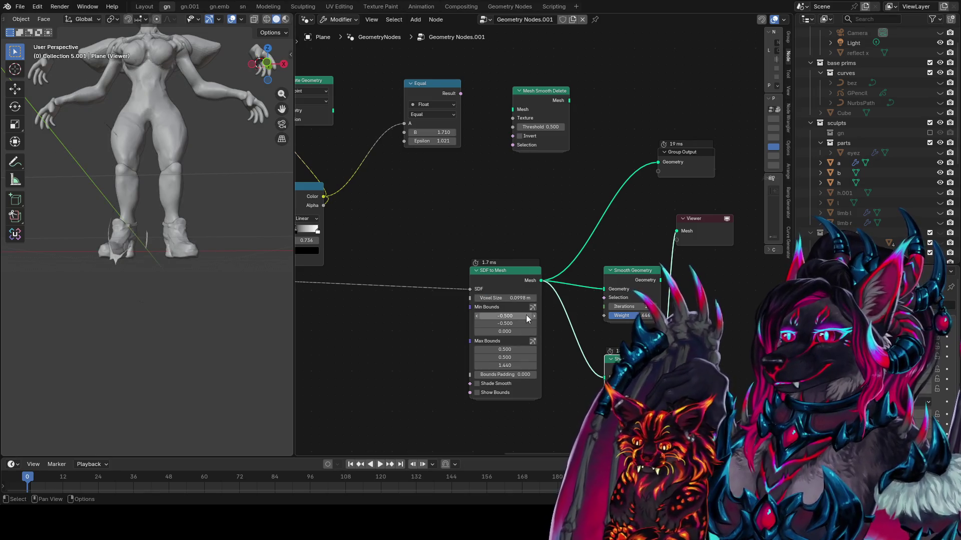
{"action": "left_click", "coordinate": [500, 298]}
{"action": "left_click", "coordinate": [487, 297]}
{"action": "type", "text": "01"}
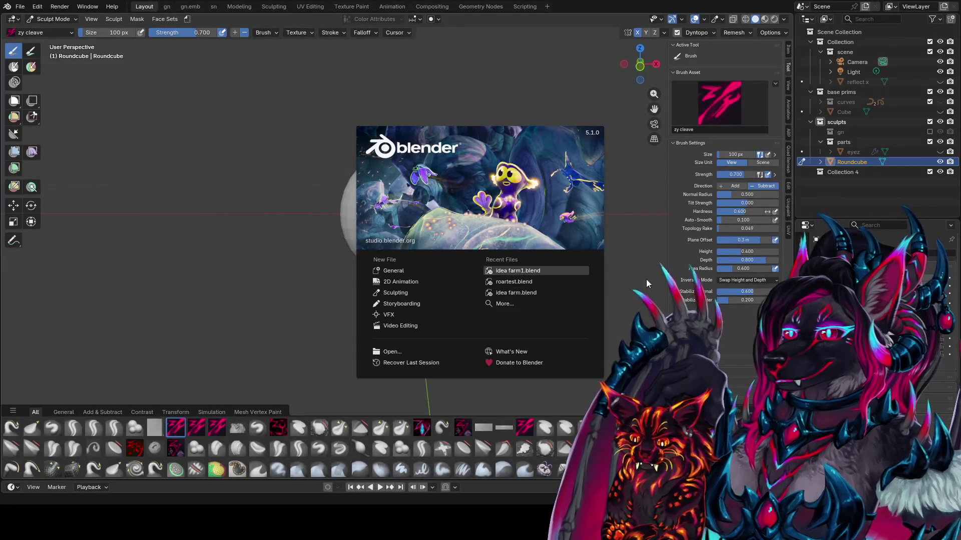
- Reopen idea farm1.blend from Recent Files and view the sculpt from the front
{"action": "left_click", "coordinate": [664, 286]}
{"action": "mouse_move", "coordinate": [152, 228]}
{"action": "middle_mouse_down"}
{"action": "mouse_move", "coordinate": [79, 218]}
{"action": "mouse_move", "coordinate": [191, 267]}
{"action": "mouse_move", "coordinate": [141, 295]}
{"action": "mouse_move", "coordinate": [202, 317]}
{"action": "mouse_move", "coordinate": [217, 344]}
{"action": "mouse_move", "coordinate": [191, 332]}
{"action": "middle_mouse_up"}
{"action": "scroll", "coordinate": [202, 318], "scroll_direction": "up", "scroll_amount": 5}
{"action": "key", "text": "KP_1"}
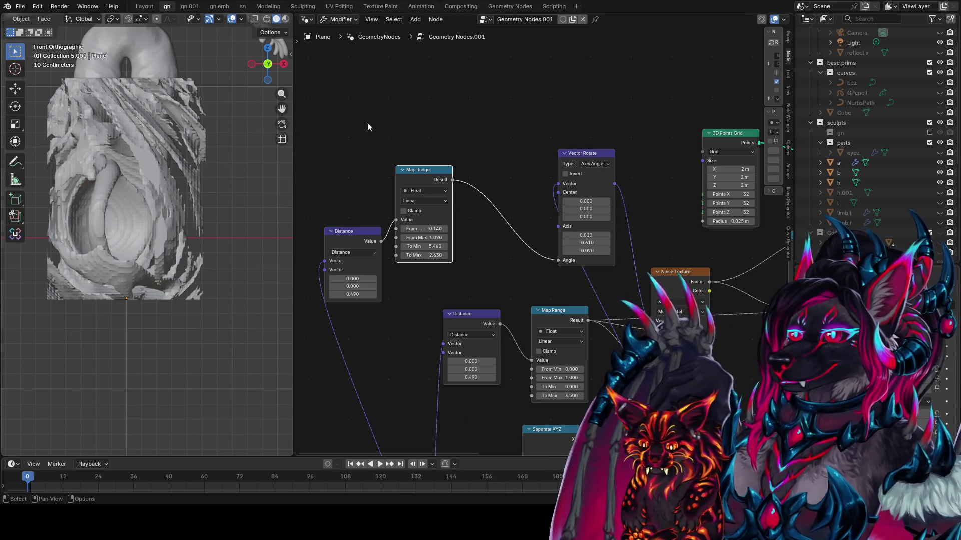
{"action": "scroll", "coordinate": [170, 190], "scroll_direction": "down", "scroll_amount": 4}
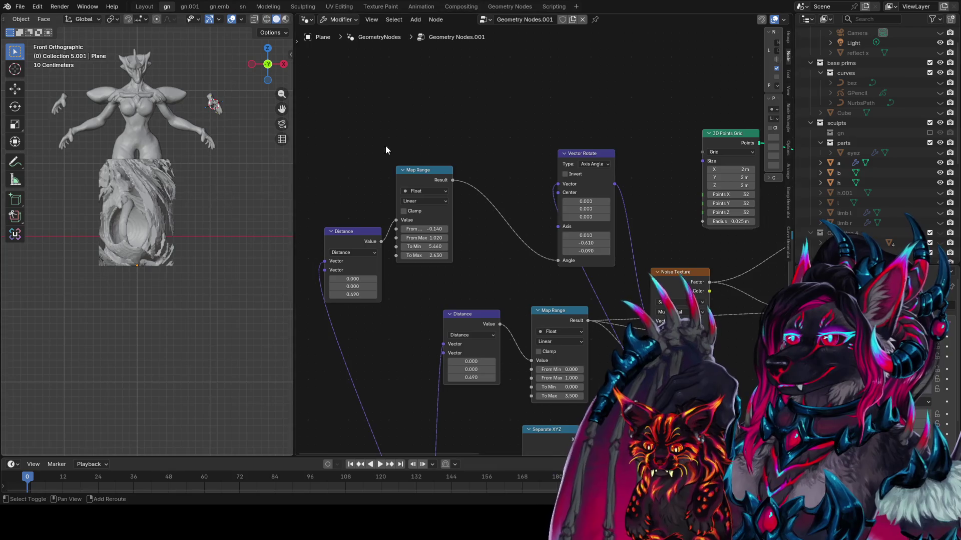
- Inspect the figures and rock block from front, side and top views
{"action": "middle_click_drag", "start_coordinate": [385, 146], "coordinate": [377, 167]}
{"action": "mouse_move", "coordinate": [171, 199]}
{"action": "middle_mouse_down"}
{"action": "mouse_move", "coordinate": [224, 207]}
{"action": "mouse_move", "coordinate": [98, 221]}
{"action": "mouse_move", "coordinate": [129, 221]}
{"action": "middle_mouse_up"}
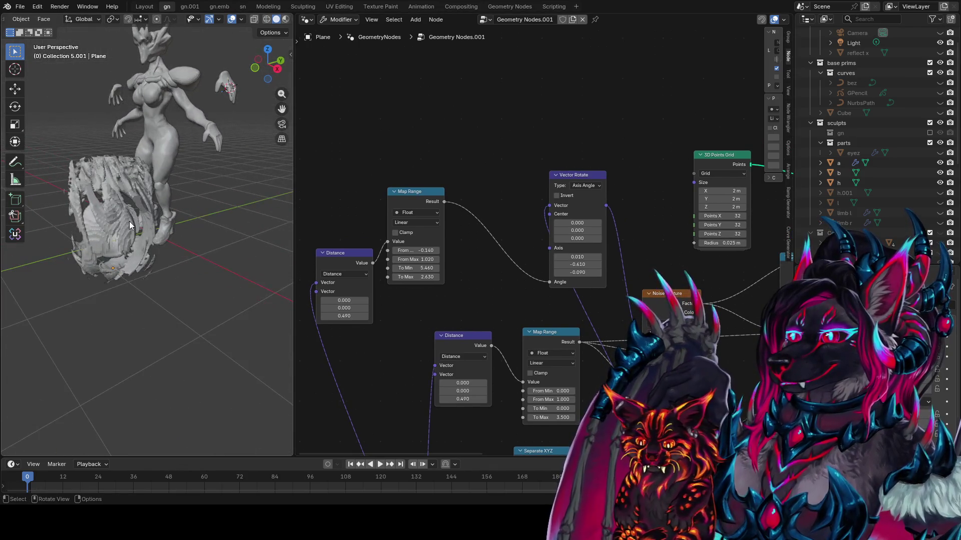
{"action": "key", "text": "KP_1"}
{"action": "key", "text": "KP_4"}
{"action": "key", "text": "KP_4"}
{"action": "key", "text": "KP_4"}
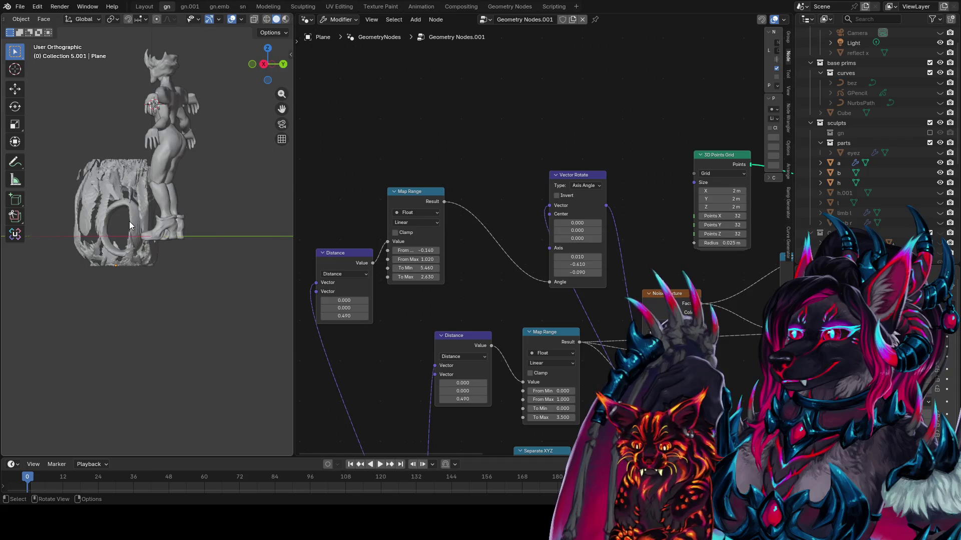
{"action": "key", "text": "KP_4"}
{"action": "key", "text": "KP_4"}
{"action": "key", "text": "KP_4"}
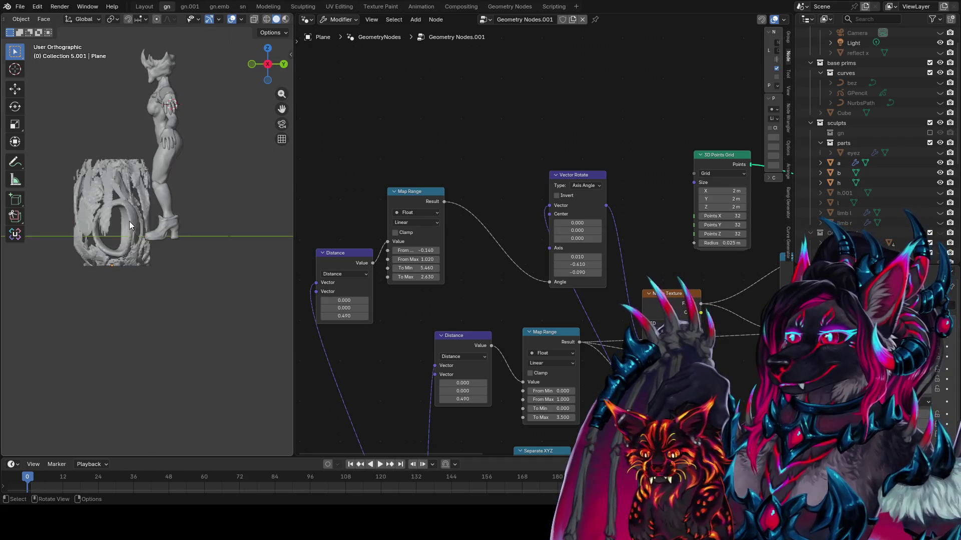
{"action": "key", "text": "KP_7"}
- Save idea farm1.blend, then check camera and front views of the rocky block
{"action": "key", "text": "ctrl+s"}
{"action": "key", "text": "KP_0"}
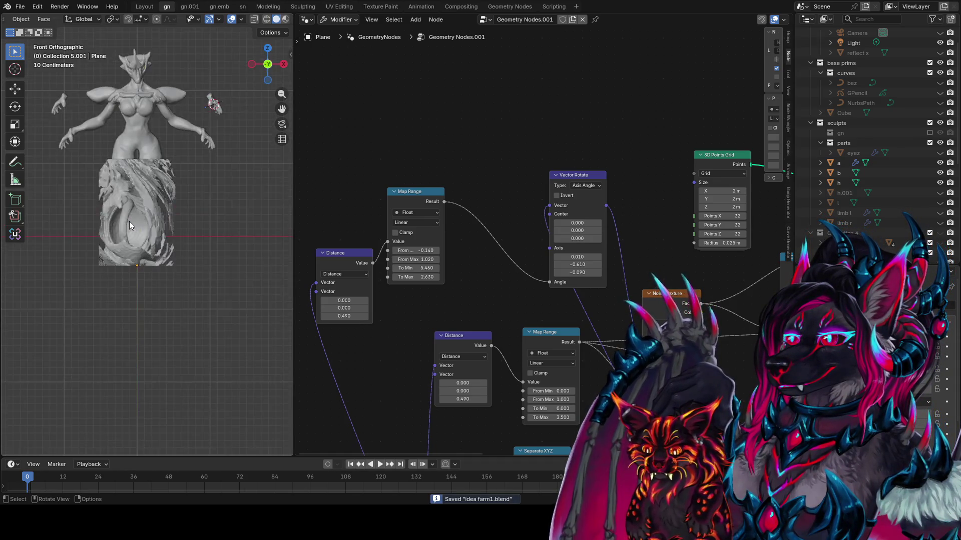
{"action": "key", "text": "KP_1"}
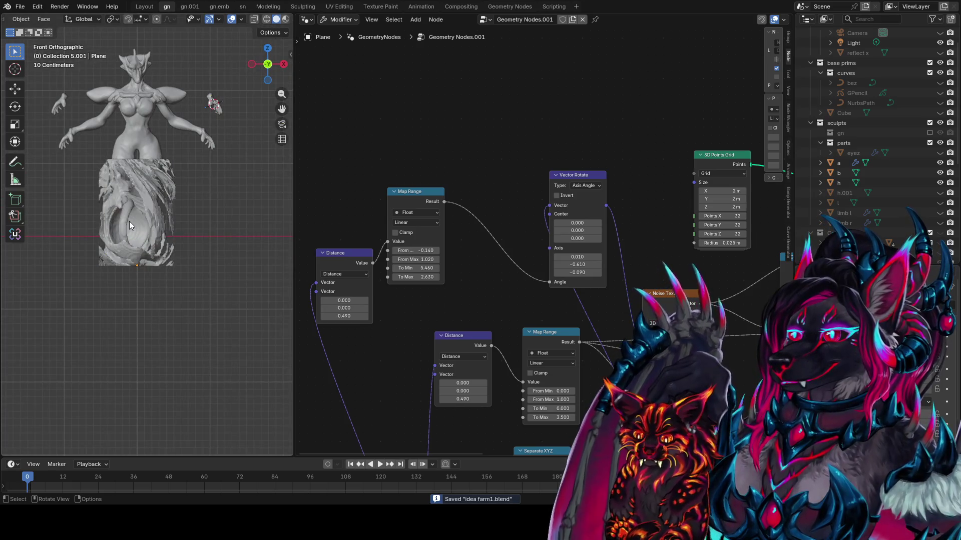
{"action": "mouse_move", "coordinate": [55, 223]}
{"action": "middle_mouse_down"}
{"action": "mouse_move", "coordinate": [154, 230]}
{"action": "mouse_move", "coordinate": [200, 221]}
{"action": "mouse_move", "coordinate": [158, 181]}
{"action": "mouse_move", "coordinate": [98, 184]}
{"action": "mouse_move", "coordinate": [188, 156]}
{"action": "mouse_move", "coordinate": [179, 178]}
{"action": "mouse_move", "coordinate": [151, 181]}
{"action": "mouse_move", "coordinate": [205, 181]}
{"action": "mouse_move", "coordinate": [177, 166]}
{"action": "mouse_move", "coordinate": [128, 180]}
{"action": "mouse_move", "coordinate": [87, 162]}
{"action": "mouse_move", "coordinate": [101, 103]}
{"action": "mouse_move", "coordinate": [161, 78]}
{"action": "mouse_move", "coordinate": [175, 149]}
{"action": "mouse_move", "coordinate": [170, 194]}
{"action": "mouse_move", "coordinate": [172, 176]}
{"action": "mouse_move", "coordinate": [171, 187]}
{"action": "mouse_move", "coordinate": [83, 189]}
{"action": "mouse_move", "coordinate": [160, 245]}
{"action": "mouse_move", "coordinate": [167, 235]}
{"action": "middle_mouse_up"}
{"action": "scroll", "coordinate": [441, 205], "scroll_direction": "down", "scroll_amount": 1}
{"action": "scroll", "coordinate": [440, 205], "scroll_direction": "down", "scroll_amount": 2}
- Select the rocky Plane block below the figure and bring SDF to Mesh into view
{"action": "middle_click_drag", "start_coordinate": [269, 198], "coordinate": [221, 195]}
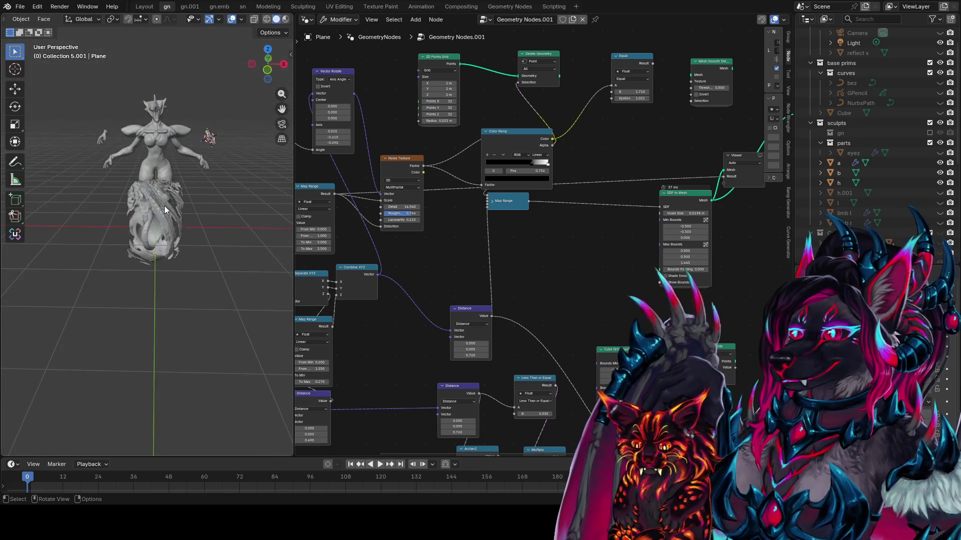
{"action": "left_click", "coordinate": [155, 225]}
{"action": "scroll", "coordinate": [850, 150], "scroll_direction": "down", "scroll_amount": 9}
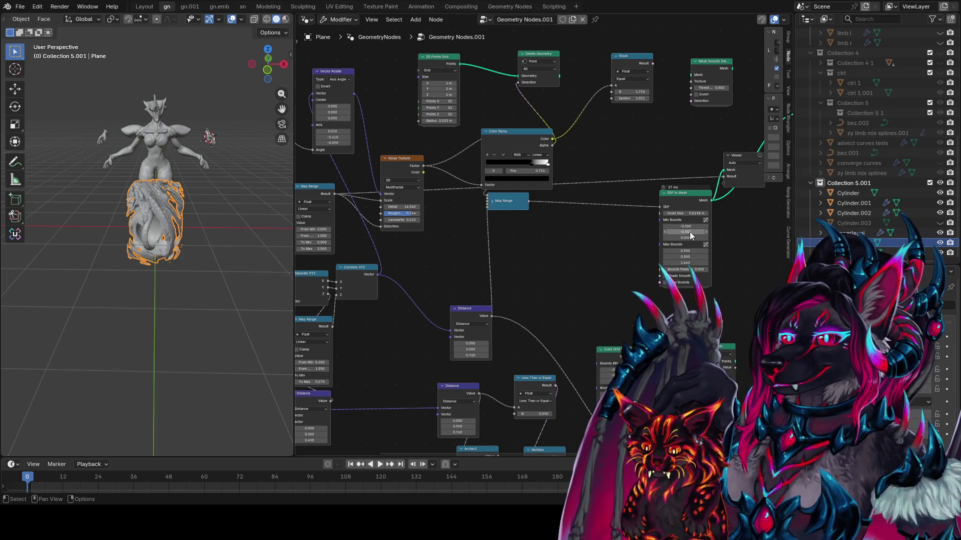
{"action": "mouse_move", "coordinate": [679, 234]}
{"action": "middle_mouse_down"}
{"action": "mouse_move", "coordinate": [471, 205]}
{"action": "mouse_move", "coordinate": [456, 168]}
{"action": "middle_mouse_up"}
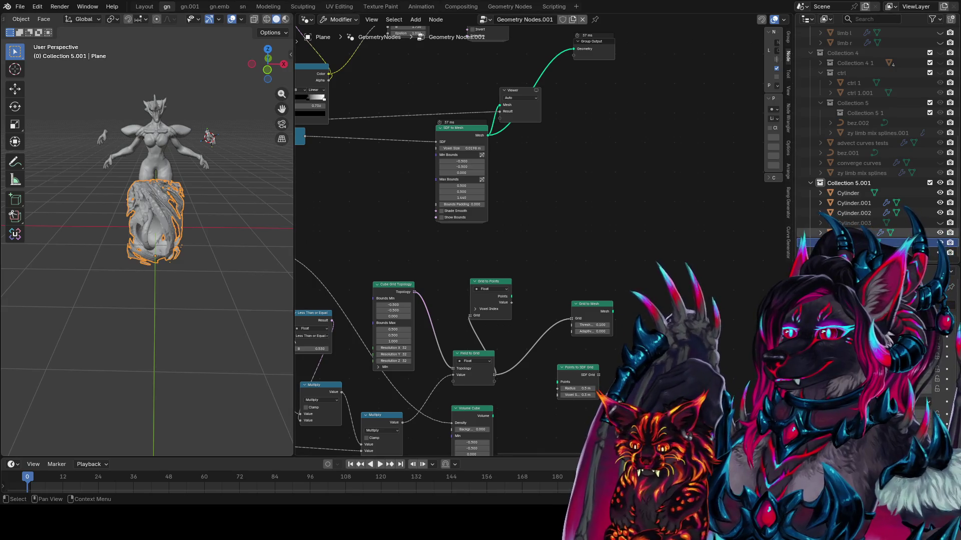
- Duplicate the Plane in place, apply its GeometryNodes modifier, and return to Layout
{"action": "key", "text": "shift+d"}
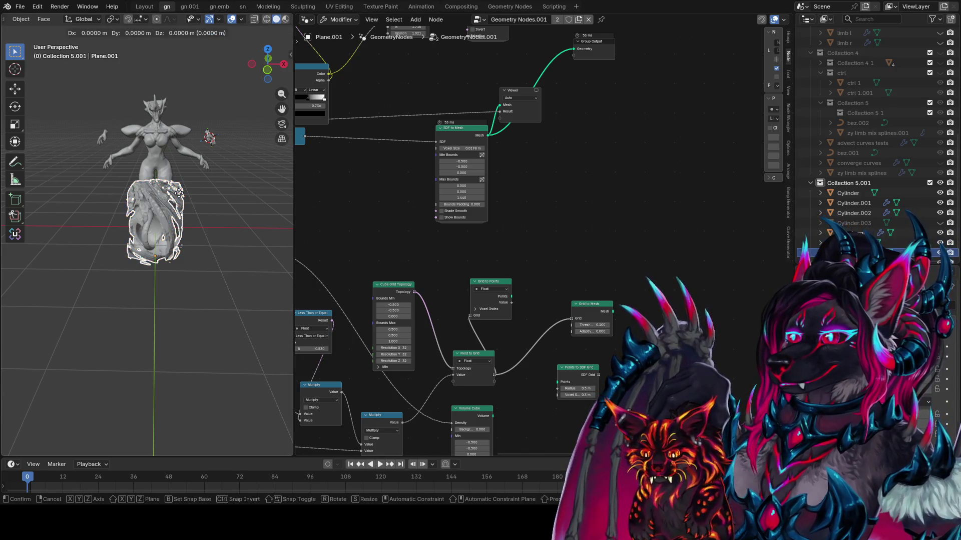
{"action": "right_click", "coordinate": [209, 202]}
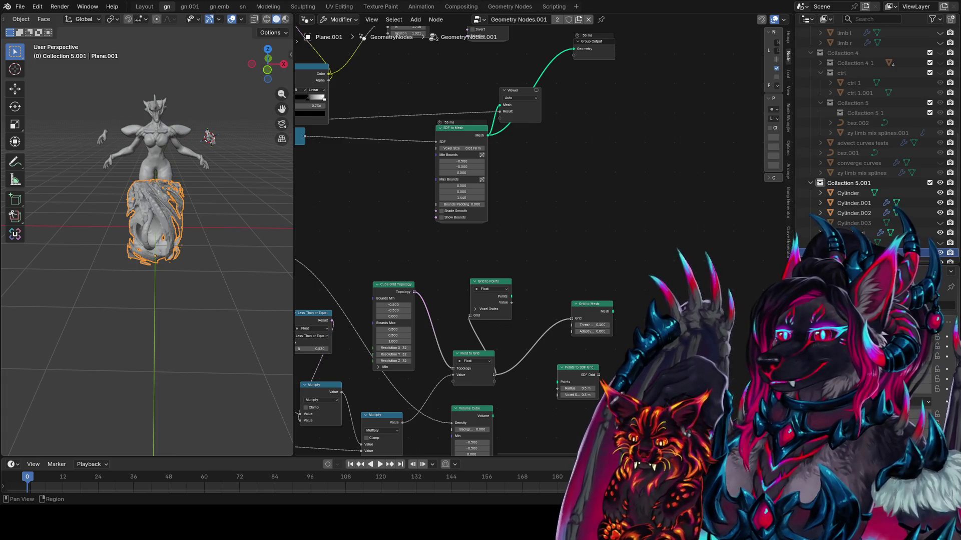
{"action": "key", "text": "ctrl+a"}
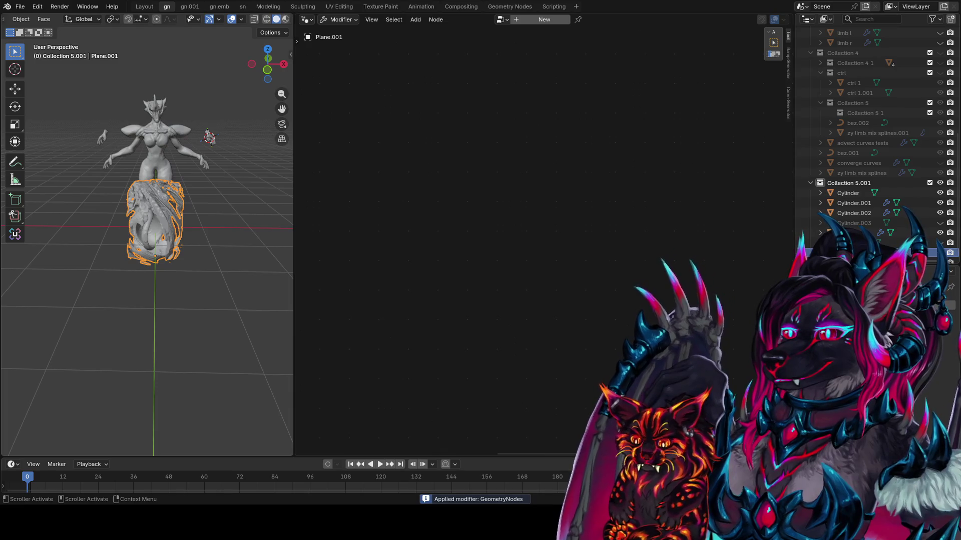
{"action": "middle_click_drag", "start_coordinate": [235, 150], "coordinate": [154, 2]}
{"action": "left_click", "coordinate": [147, 9]}
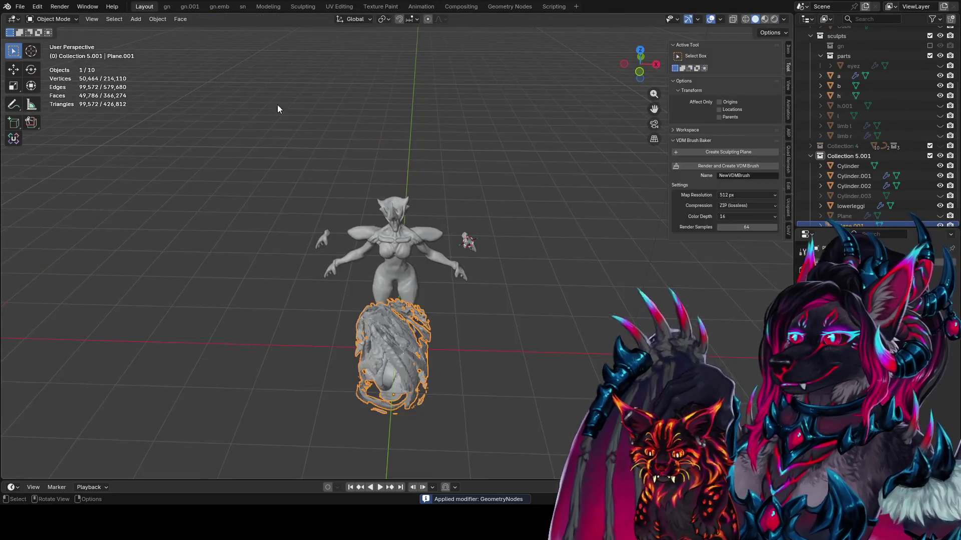
- Lift the baked rocky mesh straight up above the figure
{"action": "scroll", "coordinate": [277, 104], "scroll_direction": "up", "scroll_amount": 3}
{"action": "mouse_move", "coordinate": [277, 104]}
{"action": "middle_mouse_down"}
{"action": "mouse_move", "coordinate": [387, 254]}
{"action": "mouse_move", "coordinate": [430, 254]}
{"action": "mouse_move", "coordinate": [371, 224]}
{"action": "mouse_move", "coordinate": [455, 232]}
{"action": "mouse_move", "coordinate": [403, 219]}
{"action": "mouse_move", "coordinate": [323, 233]}
{"action": "mouse_move", "coordinate": [478, 265]}
{"action": "mouse_move", "coordinate": [495, 295]}
{"action": "mouse_move", "coordinate": [358, 266]}
{"action": "mouse_move", "coordinate": [481, 281]}
{"action": "mouse_move", "coordinate": [395, 273]}
{"action": "middle_mouse_up"}
{"action": "key", "text": "g"}
{"action": "key", "text": "z"}
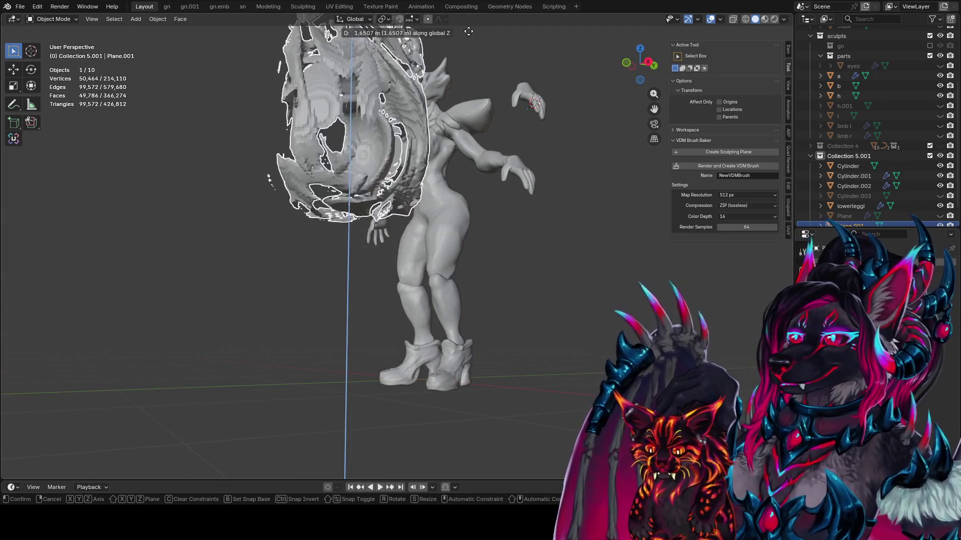
{"action": "key", "text": "Return"}
{"action": "middle_click_drag", "start_coordinate": [431, 200], "coordinate": [470, 159]}
{"action": "key", "text": "g"}
{"action": "left_click", "coordinate": [504, 106]}
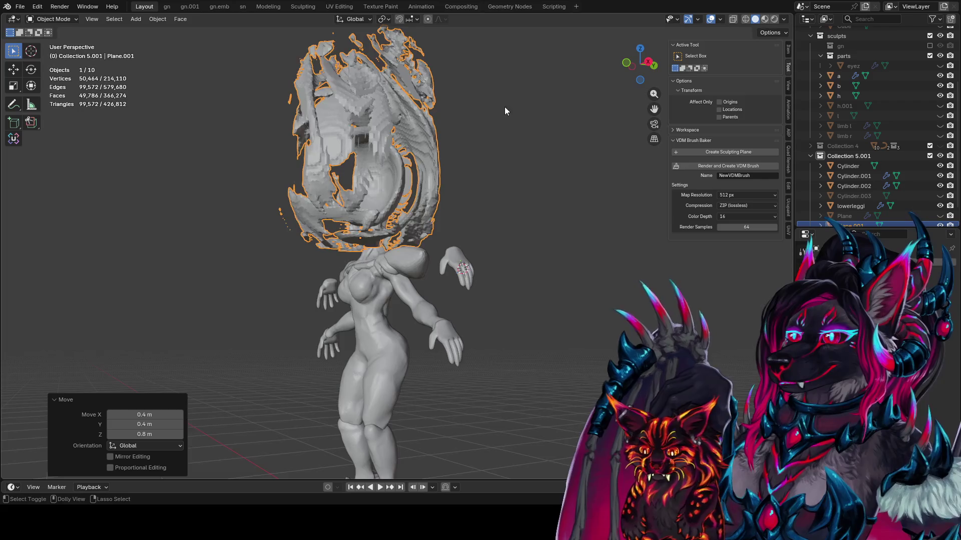
{"action": "mouse_move", "coordinate": [505, 106]}
{"action": "middle_mouse_down"}
{"action": "mouse_move", "coordinate": [509, 162]}
{"action": "mouse_move", "coordinate": [623, 168]}
{"action": "middle_mouse_up"}
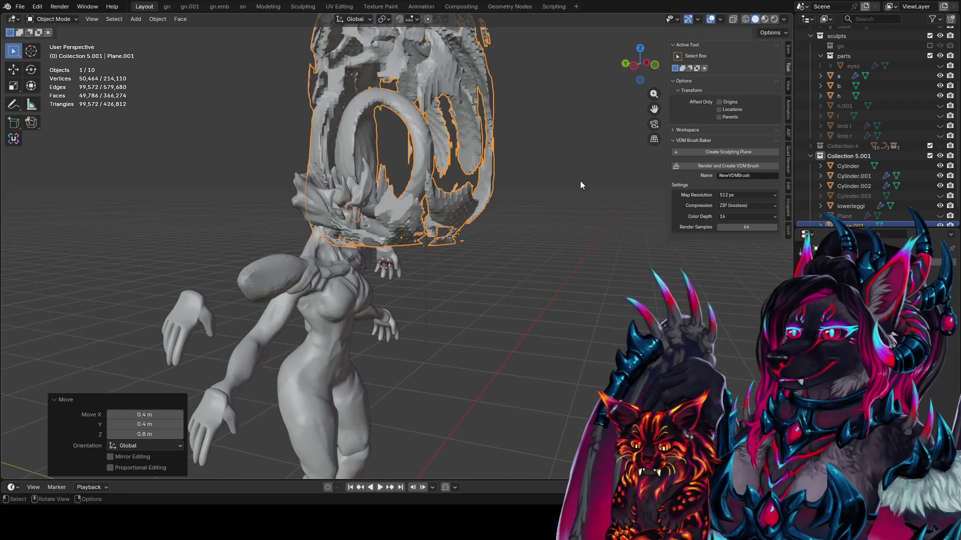
{"action": "key", "text": "KP_1"}
- Centre the rocky mesh over the head in front view and shrink it to 0.4 scale
{"action": "key", "text": "g"}
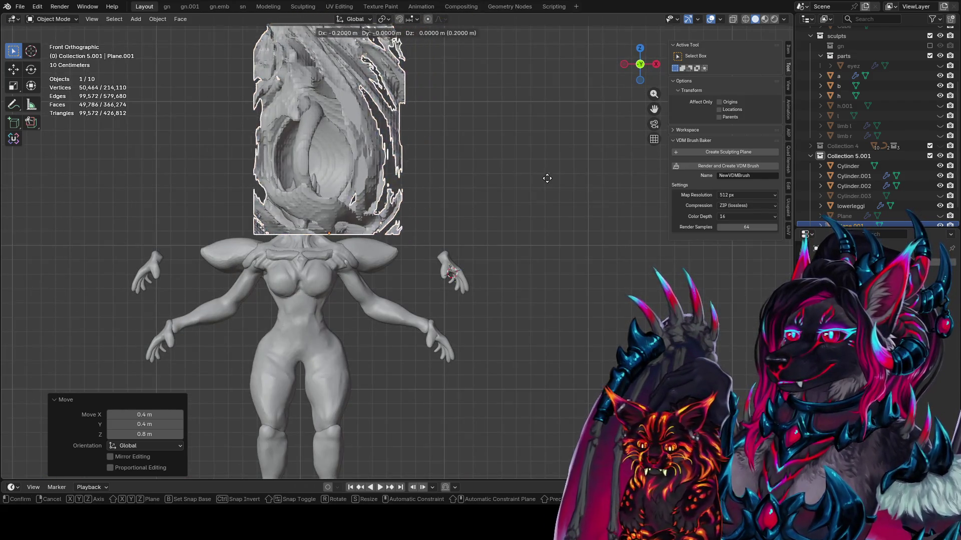
{"action": "left_click", "coordinate": [527, 175]}
{"action": "key", "text": "s"}
{"action": "left_click", "coordinate": [439, 203]}
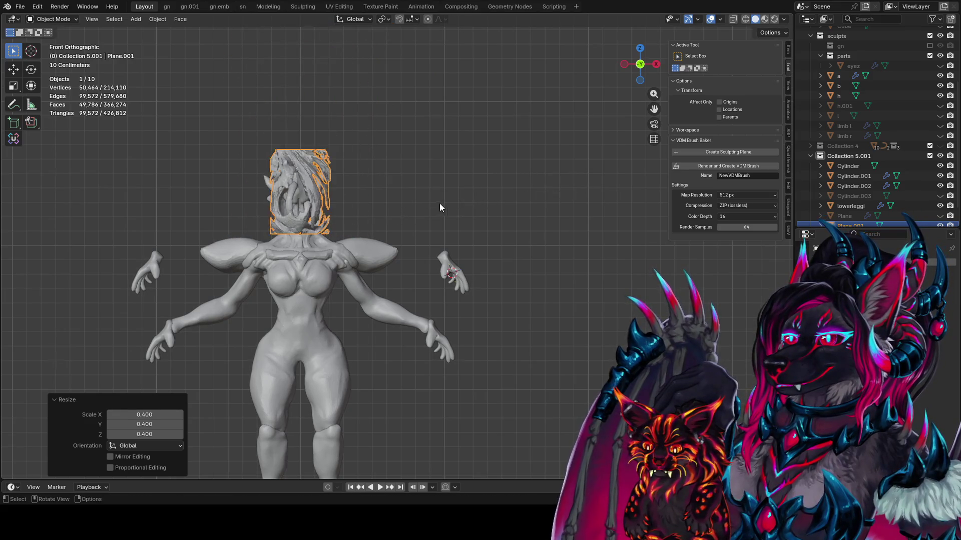
- Adjust the mesh's front-back position along Y and its height along Z to sit on the head
{"action": "mouse_move", "coordinate": [439, 203]}
{"action": "middle_mouse_down"}
{"action": "mouse_move", "coordinate": [422, 215]}
{"action": "mouse_move", "coordinate": [506, 210]}
{"action": "middle_mouse_up"}
{"action": "key", "text": "g"}
{"action": "key", "text": "y"}
{"action": "left_click", "coordinate": [437, 195]}
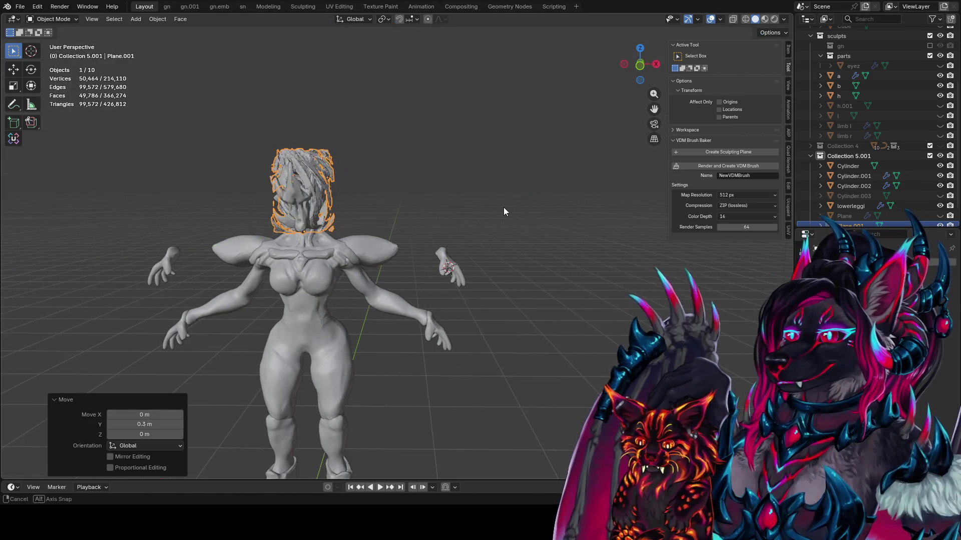
{"action": "key", "text": "g"}
{"action": "key", "text": "z"}
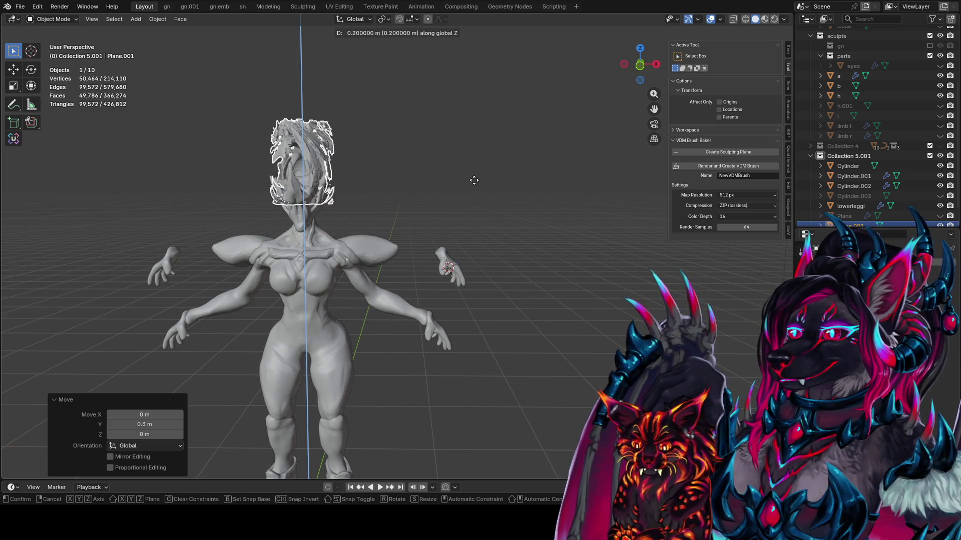
{"action": "left_click", "coordinate": [478, 179]}
- Nudge the hair front-to-back twice along Y to seat it, then enter Edit Mode
{"action": "mouse_move", "coordinate": [481, 176]}
{"action": "middle_mouse_down"}
{"action": "mouse_move", "coordinate": [316, 187]}
{"action": "mouse_move", "coordinate": [323, 224]}
{"action": "mouse_move", "coordinate": [424, 266]}
{"action": "mouse_move", "coordinate": [446, 241]}
{"action": "mouse_move", "coordinate": [598, 232]}
{"action": "mouse_move", "coordinate": [468, 220]}
{"action": "middle_mouse_up"}
{"action": "key", "text": "g"}
{"action": "key", "text": "y"}
{"action": "left_click", "coordinate": [551, 226]}
{"action": "key", "text": "g"}
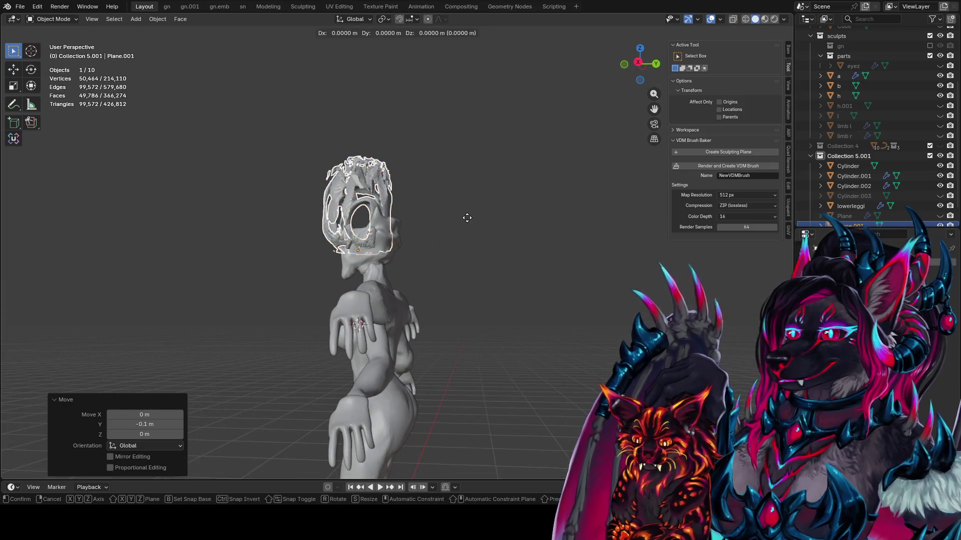
{"action": "key", "text": "y"}
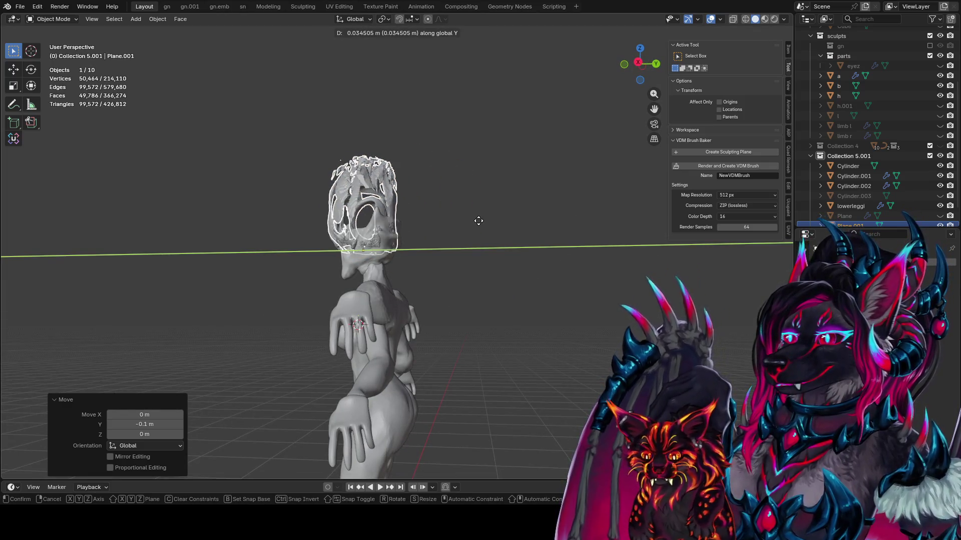
{"action": "left_click", "coordinate": [446, 224]}
{"action": "middle_click_drag", "start_coordinate": [443, 224], "coordinate": [540, 245]}
{"action": "key", "text": "Tab"}
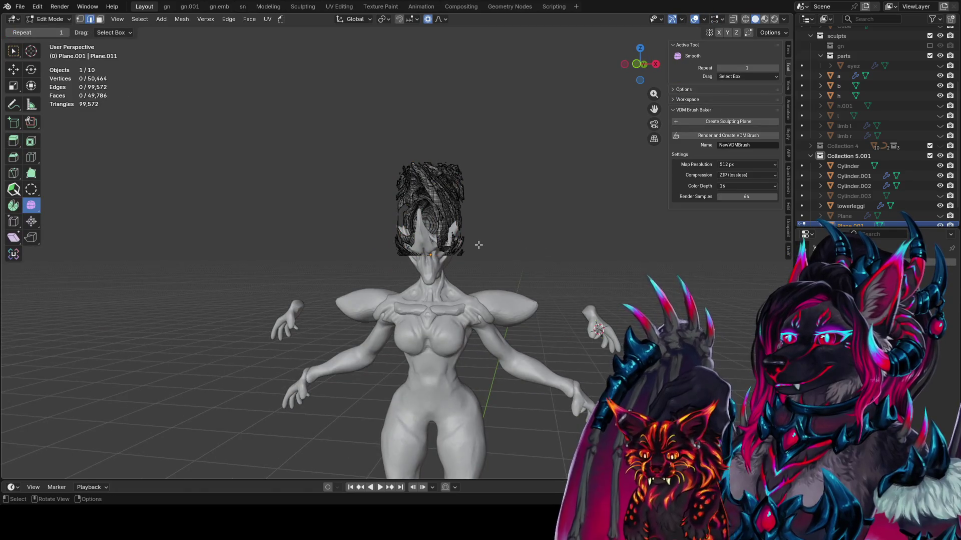
- With X-ray on, select the hair's lower band and flatten it vertically with proportional falloff
{"action": "key", "text": "KP_1"}
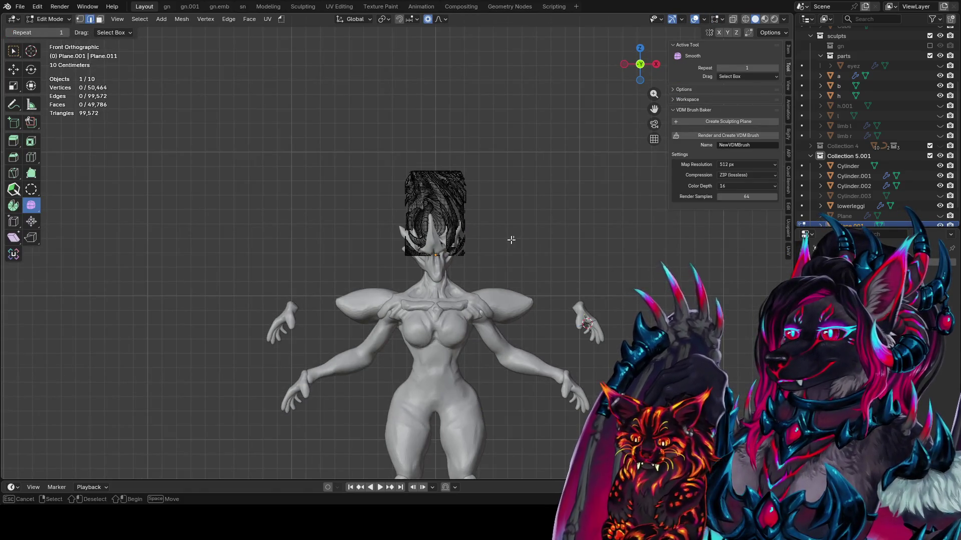
{"action": "left_click_drag", "start_coordinate": [524, 243], "coordinate": [407, 257]}
{"action": "left_click", "coordinate": [733, 19]}
{"action": "left_click", "coordinate": [592, 216]}
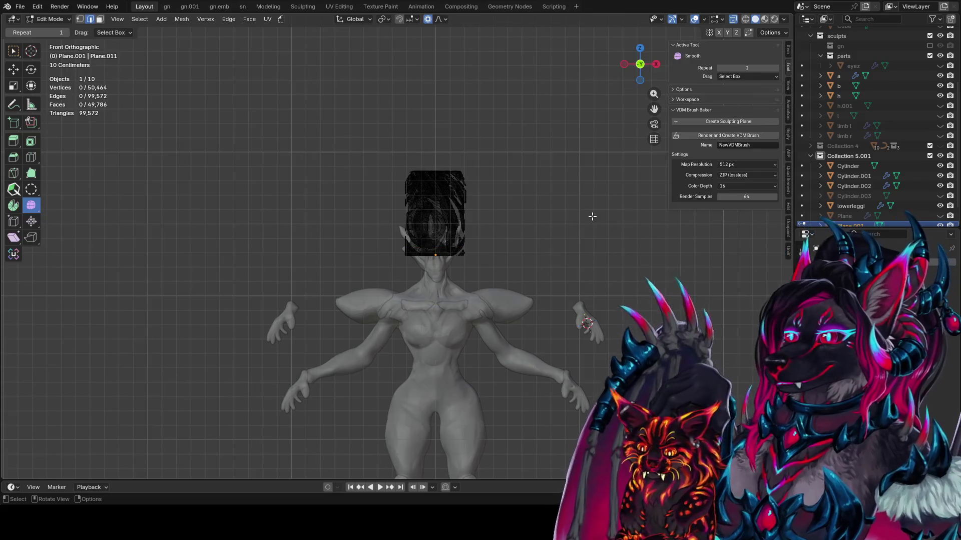
{"action": "left_click_drag", "start_coordinate": [523, 241], "coordinate": [346, 262]}
{"action": "key", "text": "s"}
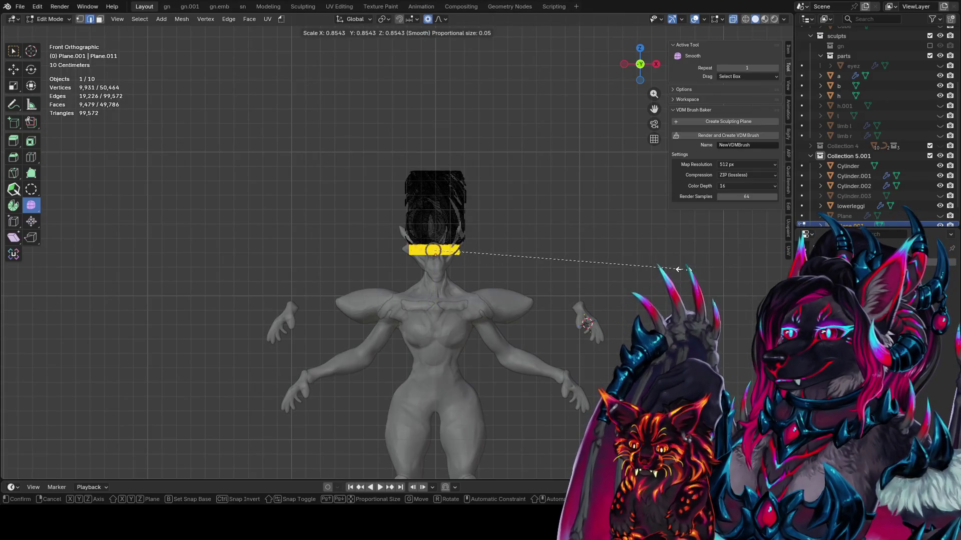
{"action": "scroll", "coordinate": [581, 241], "scroll_direction": "down", "scroll_amount": 6}
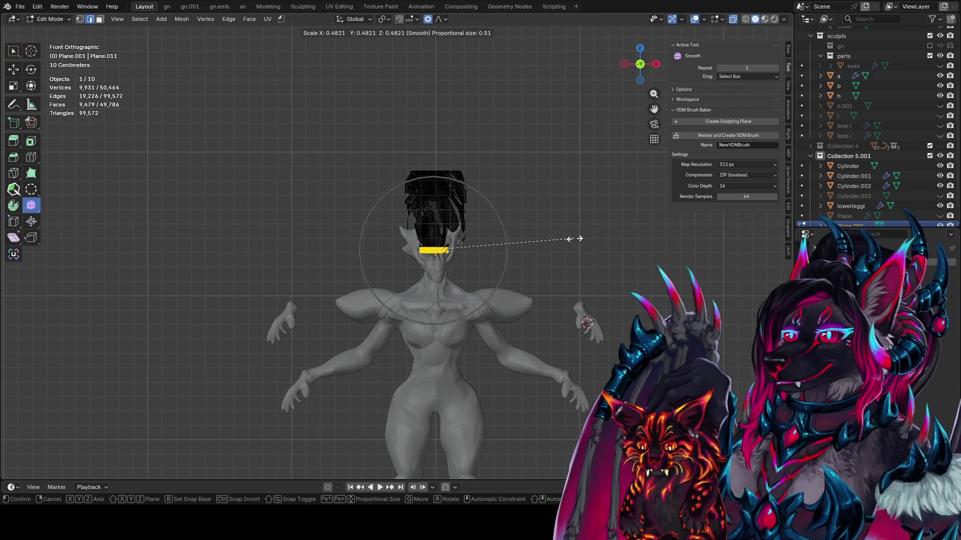
{"action": "key", "text": "z"}
{"action": "middle_click_drag", "start_coordinate": [606, 218], "coordinate": [643, 209]}
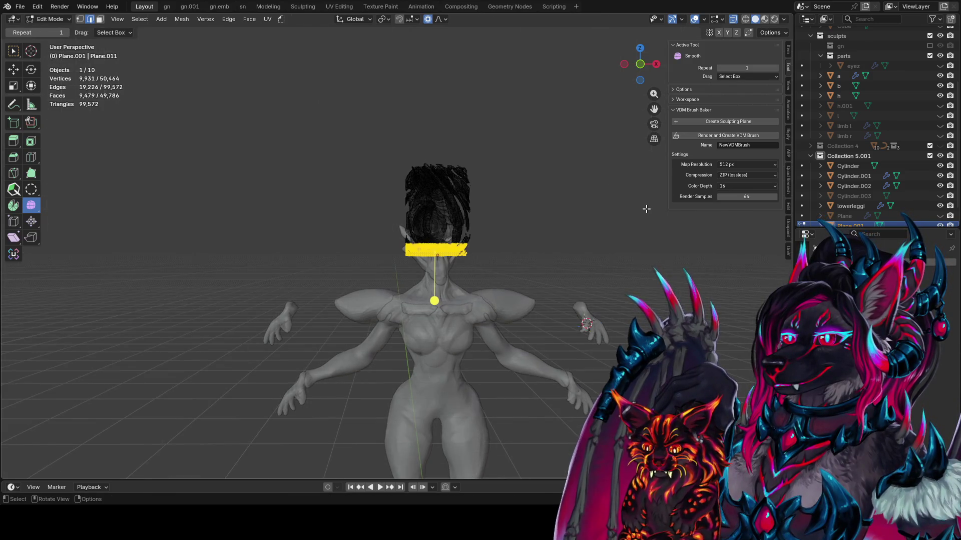
{"action": "scroll", "coordinate": [643, 208], "scroll_direction": "down", "scroll_amount": 1}
{"action": "scroll", "coordinate": [656, 181], "scroll_direction": "down", "scroll_amount": 8}
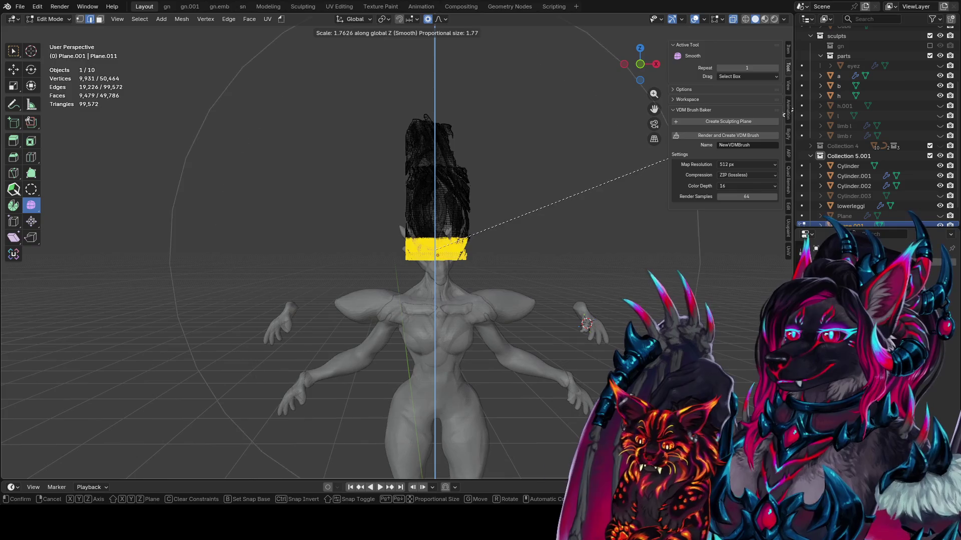
{"action": "left_click", "coordinate": [475, 215]}
- Select more hair around the face, switch falloff to Sphere, and scale it down along Z
{"action": "left_click_drag", "start_coordinate": [538, 233], "coordinate": [410, 294]}
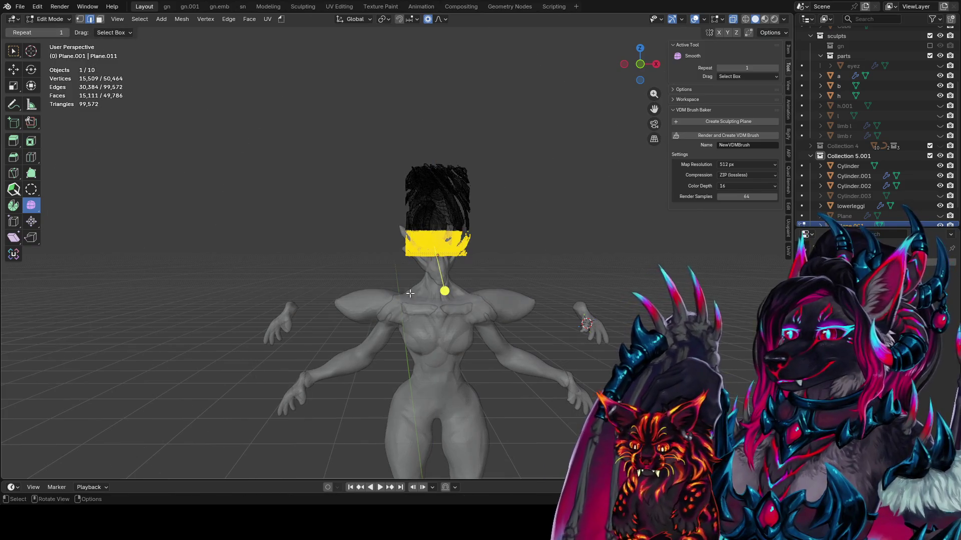
{"action": "left_click", "coordinate": [449, 18]}
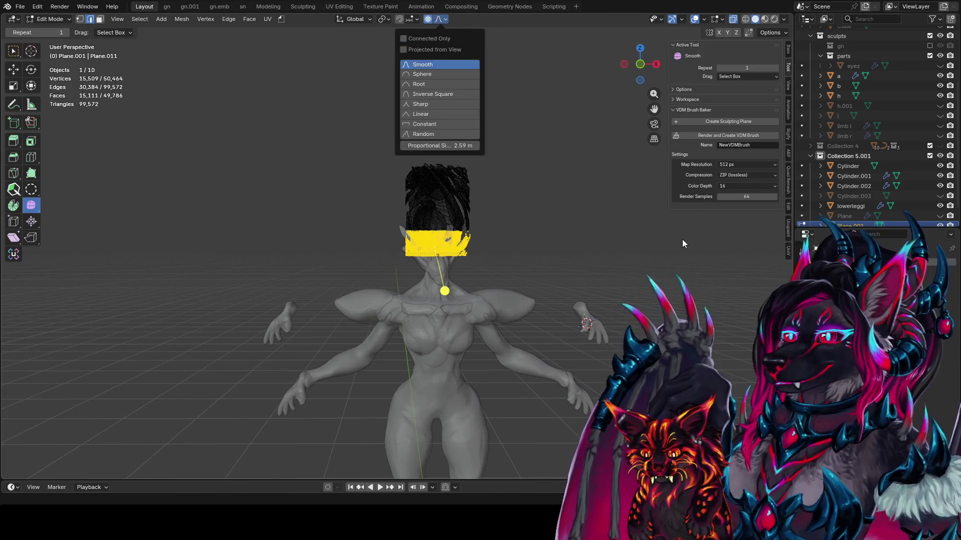
{"action": "key", "text": "s"}
{"action": "key", "text": "z"}
{"action": "scroll", "coordinate": [590, 236], "scroll_direction": "up", "scroll_amount": 2}
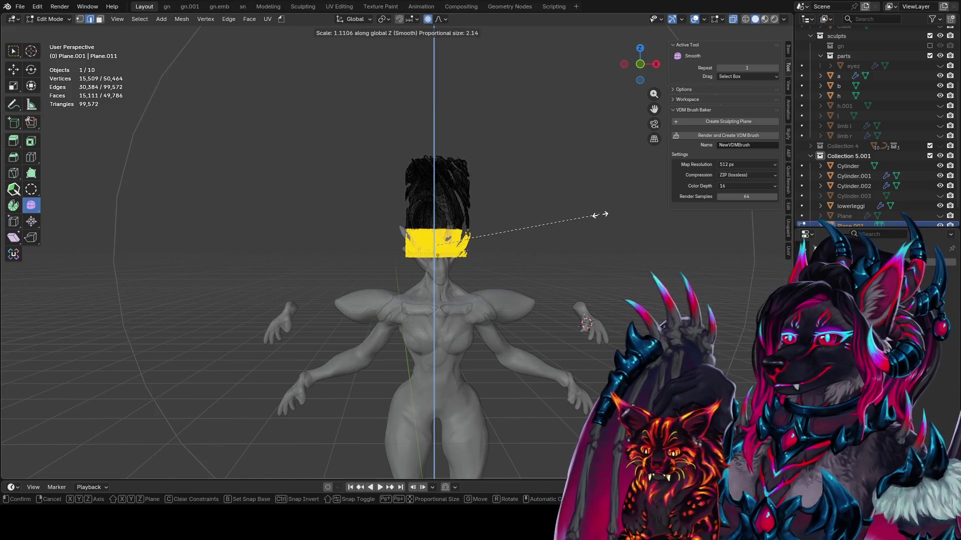
{"action": "left_click", "coordinate": [596, 215]}
{"action": "left_click", "coordinate": [439, 19]}
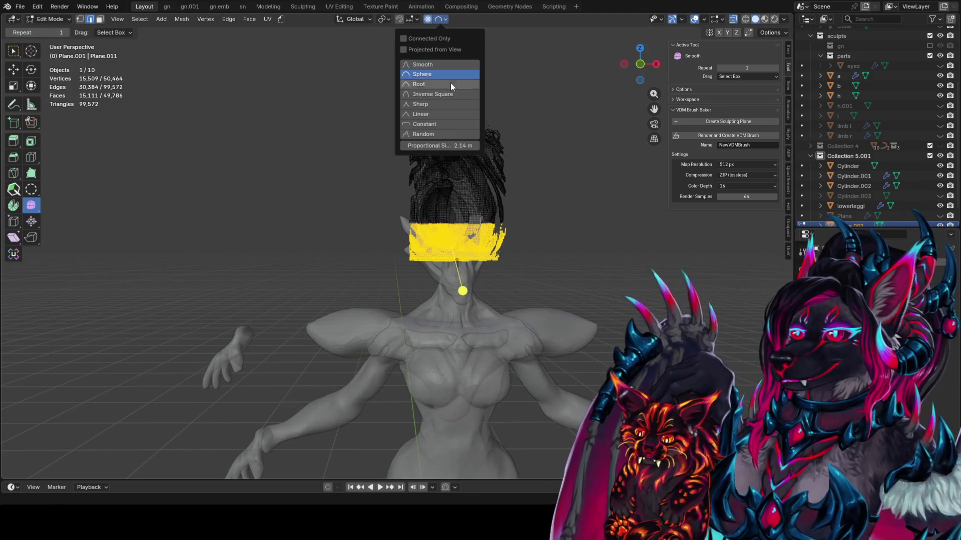
{"action": "key", "text": "s"}
{"action": "key", "text": "z"}
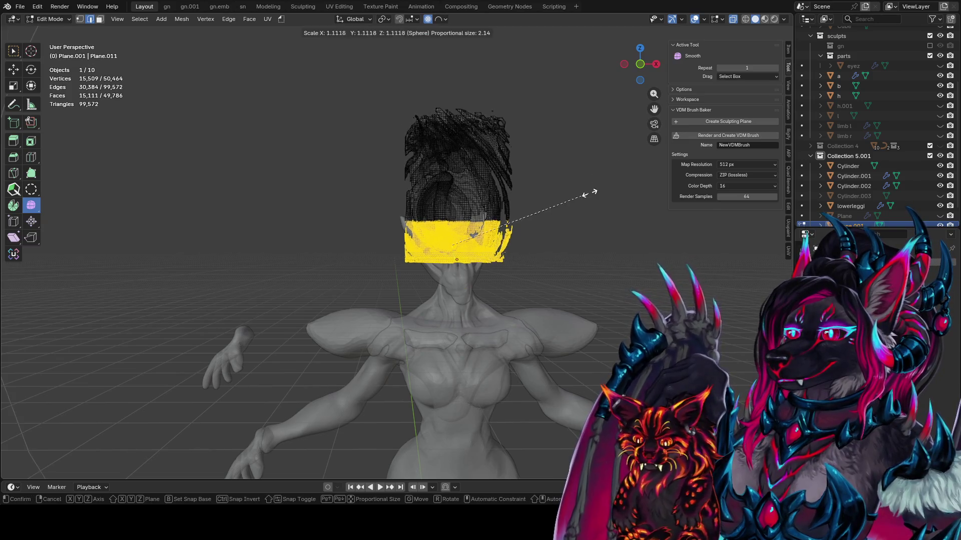
{"action": "left_click", "coordinate": [523, 167]}
- Shrink the selection to about half and round it with To Sphere at factor 0.360
{"action": "mouse_move", "coordinate": [523, 168]}
{"action": "middle_mouse_down"}
{"action": "mouse_move", "coordinate": [611, 207]}
{"action": "mouse_move", "coordinate": [609, 257]}
{"action": "middle_mouse_up"}
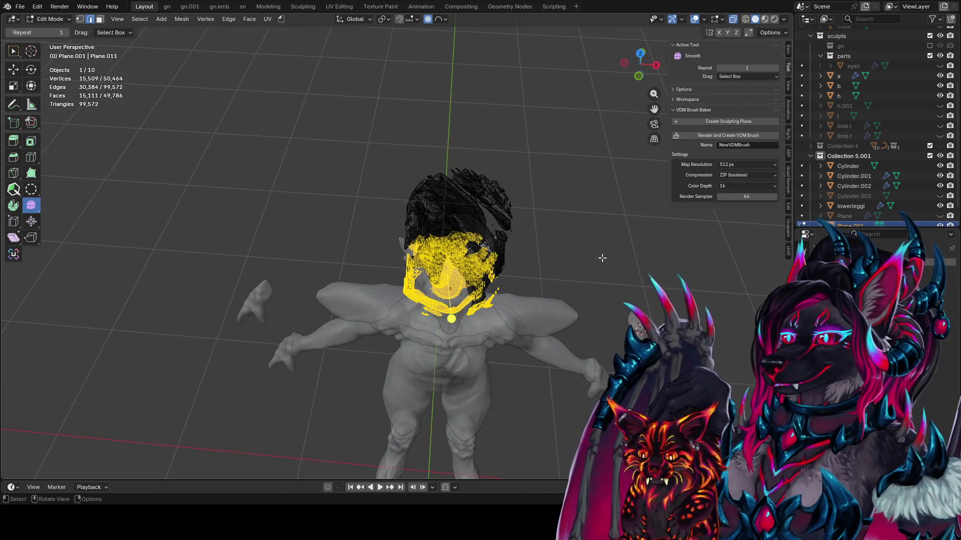
{"action": "key", "text": "s"}
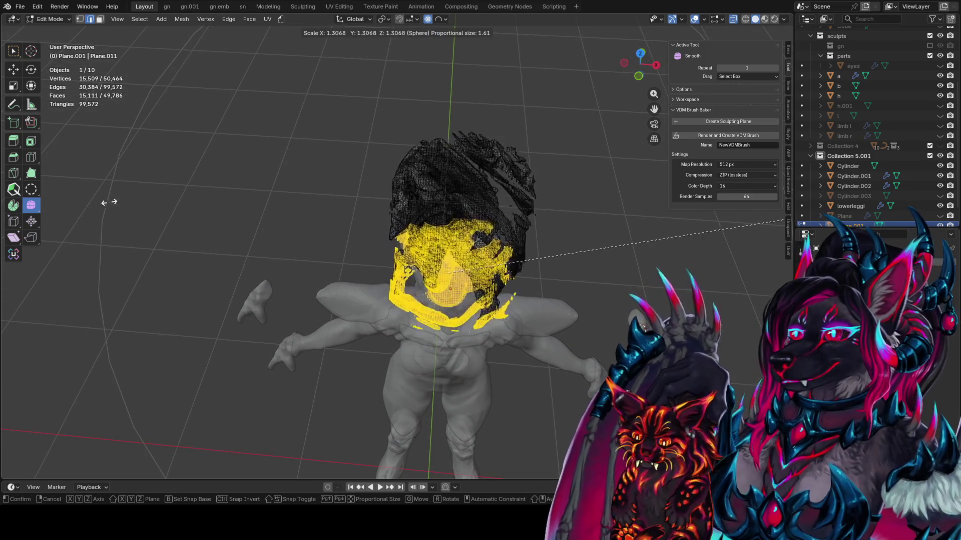
{"action": "left_click", "coordinate": [283, 236]}
{"action": "middle_click_drag", "start_coordinate": [283, 235], "coordinate": [420, 205]}
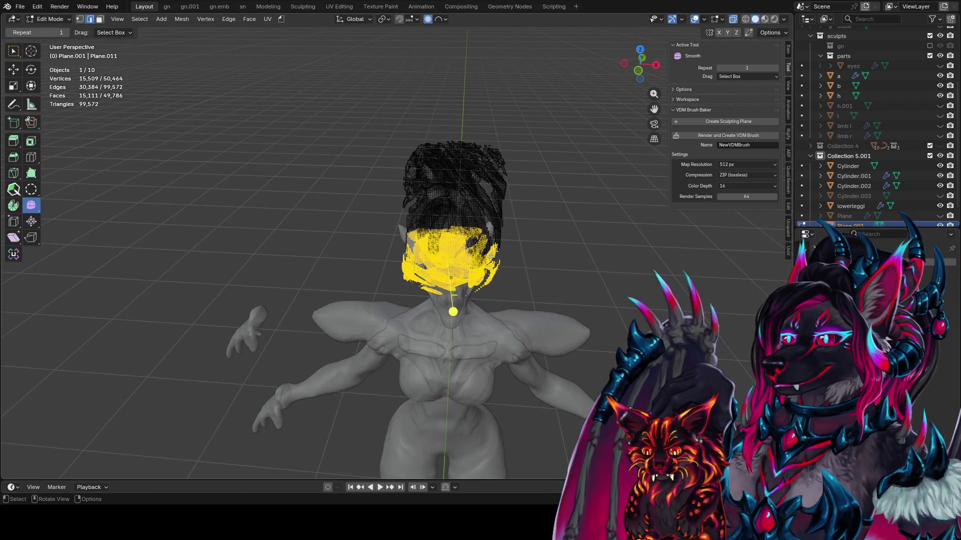
{"action": "key", "text": "shift+alt+s"}
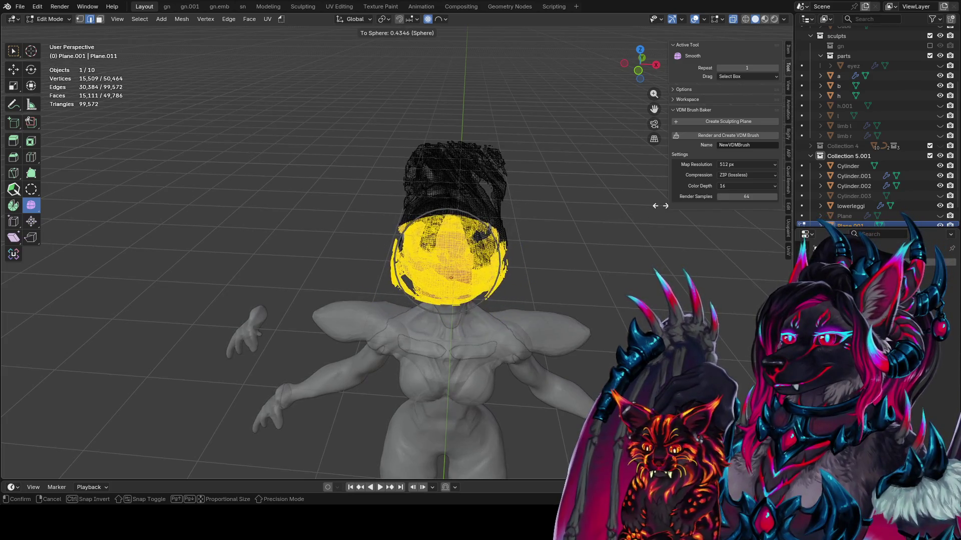
{"action": "right_click", "coordinate": [555, 205]}
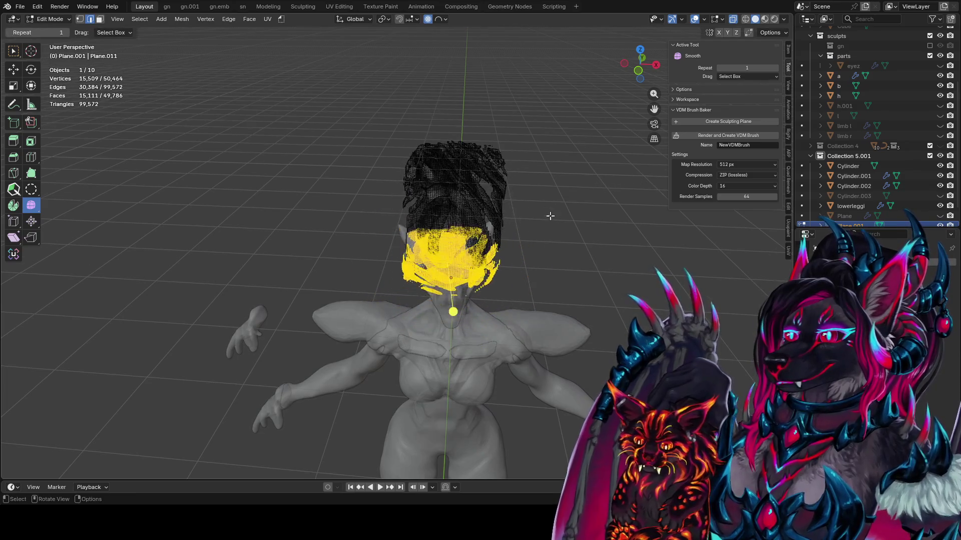
{"action": "middle_click_drag", "start_coordinate": [549, 215], "coordinate": [585, 214]}
{"action": "key", "text": "s"}
{"action": "left_click", "coordinate": [521, 232]}
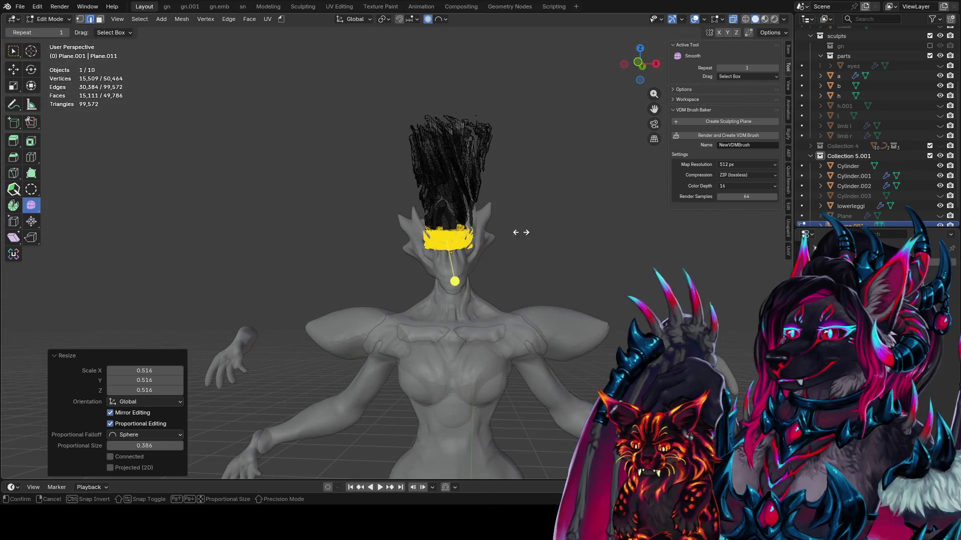
{"action": "key", "text": "shift+alt+s"}
{"action": "left_click", "coordinate": [663, 215]}
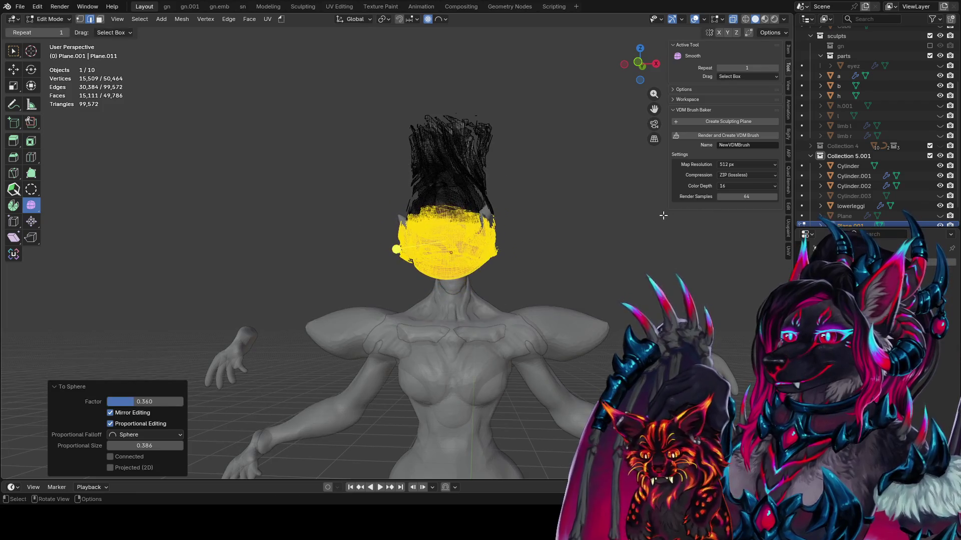
- In Object Mode, move the hair object up along Z
{"action": "key", "text": "Tab"}
{"action": "mouse_move", "coordinate": [663, 215]}
{"action": "middle_mouse_down"}
{"action": "mouse_move", "coordinate": [414, 234]}
{"action": "mouse_move", "coordinate": [502, 238]}
{"action": "middle_mouse_up"}
{"action": "key", "text": "g"}
{"action": "key", "text": "z"}
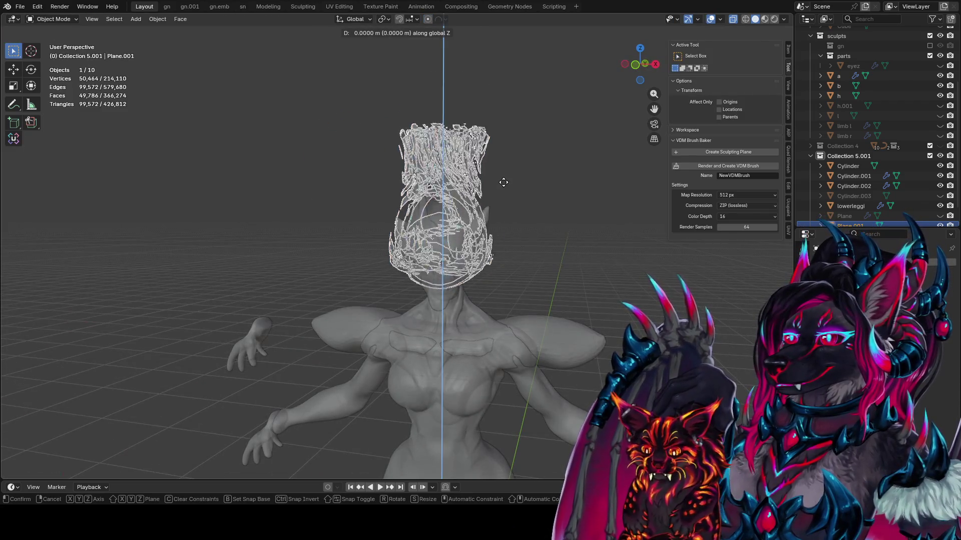
{"action": "left_click", "coordinate": [503, 182]}
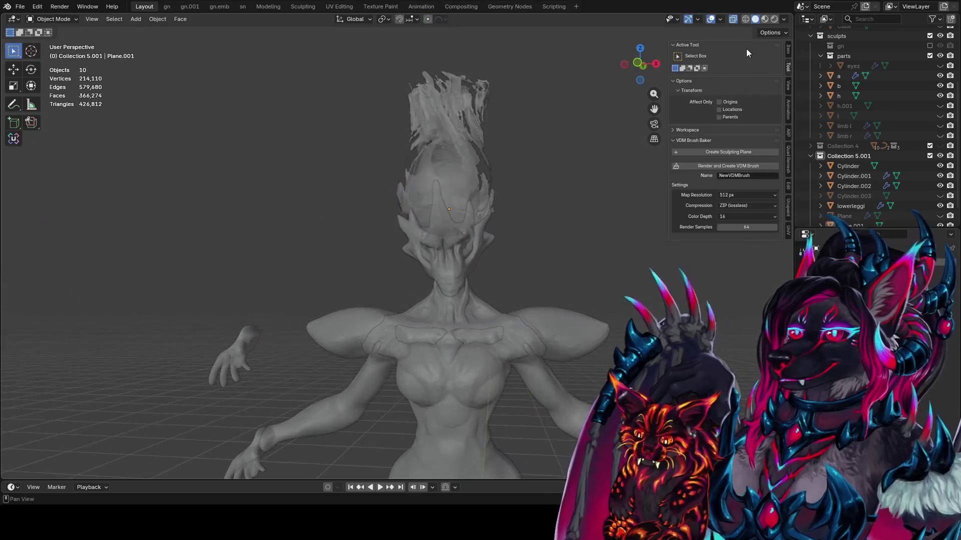
{"action": "scroll", "coordinate": [485, 163], "scroll_direction": "down", "scroll_amount": 5}
{"action": "mouse_move", "coordinate": [485, 164]}
{"action": "middle_mouse_down"}
{"action": "mouse_move", "coordinate": [662, 172]}
{"action": "mouse_move", "coordinate": [498, 180]}
{"action": "middle_mouse_up"}
- Reselect the hair mesh and raise it further on the head along Z
{"action": "left_click", "coordinate": [440, 172]}
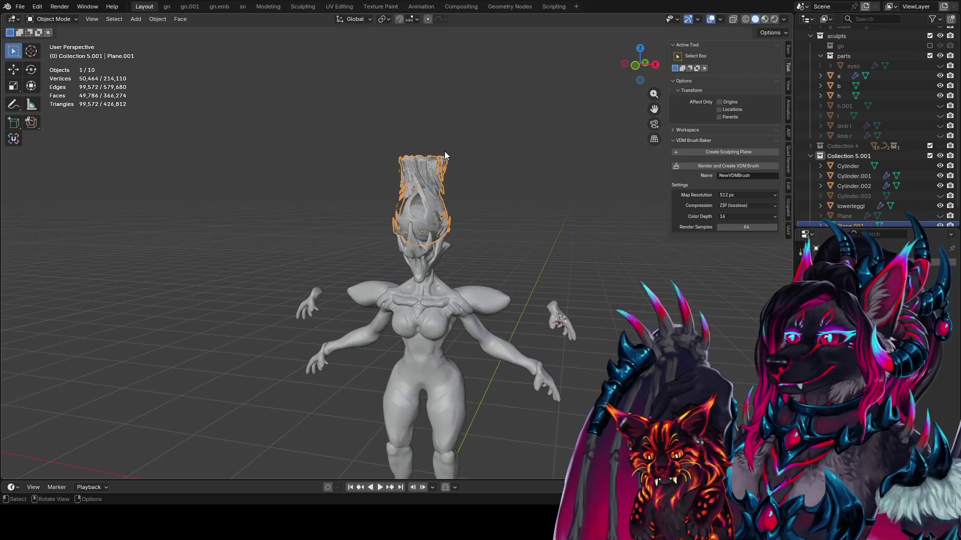
{"action": "key", "text": "Tab"}
{"action": "key", "text": "Tab"}
{"action": "key", "text": "Tab"}
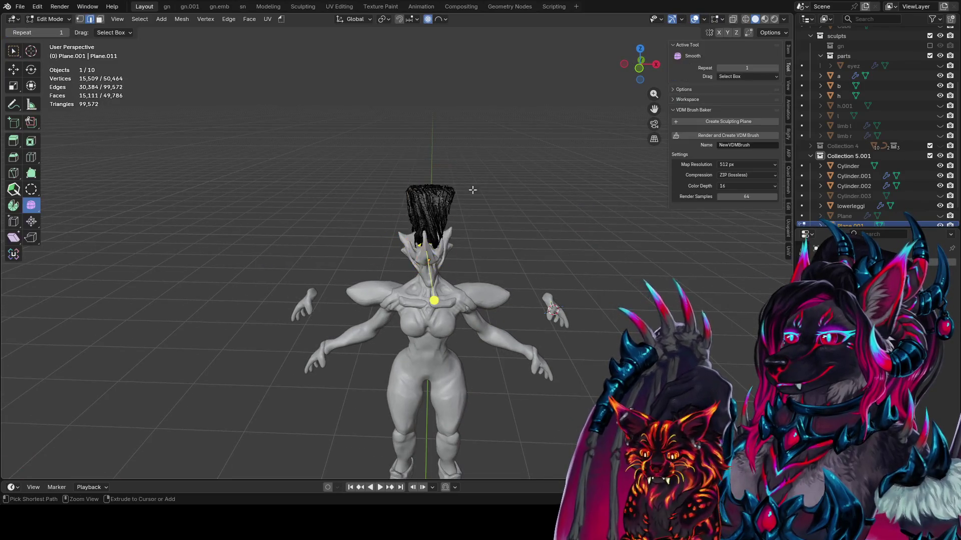
{"action": "mouse_move", "coordinate": [480, 206]}
{"action": "middle_mouse_down"}
{"action": "mouse_move", "coordinate": [471, 197]}
{"action": "mouse_move", "coordinate": [537, 210]}
{"action": "middle_mouse_up"}
{"action": "key", "text": "Tab"}
{"action": "key", "text": "g"}
{"action": "key", "text": "z"}
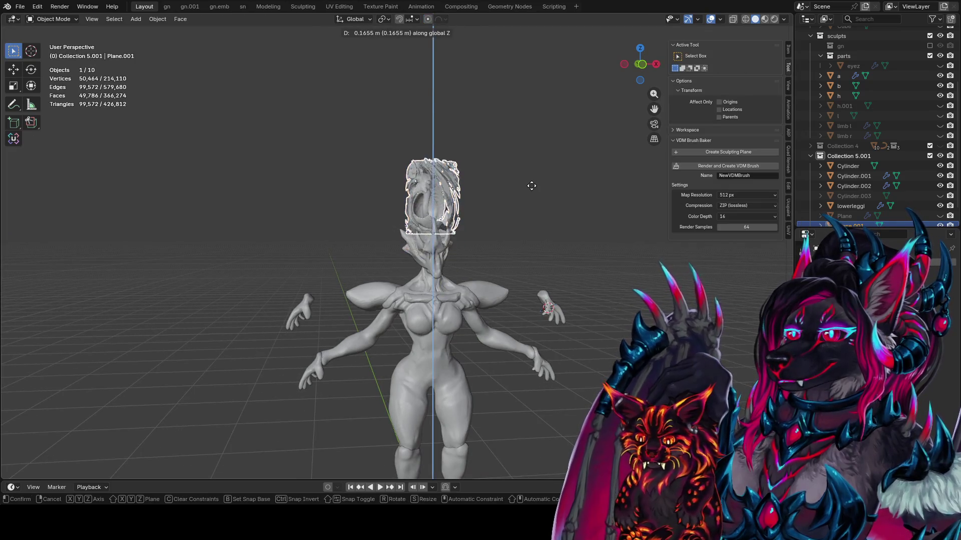
{"action": "left_click", "coordinate": [516, 202]}
{"action": "mouse_move", "coordinate": [516, 203]}
{"action": "middle_mouse_down"}
{"action": "mouse_move", "coordinate": [475, 208]}
{"action": "mouse_move", "coordinate": [482, 215]}
{"action": "middle_mouse_up"}
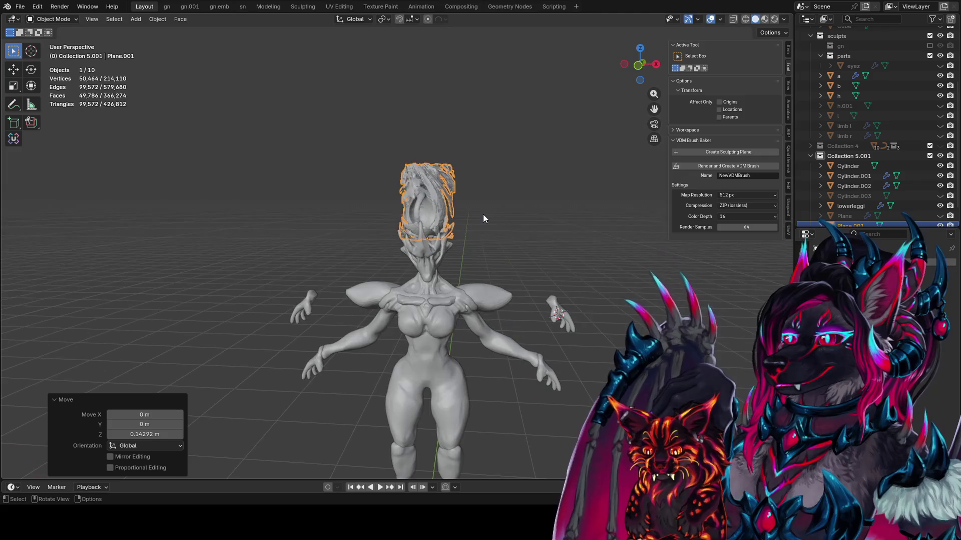
- Tilt the hair's top vertices with soft falloff, then switch the hair into Sculpt Mode
{"action": "key", "text": "Tab"}
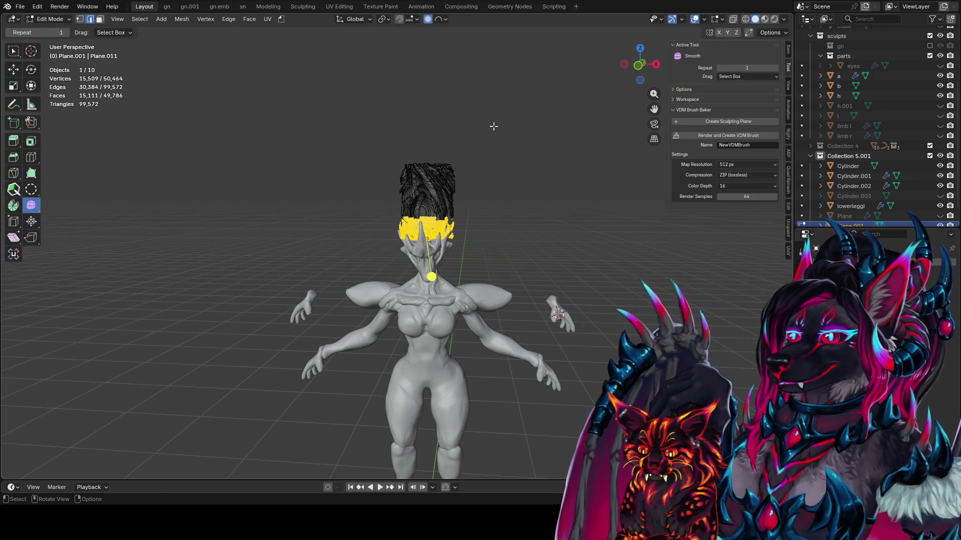
{"action": "left_click_drag", "start_coordinate": [494, 126], "coordinate": [448, 164]}
{"action": "key", "text": "g"}
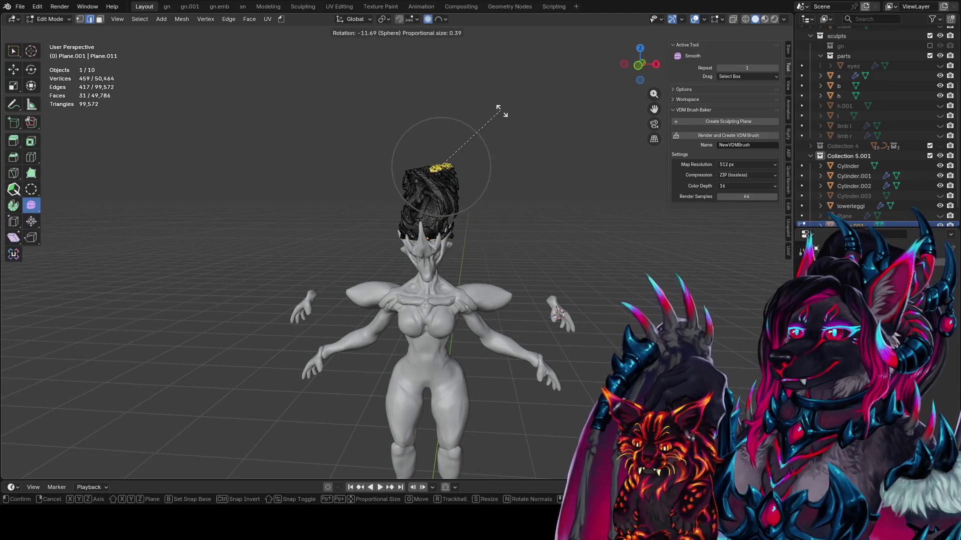
{"action": "left_click", "coordinate": [499, 107]}
{"action": "key", "text": "Tab"}
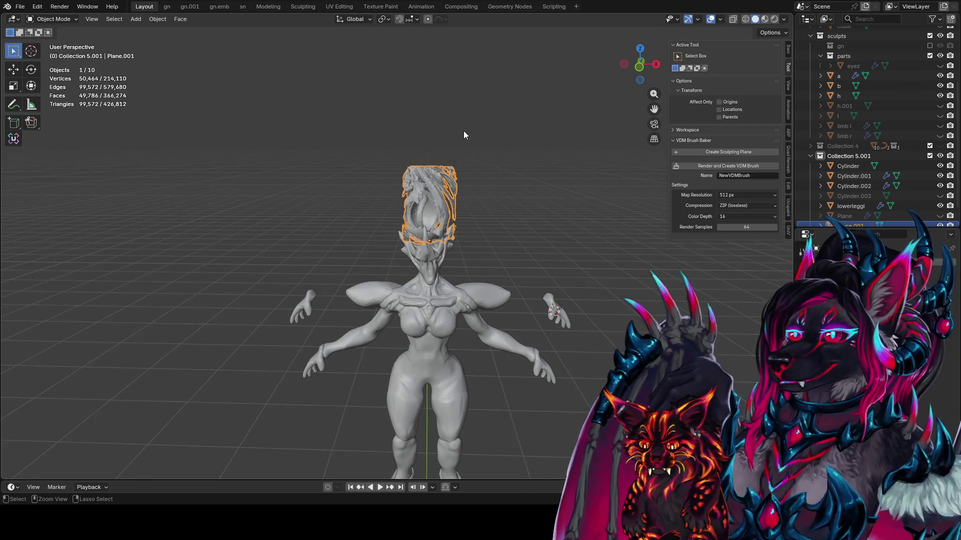
{"action": "key", "text": "ctrl+Tab"}
{"action": "left_click", "coordinate": [460, 189]}
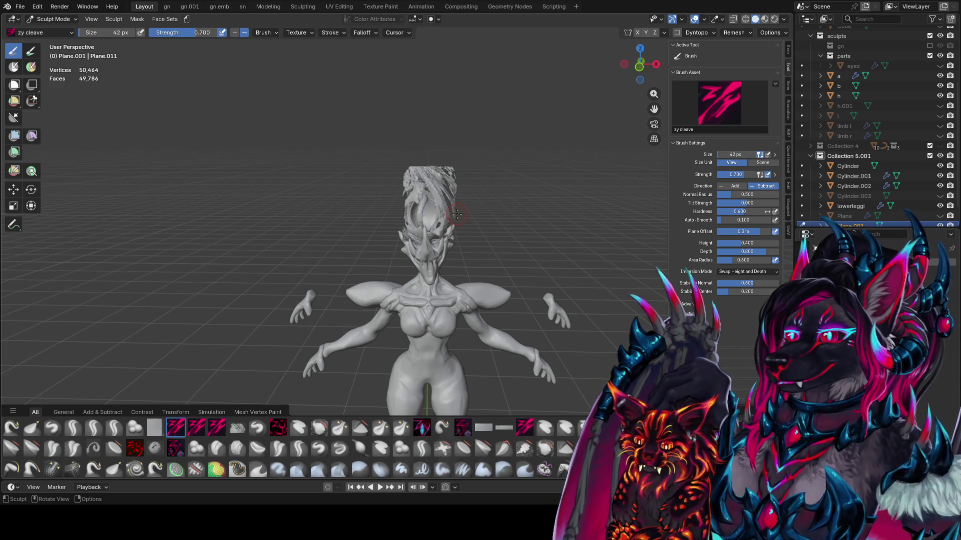
- With the Elastic Grab brush, pull hair strands upward into flame shapes
{"action": "middle_click_drag", "start_coordinate": [471, 161], "coordinate": [480, 150]}
{"action": "key", "text": "g"}
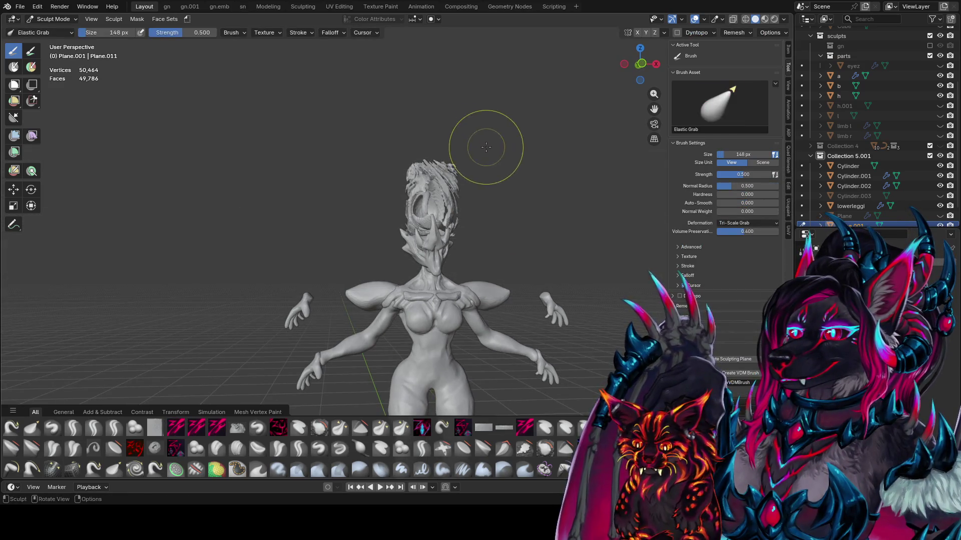
{"action": "mouse_move", "coordinate": [486, 147]}
{"action": "left_mouse_down"}
{"action": "mouse_move", "coordinate": [436, 160]}
{"action": "mouse_move", "coordinate": [450, 172]}
{"action": "left_mouse_up"}
{"action": "mouse_move", "coordinate": [450, 172]}
{"action": "middle_mouse_down"}
{"action": "mouse_move", "coordinate": [333, 179]}
{"action": "mouse_move", "coordinate": [375, 200]}
{"action": "mouse_move", "coordinate": [392, 226]}
{"action": "mouse_move", "coordinate": [377, 162]}
{"action": "mouse_move", "coordinate": [478, 170]}
{"action": "mouse_move", "coordinate": [456, 160]}
{"action": "middle_mouse_up"}
{"action": "key", "text": "f"}
{"action": "left_click", "coordinate": [407, 193]}
{"action": "key", "text": "f"}
{"action": "left_click", "coordinate": [395, 230]}
- Keep shaping the strands from several angles, resizing the brush to 60, 34, 16 and 22 px
{"action": "mouse_move", "coordinate": [397, 174]}
{"action": "middle_mouse_down"}
{"action": "mouse_move", "coordinate": [556, 185]}
{"action": "mouse_move", "coordinate": [506, 174]}
{"action": "mouse_move", "coordinate": [397, 211]}
{"action": "mouse_move", "coordinate": [523, 195]}
{"action": "mouse_move", "coordinate": [454, 177]}
{"action": "middle_mouse_up"}
{"action": "key", "text": "f"}
{"action": "left_click", "coordinate": [443, 177]}
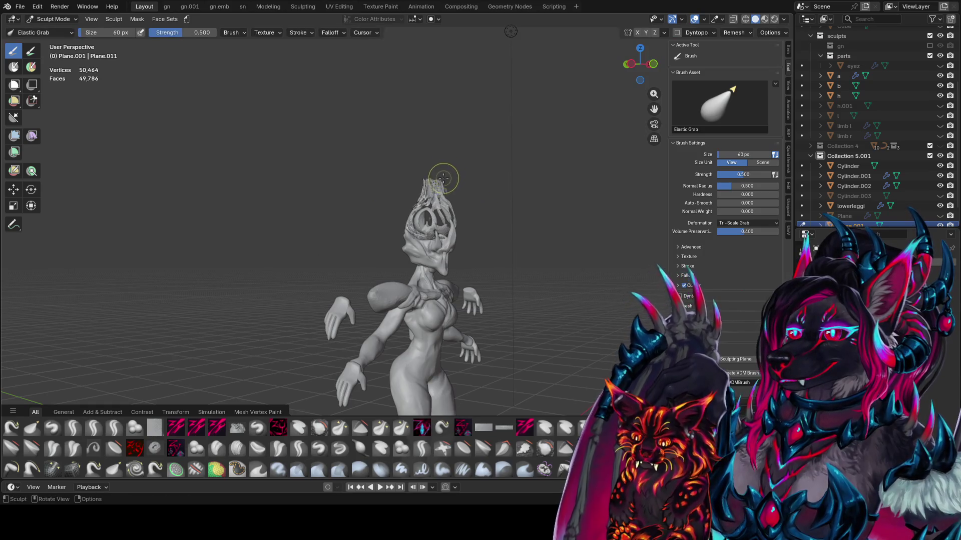
{"action": "middle_click_drag", "start_coordinate": [415, 213], "coordinate": [346, 191]}
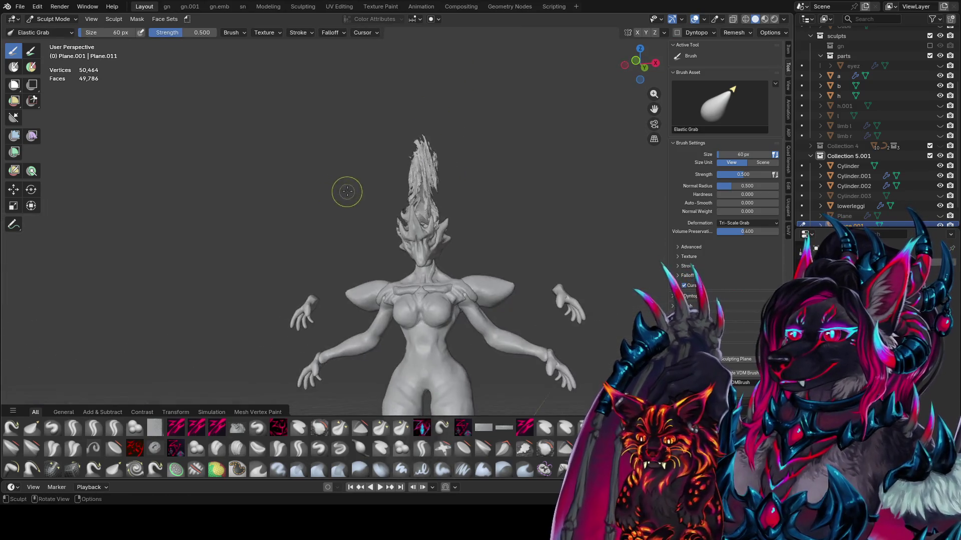
{"action": "key", "text": "f"}
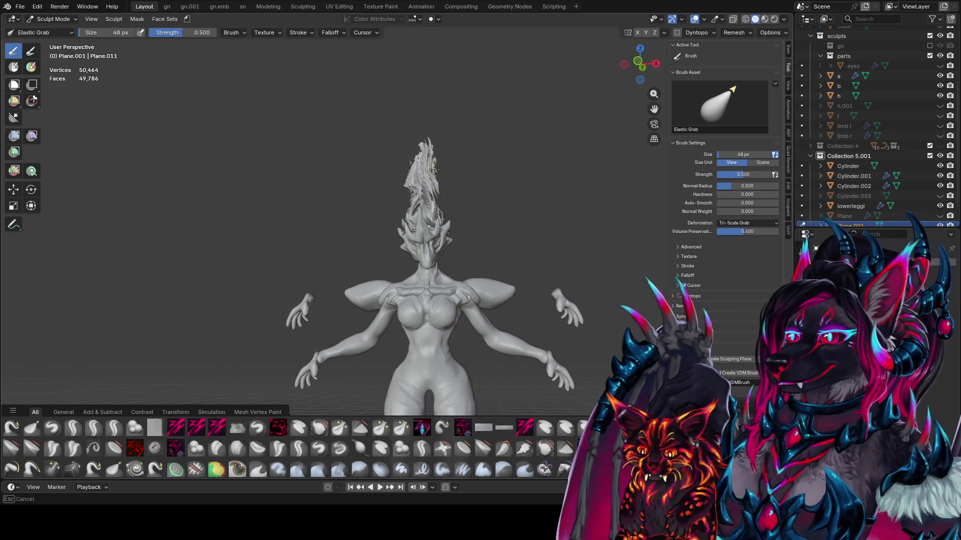
{"action": "mouse_move", "coordinate": [464, 210]}
{"action": "middle_mouse_down"}
{"action": "mouse_move", "coordinate": [529, 208]}
{"action": "mouse_move", "coordinate": [477, 203]}
{"action": "mouse_move", "coordinate": [403, 221]}
{"action": "mouse_move", "coordinate": [528, 209]}
{"action": "mouse_move", "coordinate": [464, 245]}
{"action": "mouse_move", "coordinate": [427, 214]}
{"action": "mouse_move", "coordinate": [321, 226]}
{"action": "mouse_move", "coordinate": [368, 219]}
{"action": "mouse_move", "coordinate": [343, 210]}
{"action": "mouse_move", "coordinate": [350, 195]}
{"action": "mouse_move", "coordinate": [425, 180]}
{"action": "mouse_move", "coordinate": [404, 174]}
{"action": "mouse_move", "coordinate": [360, 189]}
{"action": "mouse_move", "coordinate": [402, 182]}
{"action": "mouse_move", "coordinate": [362, 175]}
{"action": "mouse_move", "coordinate": [411, 199]}
{"action": "mouse_move", "coordinate": [432, 195]}
{"action": "middle_mouse_up"}
{"action": "key", "text": "f"}
{"action": "key", "text": "f"}
{"action": "left_click", "coordinate": [408, 188]}
{"action": "key", "text": "f"}
{"action": "left_click", "coordinate": [405, 183]}
{"action": "key", "text": "f"}
{"action": "left_click", "coordinate": [410, 190]}
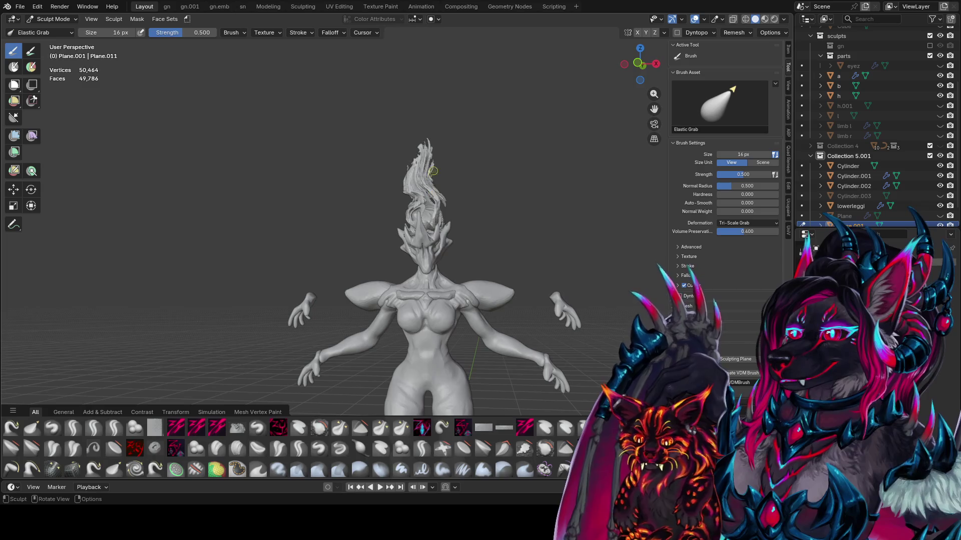
{"action": "left_click", "coordinate": [448, 160]}
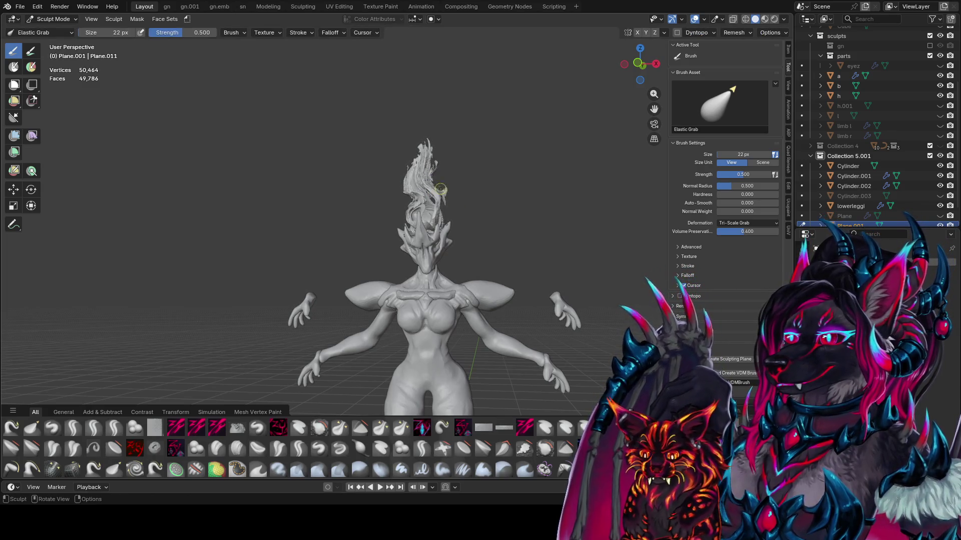
- Continue sculpting swirls with brush sizes of 14, 34 and then 40 px
{"action": "middle_click_drag", "start_coordinate": [441, 189], "coordinate": [418, 161]}
{"action": "key", "text": "f"}
{"action": "left_click", "coordinate": [415, 160]}
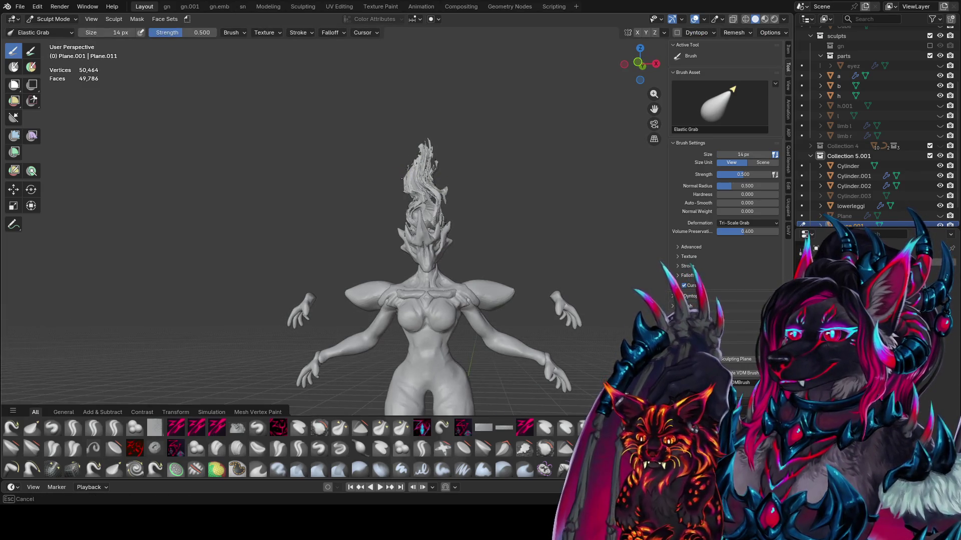
{"action": "mouse_move", "coordinate": [401, 178]}
{"action": "middle_mouse_down"}
{"action": "mouse_move", "coordinate": [436, 180]}
{"action": "mouse_move", "coordinate": [440, 171]}
{"action": "mouse_move", "coordinate": [422, 150]}
{"action": "mouse_move", "coordinate": [419, 176]}
{"action": "mouse_move", "coordinate": [418, 157]}
{"action": "mouse_move", "coordinate": [398, 178]}
{"action": "mouse_move", "coordinate": [354, 169]}
{"action": "middle_mouse_up"}
{"action": "key", "text": "f"}
{"action": "left_click", "coordinate": [448, 183]}
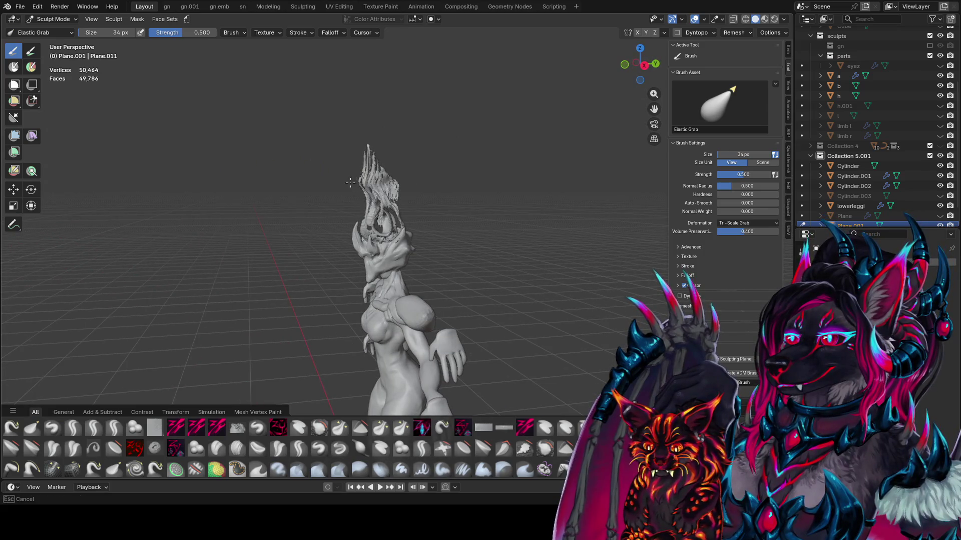
{"action": "key", "text": "bracketright"}
{"action": "key", "text": "bracketright"}
{"action": "key", "text": "bracketright"}
{"action": "mouse_move", "coordinate": [344, 205]}
{"action": "middle_mouse_down"}
{"action": "mouse_move", "coordinate": [378, 193]}
{"action": "mouse_move", "coordinate": [525, 211]}
{"action": "mouse_move", "coordinate": [436, 159]}
{"action": "middle_mouse_up"}
{"action": "key", "text": "bracketleft"}
{"action": "key", "text": "bracketleft"}
{"action": "key", "text": "bracketleft"}
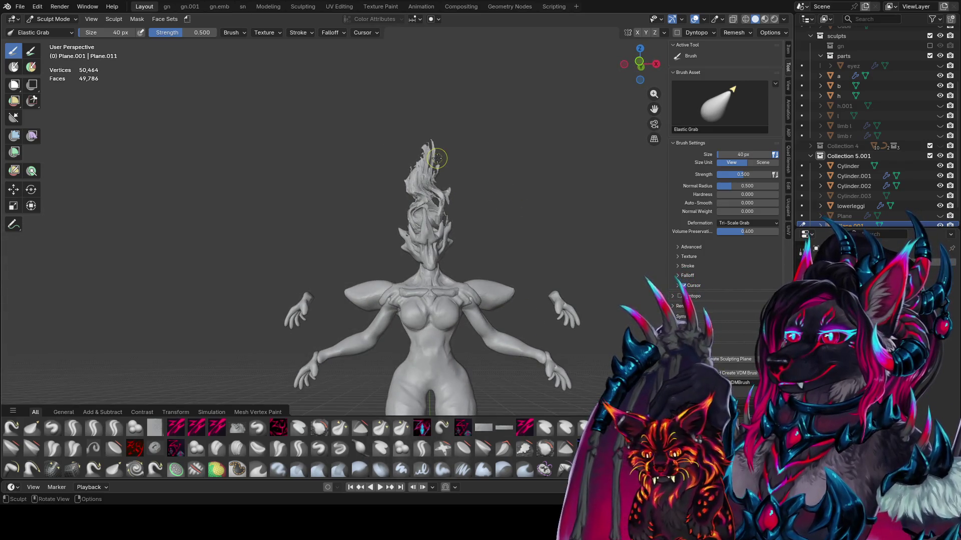
- From the front, enlarge the brush to 64 px, shape the hair, and save idea farm1.blend
{"action": "key", "text": "KP_1"}
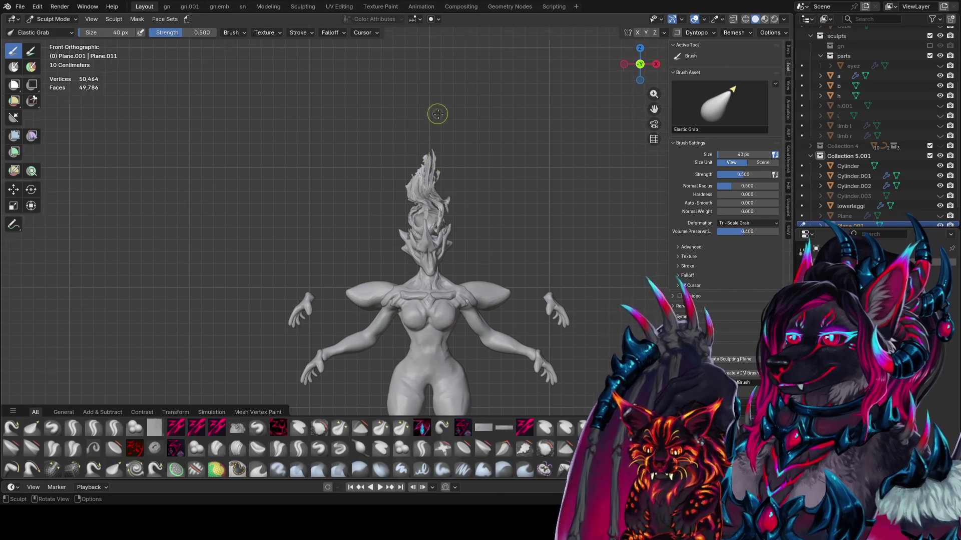
{"action": "scroll", "coordinate": [437, 113], "scroll_direction": "down", "scroll_amount": 3}
{"action": "middle_click_drag", "start_coordinate": [404, 94], "coordinate": [419, 125]}
{"action": "key", "text": "f"}
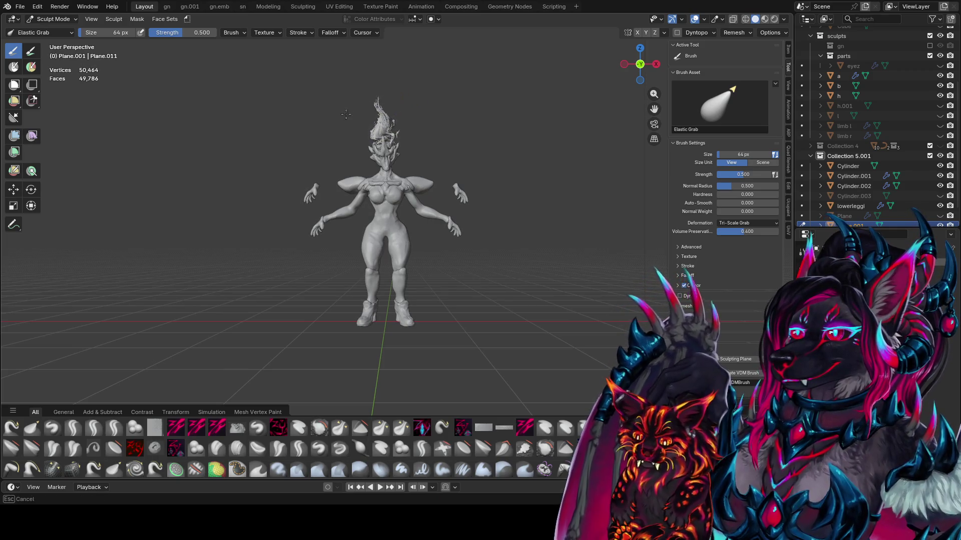
{"action": "mouse_move", "coordinate": [386, 114]}
{"action": "middle_mouse_down"}
{"action": "mouse_move", "coordinate": [381, 160]}
{"action": "mouse_move", "coordinate": [525, 214]}
{"action": "mouse_move", "coordinate": [476, 229]}
{"action": "middle_mouse_up"}
{"action": "scroll", "coordinate": [476, 229], "scroll_direction": "up", "scroll_amount": 3}
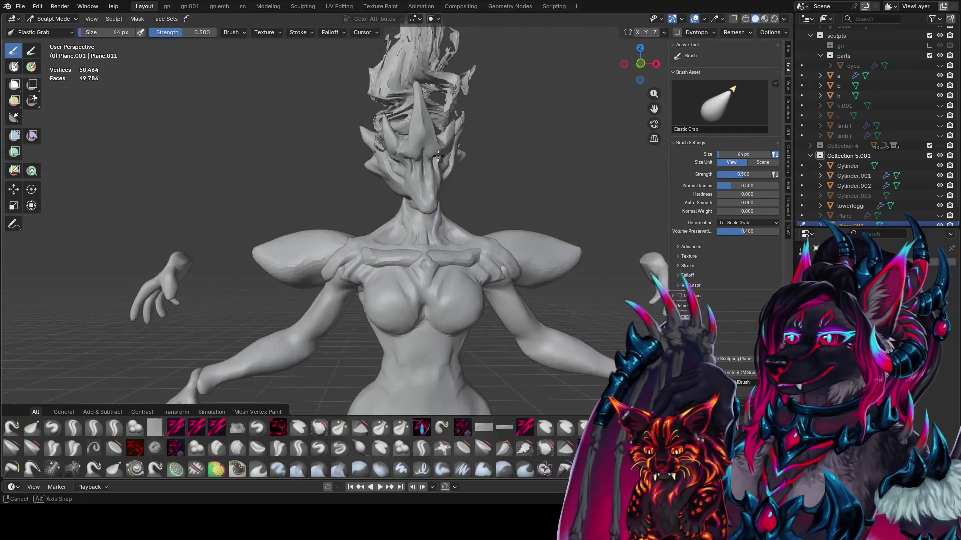
{"action": "scroll", "coordinate": [450, 191], "scroll_direction": "down", "scroll_amount": 2}
{"action": "scroll", "coordinate": [445, 172], "scroll_direction": "up", "scroll_amount": 2}
{"action": "mouse_move", "coordinate": [456, 160]}
{"action": "middle_mouse_down"}
{"action": "mouse_move", "coordinate": [465, 107]}
{"action": "mouse_move", "coordinate": [400, 66]}
{"action": "middle_mouse_up"}
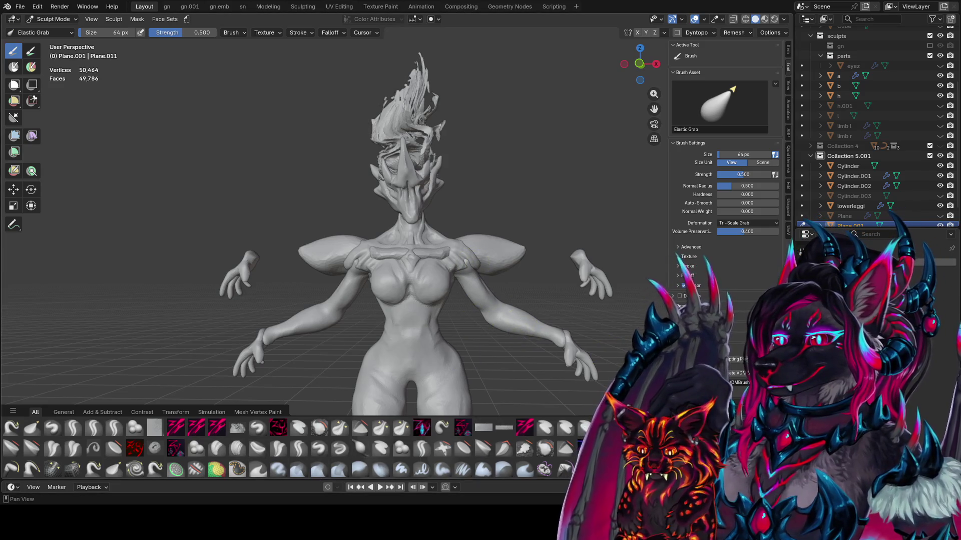
{"action": "key", "text": "ctrl+s"}
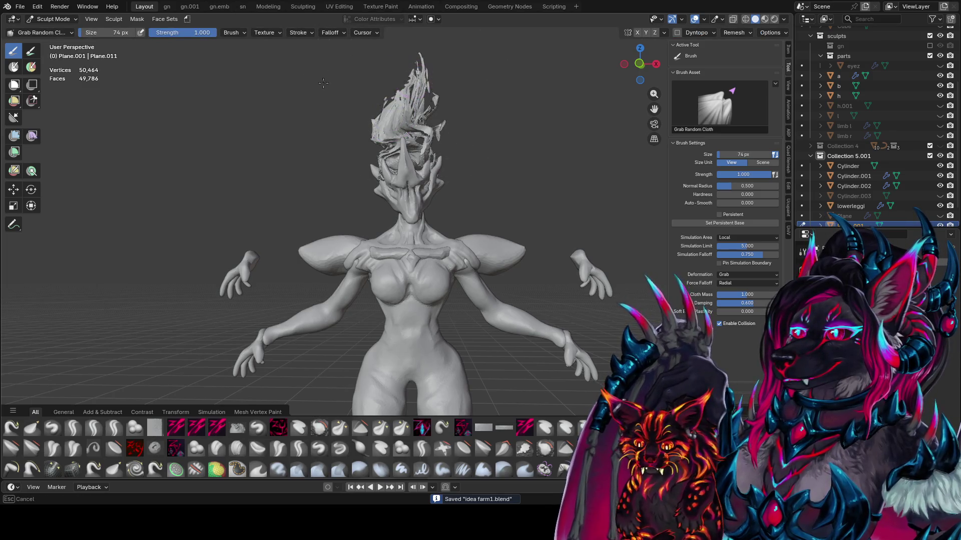
- View the hair from behind and enlarge the cloth brush to 138 px
{"action": "mouse_move", "coordinate": [341, 123]}
{"action": "middle_mouse_down"}
{"action": "mouse_move", "coordinate": [365, 118]}
{"action": "mouse_move", "coordinate": [621, 173]}
{"action": "middle_mouse_up"}
{"action": "mouse_move", "coordinate": [342, 131]}
{"action": "middle_mouse_down"}
{"action": "mouse_move", "coordinate": [380, 135]}
{"action": "mouse_move", "coordinate": [351, 135]}
{"action": "mouse_move", "coordinate": [360, 139]}
{"action": "middle_mouse_up"}
{"action": "key", "text": "f"}
{"action": "left_click", "coordinate": [346, 134]}
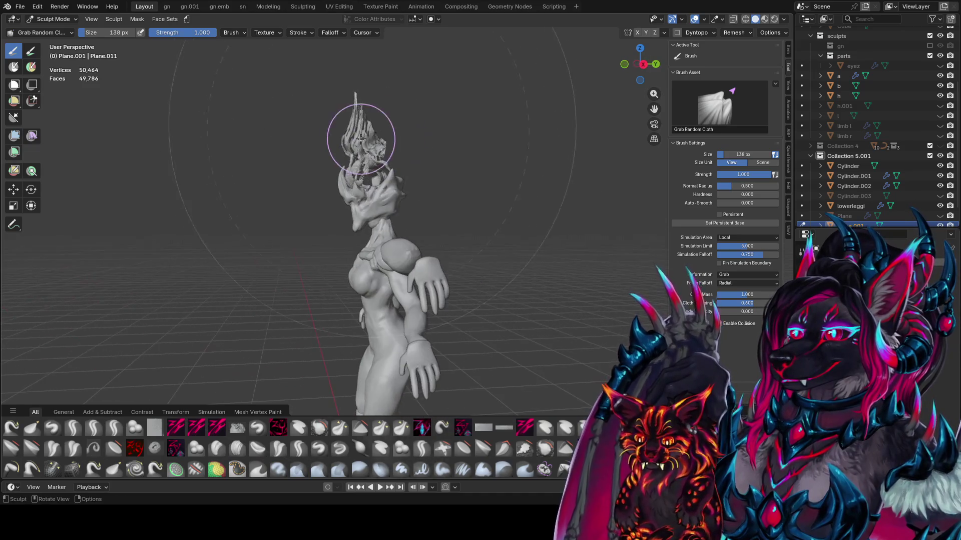
- Switch to Inflate Cloth and inflate the flame hair from three-quarter views
{"action": "middle_click_drag", "start_coordinate": [386, 64], "coordinate": [426, 66]}
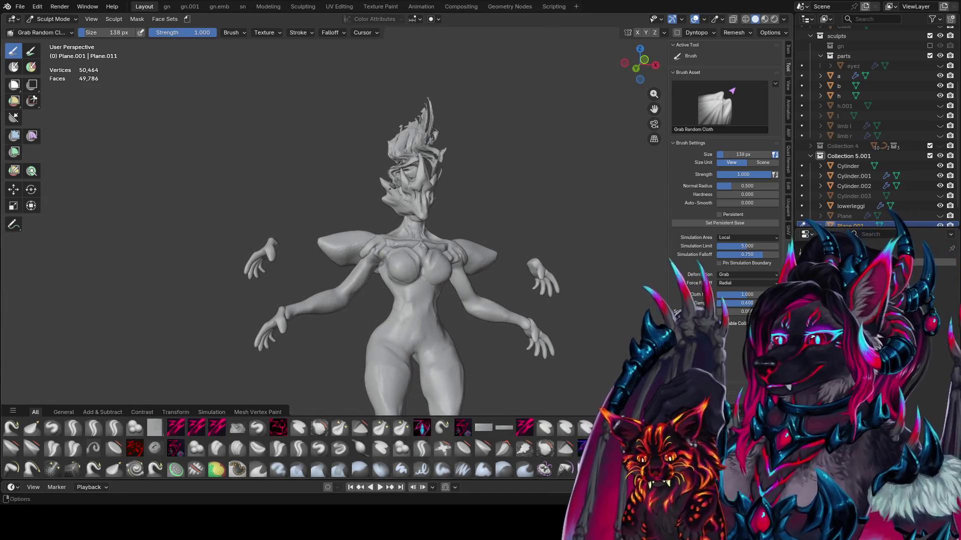
{"action": "key", "text": "f"}
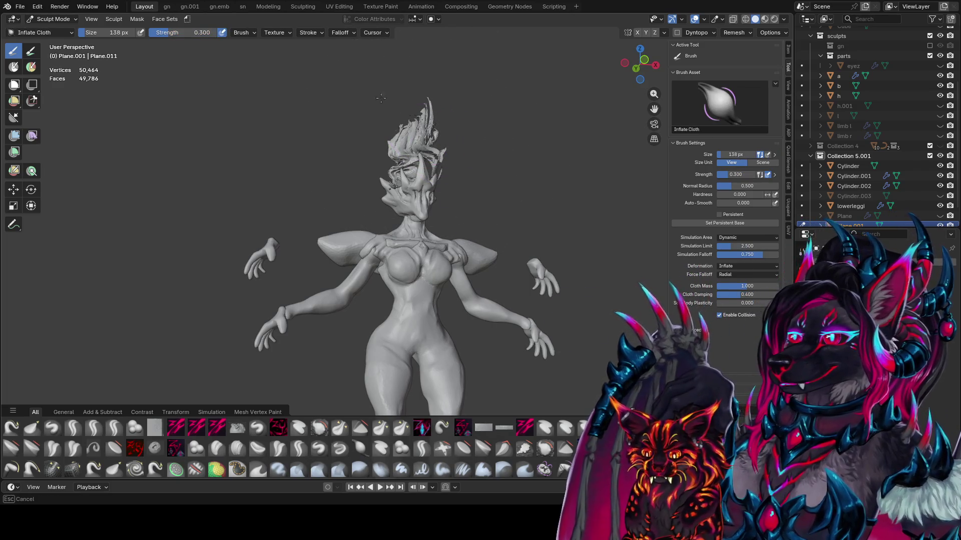
{"action": "mouse_move", "coordinate": [407, 125]}
{"action": "middle_mouse_down"}
{"action": "mouse_move", "coordinate": [392, 124]}
{"action": "mouse_move", "coordinate": [371, 150]}
{"action": "mouse_move", "coordinate": [515, 120]}
{"action": "middle_mouse_up"}
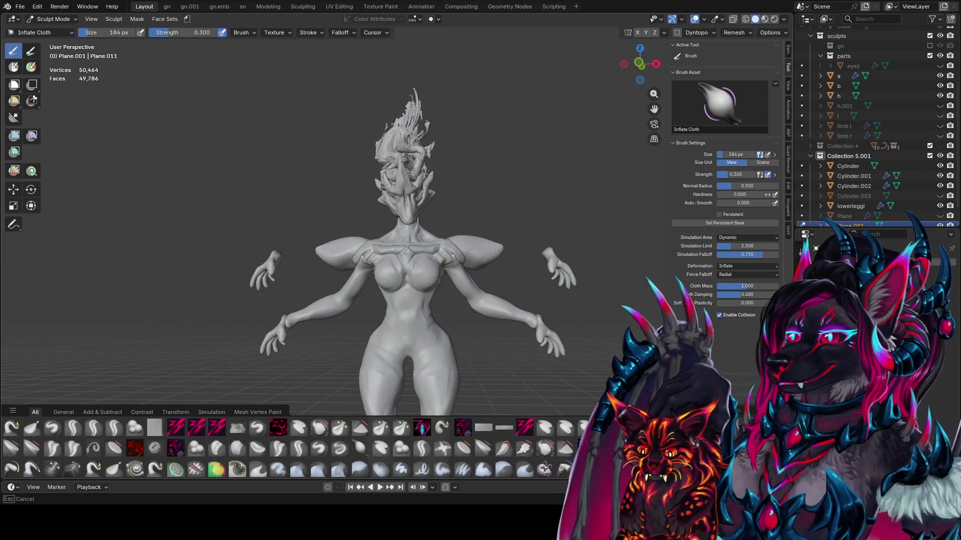
{"action": "mouse_move", "coordinate": [408, 107]}
{"action": "middle_mouse_down"}
{"action": "mouse_move", "coordinate": [475, 157]}
{"action": "mouse_move", "coordinate": [405, 111]}
{"action": "middle_mouse_up"}
- Pinch folds into the flame hair with the Pinch Folds Cloth brush
{"action": "key", "text": "shift+space"}
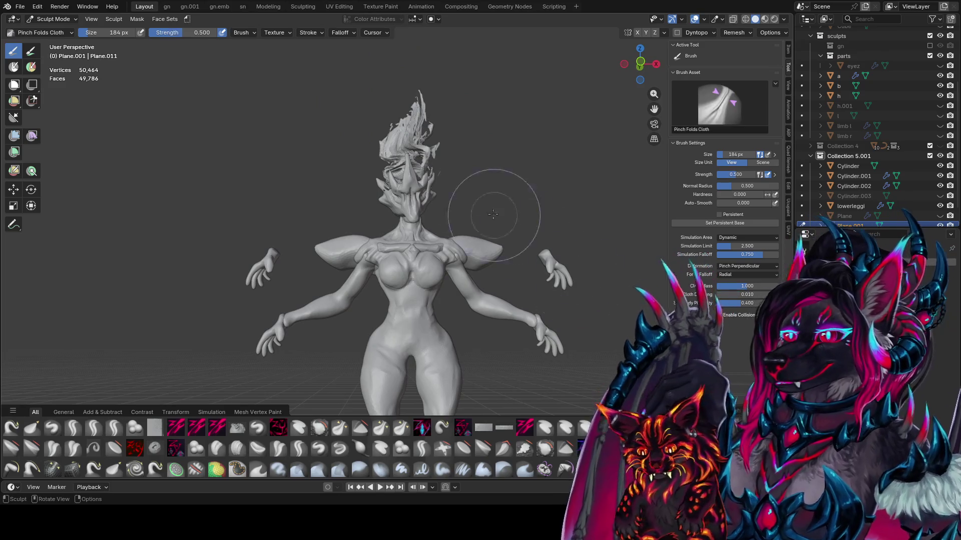
{"action": "mouse_move", "coordinate": [493, 204]}
{"action": "left_mouse_down"}
{"action": "mouse_move", "coordinate": [399, 154]}
{"action": "mouse_move", "coordinate": [407, 79]}
{"action": "left_mouse_up"}
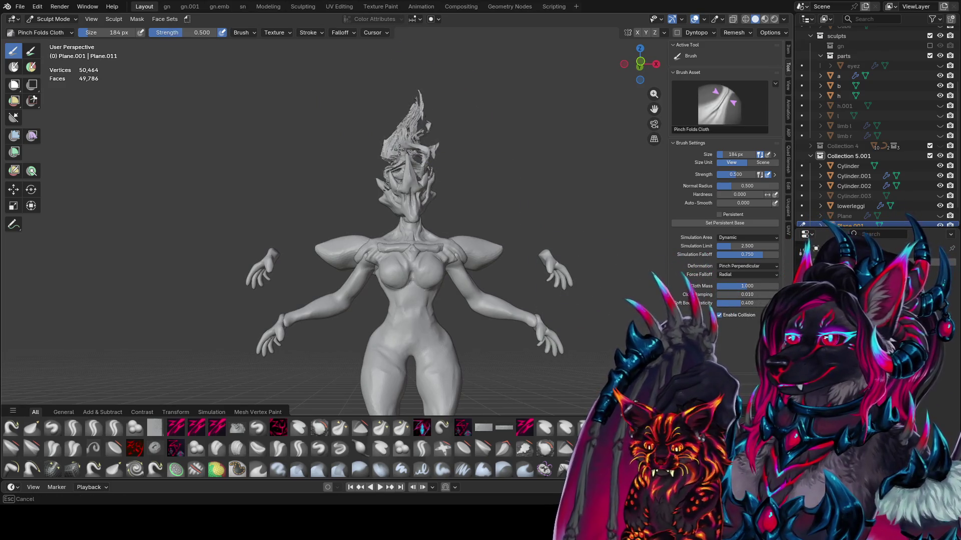
{"action": "middle_click_drag", "start_coordinate": [435, 165], "coordinate": [451, 180]}
- Expand the hair strands with Expand/Contract Cloth, then pick Stretch/Move Cloth
{"action": "key", "text": "shift+space"}
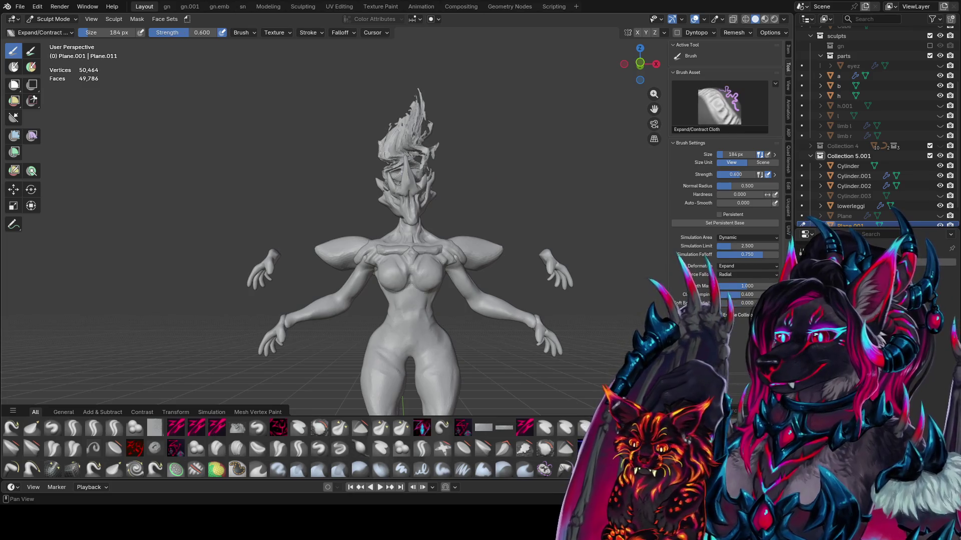
{"action": "left_click_drag", "start_coordinate": [423, 153], "coordinate": [416, 150]}
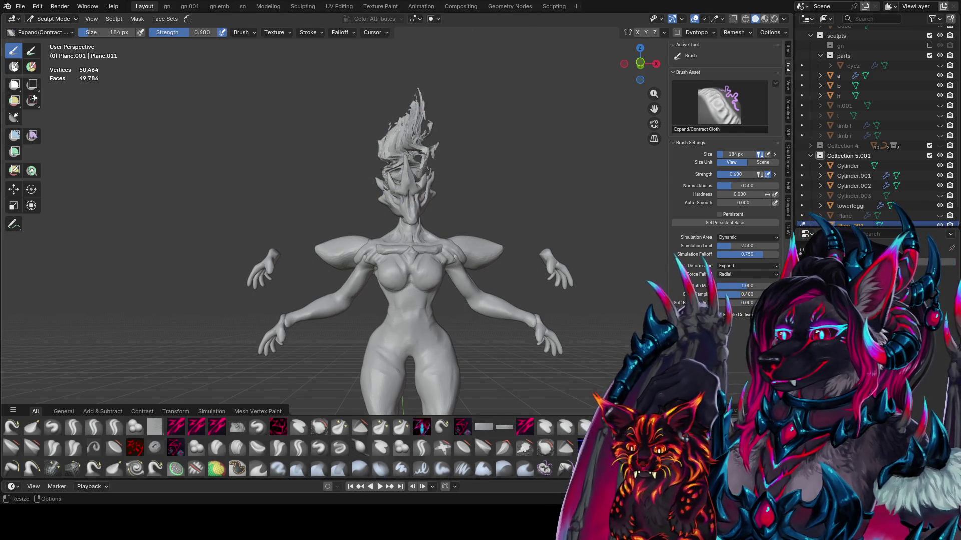
{"action": "middle_click_drag", "start_coordinate": [546, 375], "coordinate": [547, 375], "text": "shift"}
{"action": "scroll", "coordinate": [300, 447], "scroll_direction": "down", "scroll_amount": 1}
{"action": "left_click", "coordinate": [32, 447]}
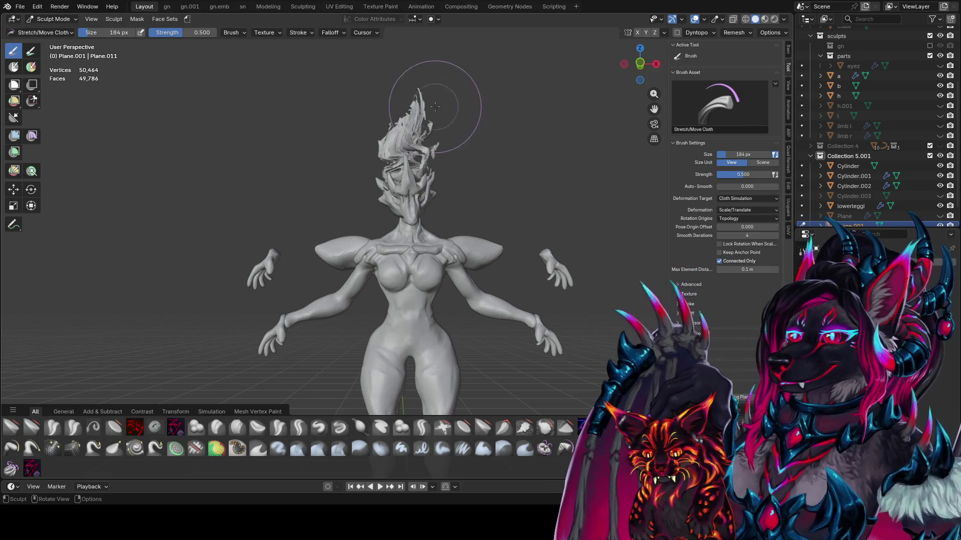
- Stretch the hair strands with Stretch/Move Cloth and resize the brush to 146 px
{"action": "mouse_move", "coordinate": [408, 103]}
{"action": "left_mouse_down"}
{"action": "mouse_move", "coordinate": [420, 126]}
{"action": "mouse_move", "coordinate": [429, 91]}
{"action": "mouse_move", "coordinate": [386, 121]}
{"action": "mouse_move", "coordinate": [395, 118]}
{"action": "mouse_move", "coordinate": [376, 120]}
{"action": "mouse_move", "coordinate": [395, 99]}
{"action": "left_mouse_up"}
{"action": "mouse_move", "coordinate": [395, 99]}
{"action": "middle_mouse_down"}
{"action": "mouse_move", "coordinate": [441, 131]}
{"action": "mouse_move", "coordinate": [432, 138]}
{"action": "middle_mouse_up"}
{"action": "left_click_drag", "start_coordinate": [433, 138], "coordinate": [433, 141]}
{"action": "mouse_move", "coordinate": [433, 140]}
{"action": "middle_mouse_down"}
{"action": "mouse_move", "coordinate": [449, 165]}
{"action": "mouse_move", "coordinate": [407, 138]}
{"action": "mouse_move", "coordinate": [420, 155]}
{"action": "mouse_move", "coordinate": [428, 141]}
{"action": "middle_mouse_up"}
{"action": "key", "text": "f"}
{"action": "left_click", "coordinate": [418, 139]}
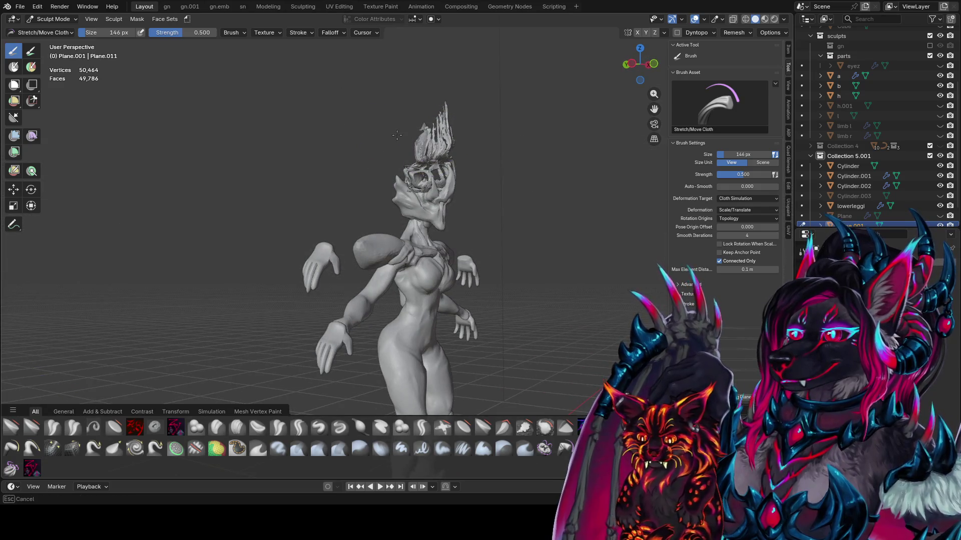
- Switch to Push Cloth and push strands on top and side of the head
{"action": "key", "text": "1"}
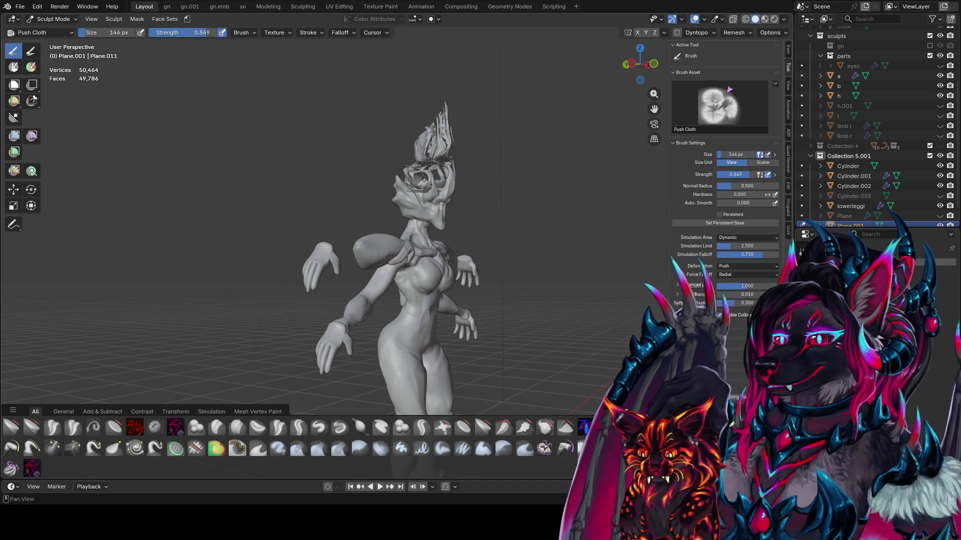
{"action": "mouse_move", "coordinate": [413, 136]}
{"action": "middle_mouse_down"}
{"action": "mouse_move", "coordinate": [444, 133]}
{"action": "mouse_move", "coordinate": [411, 126]}
{"action": "middle_mouse_up"}
{"action": "left_click_drag", "start_coordinate": [411, 126], "coordinate": [404, 143]}
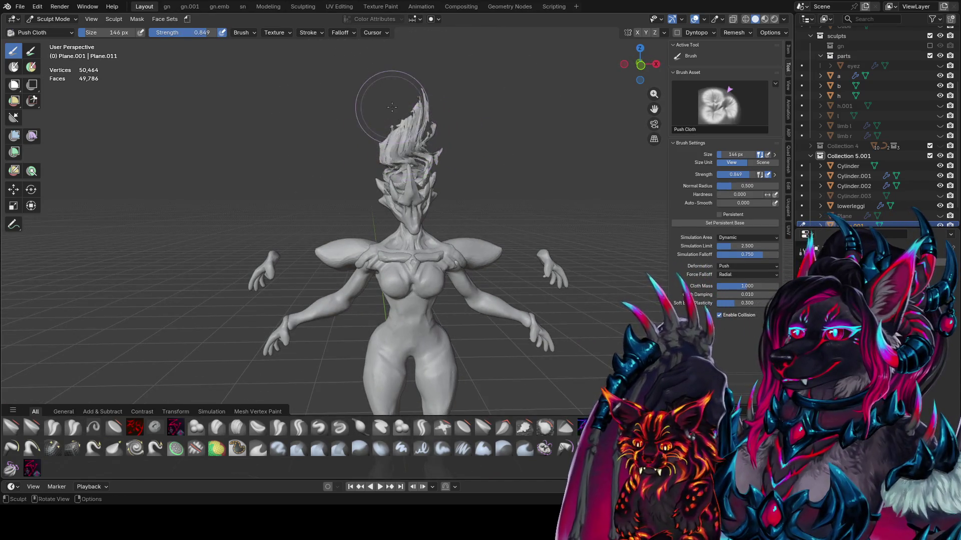
{"action": "mouse_move", "coordinate": [391, 107]}
{"action": "middle_mouse_down"}
{"action": "mouse_move", "coordinate": [446, 130]}
{"action": "mouse_move", "coordinate": [395, 134]}
{"action": "middle_mouse_up"}
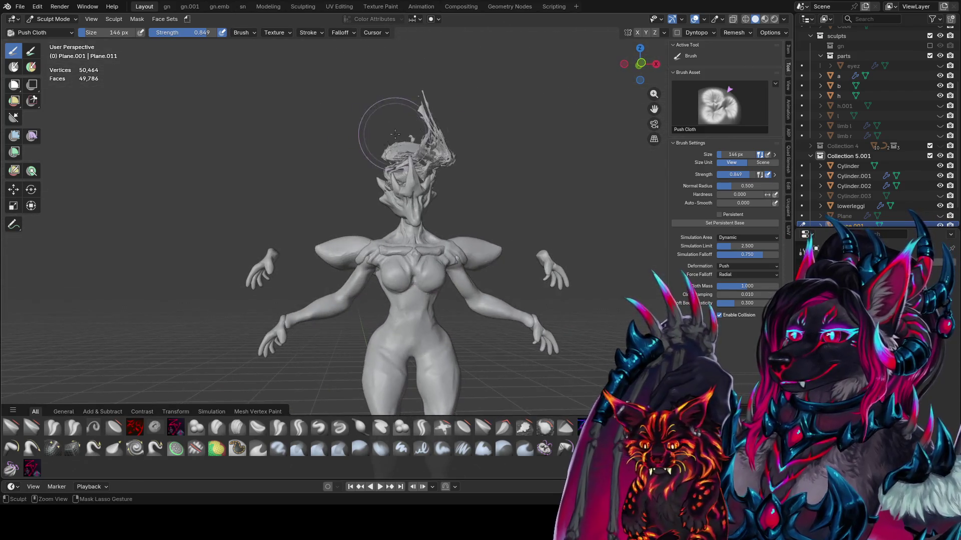
{"action": "left_click_drag", "start_coordinate": [400, 128], "coordinate": [401, 131]}
{"action": "middle_click_drag", "start_coordinate": [400, 131], "coordinate": [344, 140]}
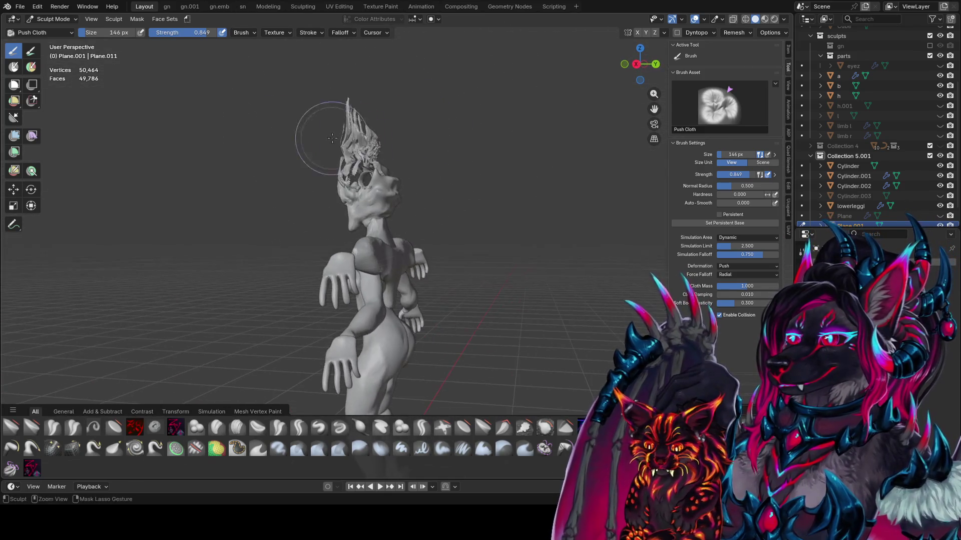
{"action": "left_click_drag", "start_coordinate": [343, 140], "coordinate": [348, 150]}
- Push the hair further from angled front and side views of the head
{"action": "mouse_move", "coordinate": [347, 151]}
{"action": "middle_mouse_down"}
{"action": "mouse_move", "coordinate": [532, 149]}
{"action": "mouse_move", "coordinate": [489, 150]}
{"action": "middle_mouse_up"}
{"action": "left_click_drag", "start_coordinate": [417, 140], "coordinate": [413, 142]}
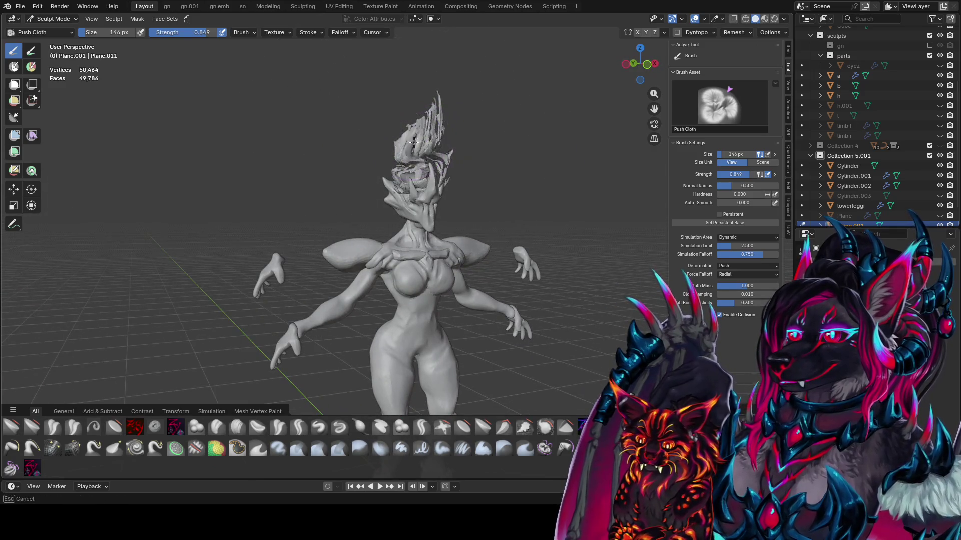
{"action": "middle_click_drag", "start_coordinate": [437, 146], "coordinate": [488, 145]}
{"action": "left_click_drag", "start_coordinate": [489, 146], "coordinate": [473, 145]}
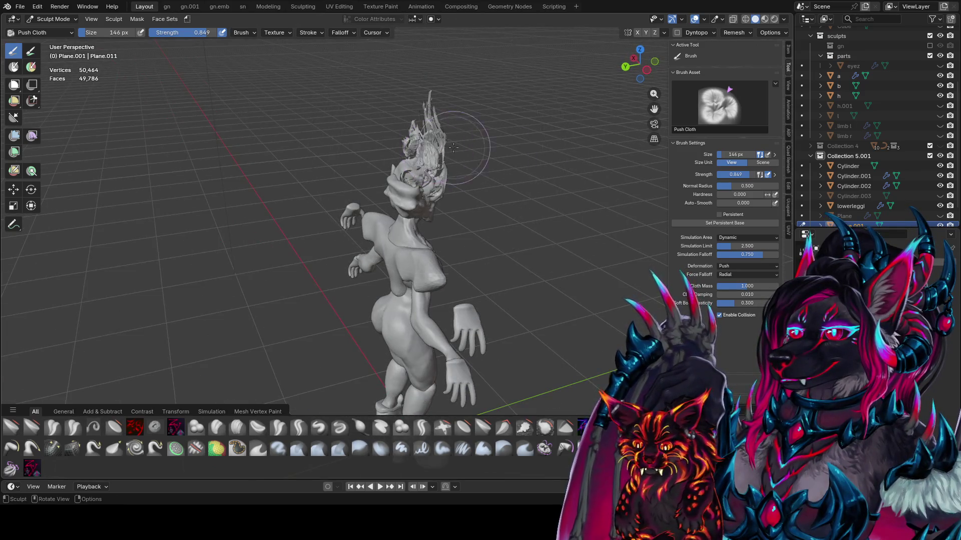
{"action": "mouse_move", "coordinate": [474, 145]}
{"action": "middle_mouse_down"}
{"action": "mouse_move", "coordinate": [350, 139]}
{"action": "mouse_move", "coordinate": [478, 180]}
{"action": "mouse_move", "coordinate": [482, 203]}
{"action": "middle_mouse_up"}
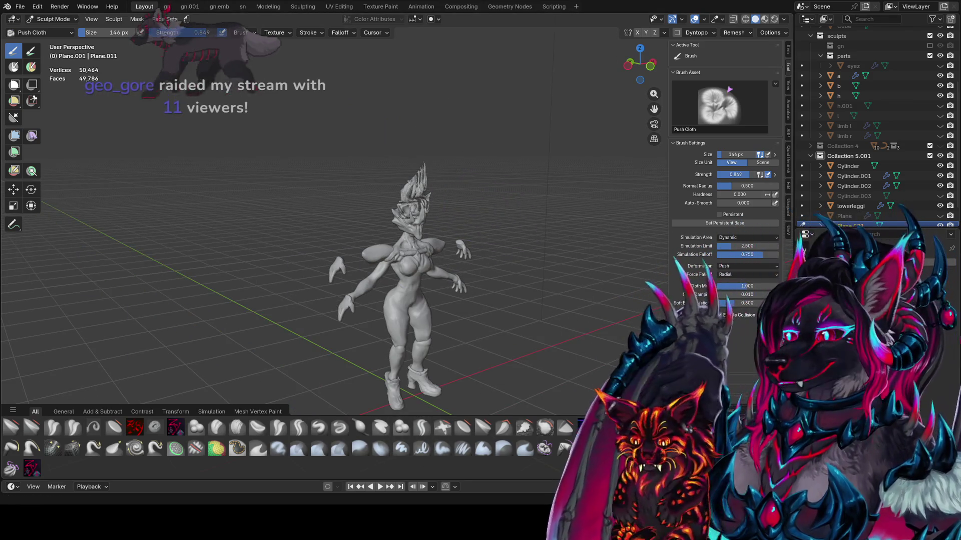
{"action": "mouse_move", "coordinate": [463, 306]}
{"action": "middle_mouse_down"}
{"action": "mouse_move", "coordinate": [479, 310]}
{"action": "mouse_move", "coordinate": [497, 261]}
{"action": "middle_mouse_up"}
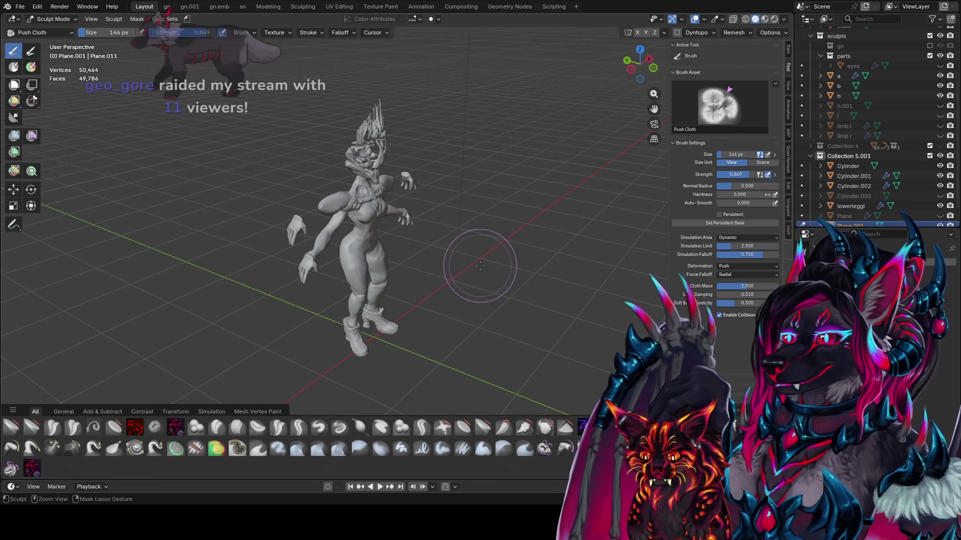
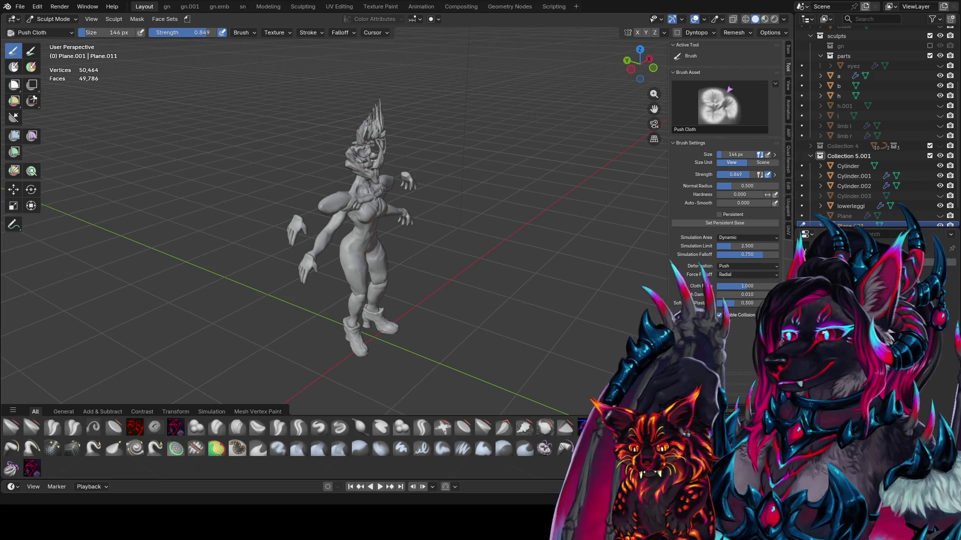
- Inspect the full-body sculpt from the side, then in front orthographic view
{"action": "middle_click_drag", "start_coordinate": [309, 265], "coordinate": [325, 252]}
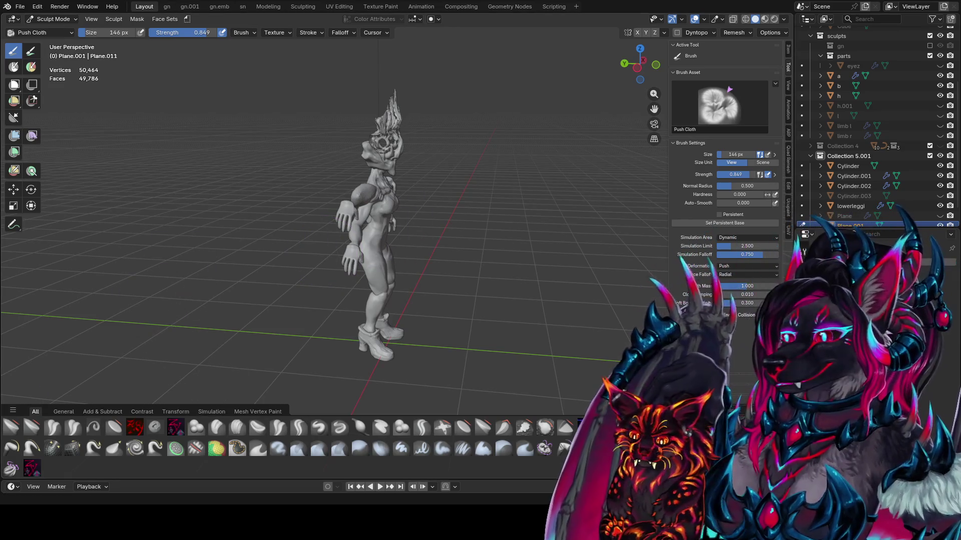
{"action": "key", "text": "KP_1"}
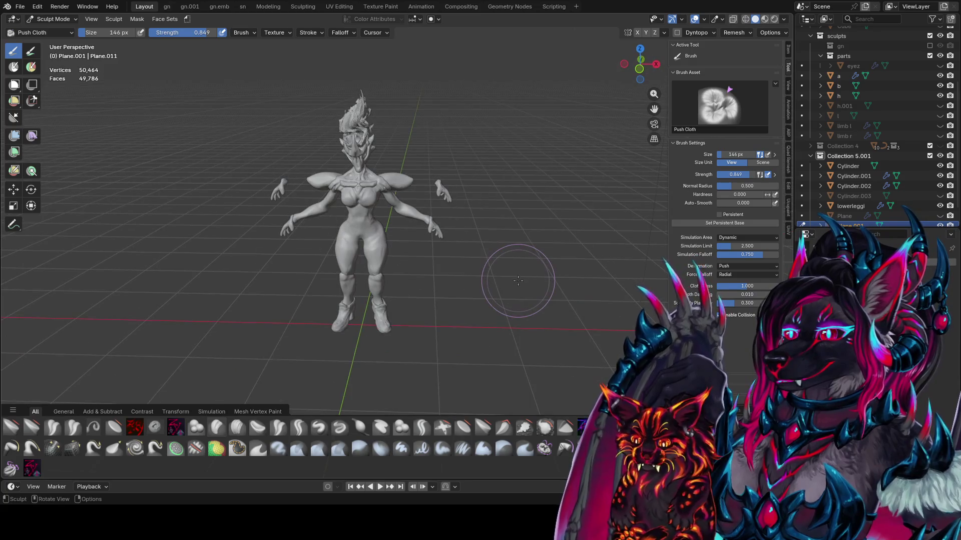
{"action": "key", "text": "KP_5"}
{"action": "scroll", "coordinate": [481, 425], "scroll_direction": "up", "scroll_amount": 1}
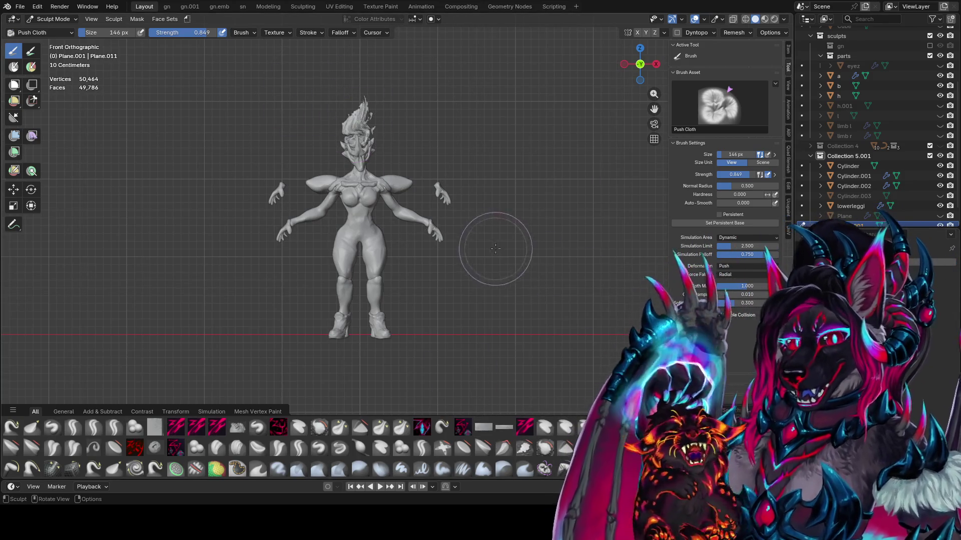
{"action": "middle_click_drag", "start_coordinate": [446, 203], "coordinate": [461, 250], "text": "shift"}
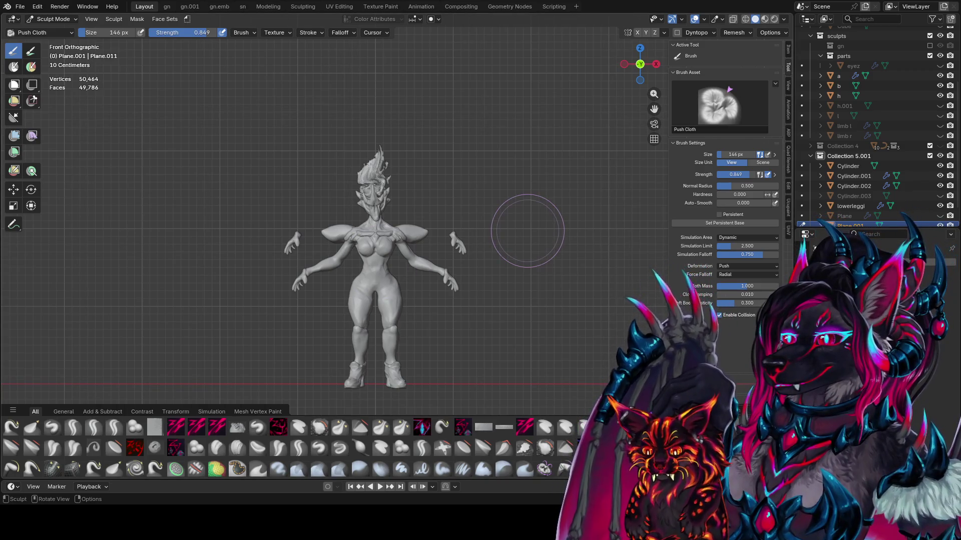
{"action": "middle_click_drag", "start_coordinate": [433, 302], "coordinate": [391, 255], "text": "shift"}
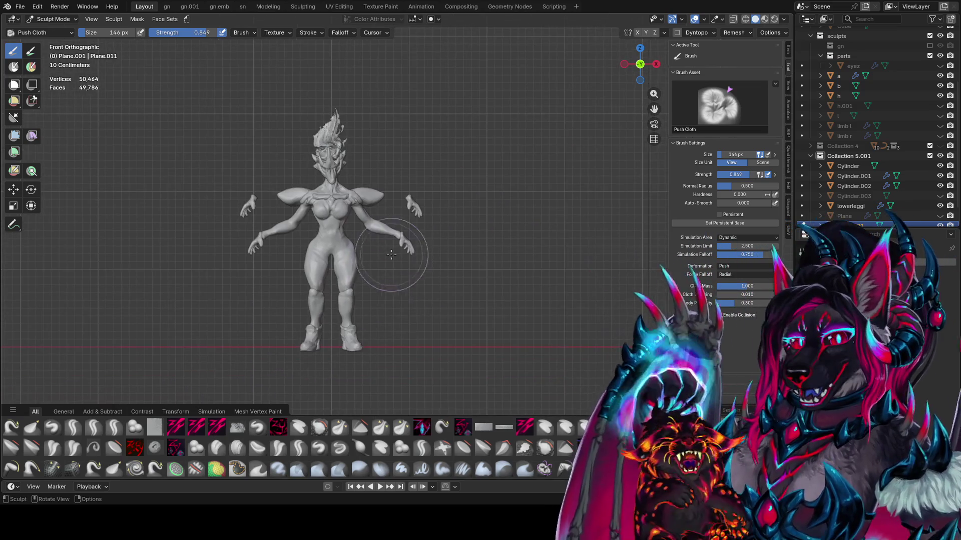
- Save the file as idea farm1.blend and orbit back to an angled perspective view
{"action": "key", "text": "ctrl+s"}
{"action": "scroll", "coordinate": [375, 257], "scroll_direction": "up", "scroll_amount": 3}
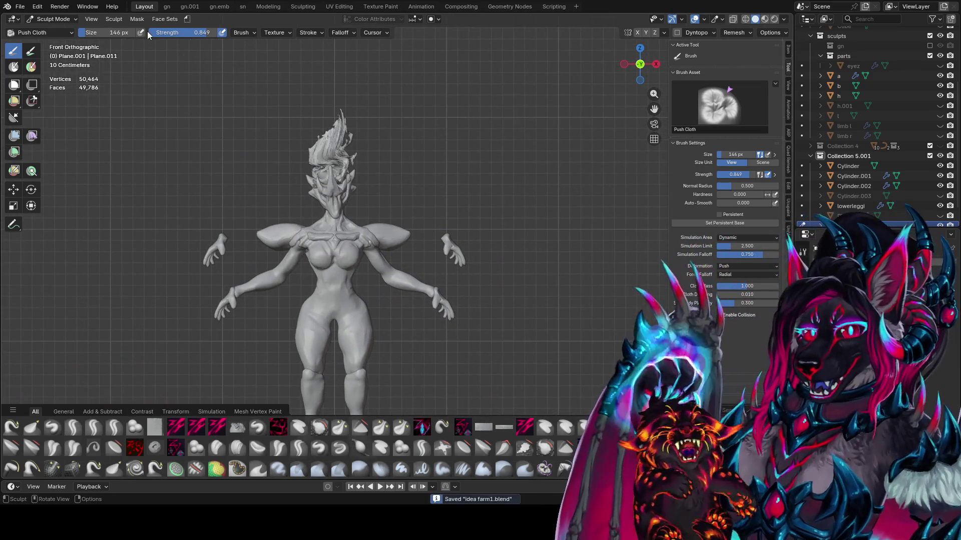
{"action": "left_click", "coordinate": [87, 6]}
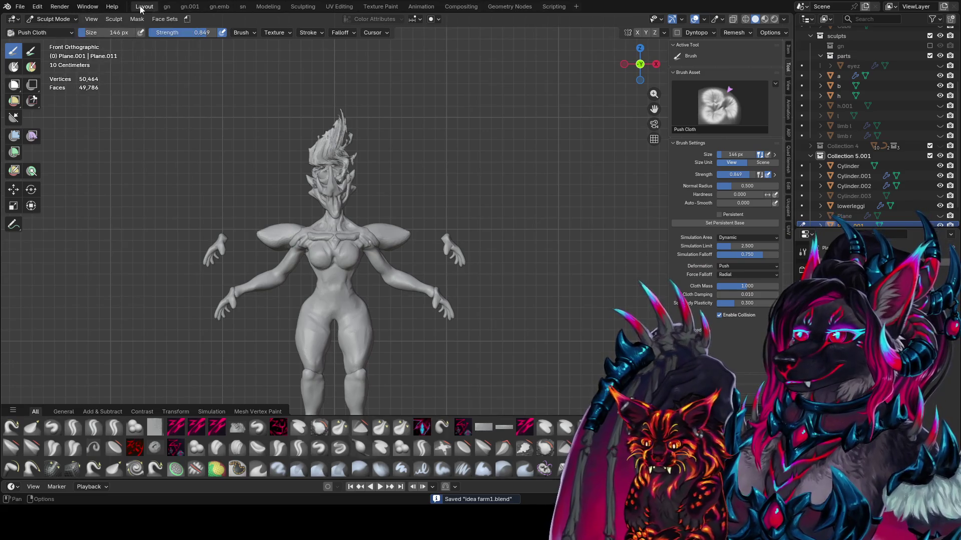
{"action": "mouse_move", "coordinate": [252, 292]}
{"action": "middle_mouse_down"}
{"action": "mouse_move", "coordinate": [280, 270]}
{"action": "mouse_move", "coordinate": [425, 225]}
{"action": "mouse_move", "coordinate": [367, 184]}
{"action": "mouse_move", "coordinate": [320, 185]}
{"action": "mouse_move", "coordinate": [450, 180]}
{"action": "middle_mouse_up"}
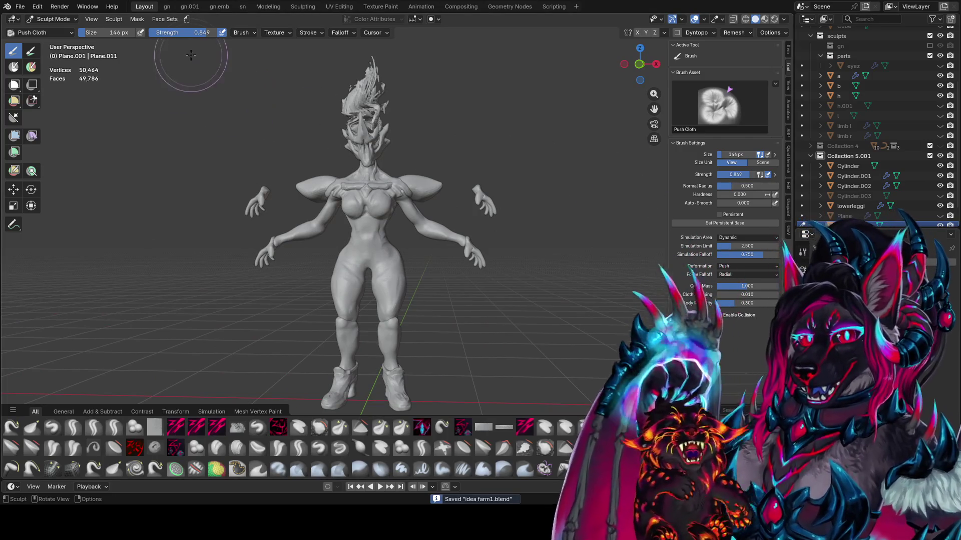
{"action": "middle_click_drag", "start_coordinate": [191, 55], "coordinate": [210, 97]}
{"action": "left_click", "coordinate": [52, 19]}
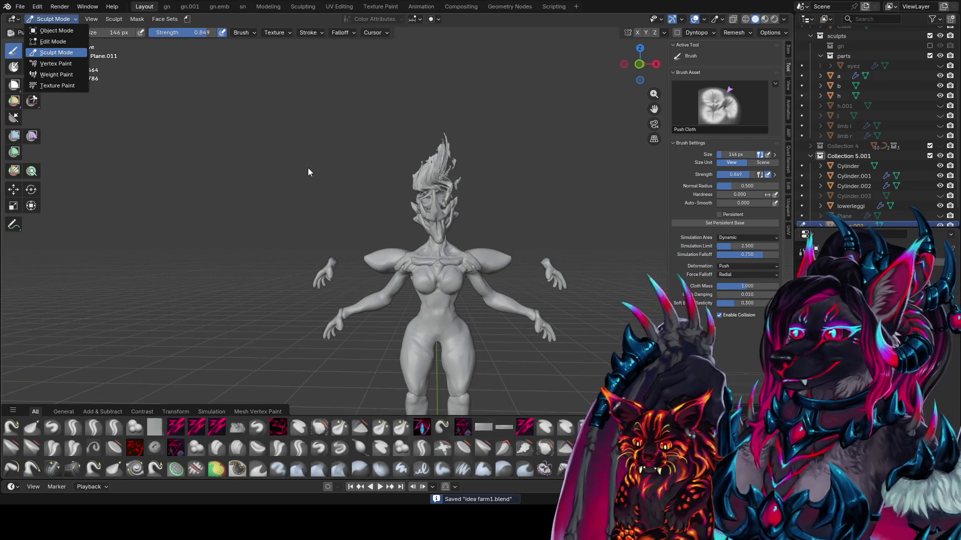
- In Object Mode, rotate the floating hands and scale them to 0.8, then save
{"action": "mouse_move", "coordinate": [546, 273]}
{"action": "middle_mouse_down"}
{"action": "mouse_move", "coordinate": [489, 189]}
{"action": "mouse_move", "coordinate": [488, 210]}
{"action": "mouse_move", "coordinate": [560, 209]}
{"action": "mouse_move", "coordinate": [469, 207]}
{"action": "mouse_move", "coordinate": [502, 194]}
{"action": "mouse_move", "coordinate": [487, 180]}
{"action": "mouse_move", "coordinate": [566, 182]}
{"action": "mouse_move", "coordinate": [575, 209]}
{"action": "mouse_move", "coordinate": [456, 193]}
{"action": "mouse_move", "coordinate": [548, 306]}
{"action": "middle_mouse_up"}
{"action": "left_click", "coordinate": [53, 19]}
{"action": "left_click", "coordinate": [47, 29]}
{"action": "left_click", "coordinate": [473, 213]}
{"action": "key", "text": "r"}
{"action": "left_click", "coordinate": [506, 178]}
{"action": "key", "text": "s"}
{"action": "left_click", "coordinate": [540, 178]}
{"action": "type", "text": "s.8"}
{"action": "key", "text": "Return"}
{"action": "left_click", "coordinate": [548, 305]}
{"action": "key", "text": "ctrl+s"}
- Shrink the hands to 0.6, move them up by the head and turn them upright
{"action": "mouse_move", "coordinate": [513, 261]}
{"action": "middle_mouse_down"}
{"action": "mouse_move", "coordinate": [535, 268]}
{"action": "mouse_move", "coordinate": [696, 236]}
{"action": "mouse_move", "coordinate": [443, 237]}
{"action": "mouse_move", "coordinate": [437, 224]}
{"action": "mouse_move", "coordinate": [459, 233]}
{"action": "mouse_move", "coordinate": [481, 216]}
{"action": "mouse_move", "coordinate": [485, 226]}
{"action": "middle_mouse_up"}
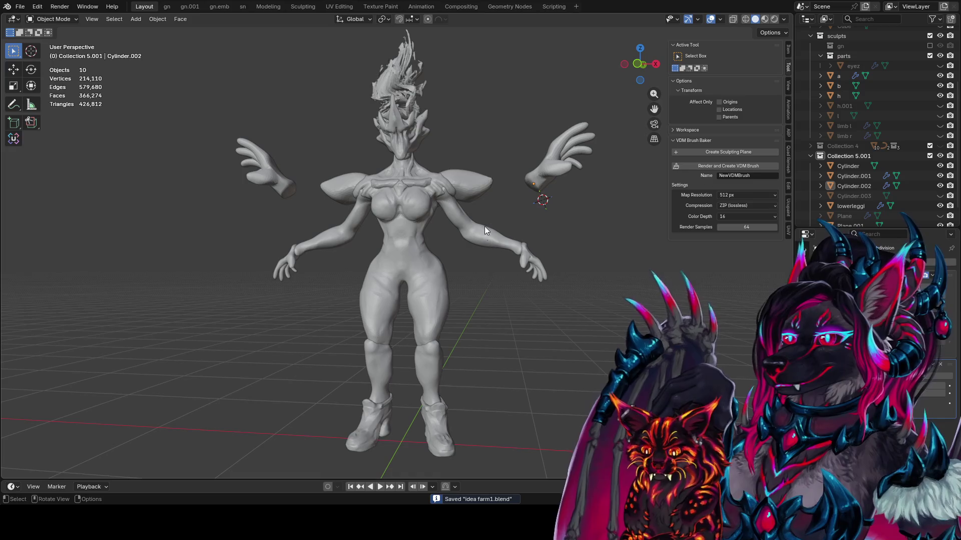
{"action": "left_click", "coordinate": [568, 149]}
{"action": "key", "text": "s"}
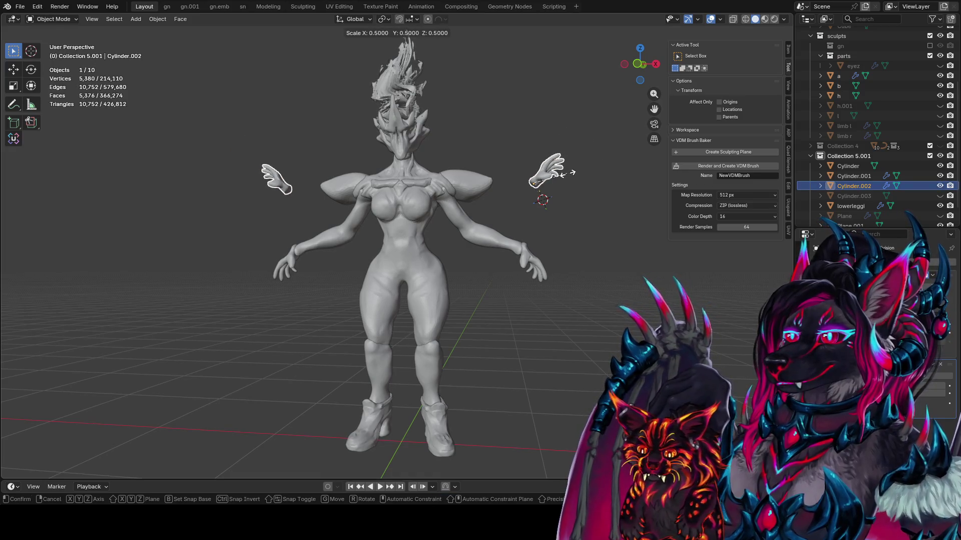
{"action": "left_click", "coordinate": [569, 183]}
{"action": "key", "text": "g"}
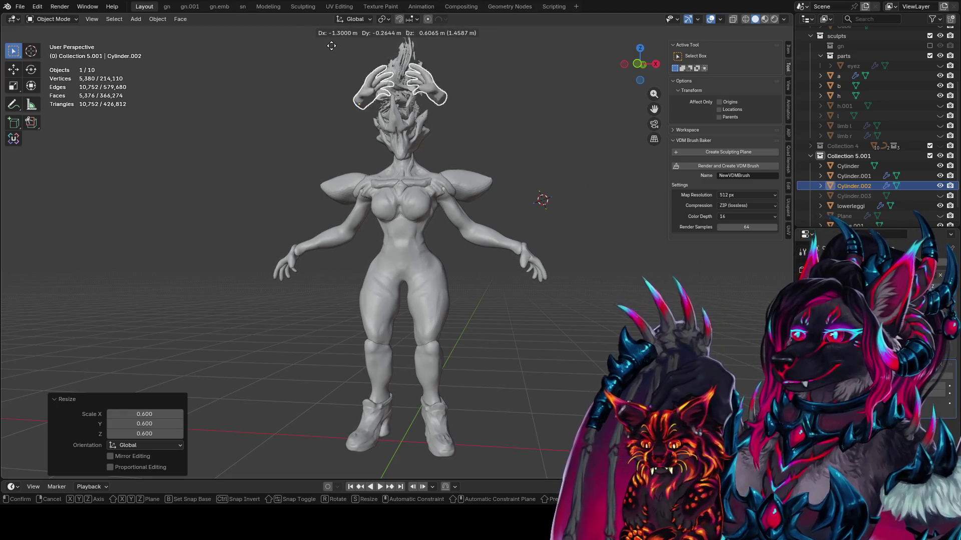
{"action": "left_click", "coordinate": [300, 75]}
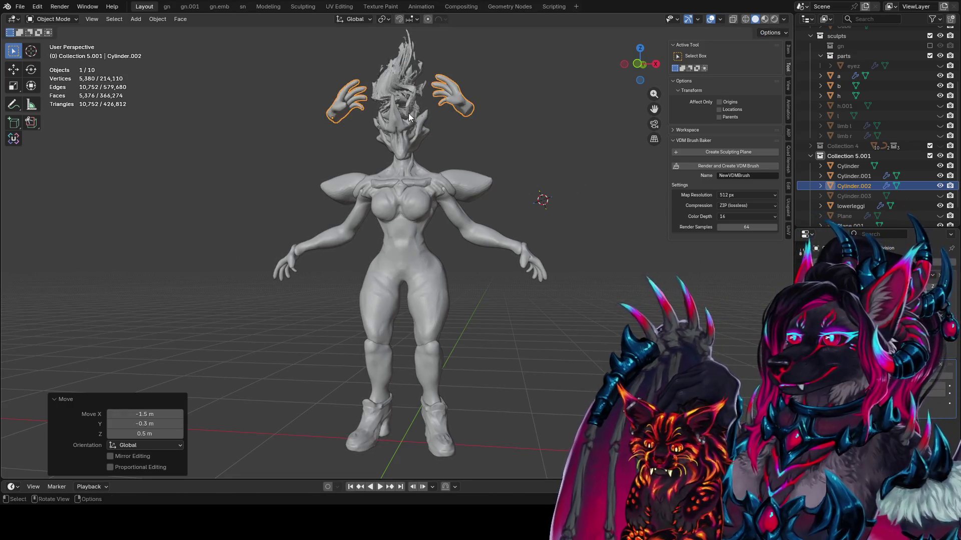
{"action": "middle_click_drag", "start_coordinate": [408, 113], "coordinate": [536, 103]}
{"action": "key", "text": "r"}
{"action": "key", "text": "Return"}
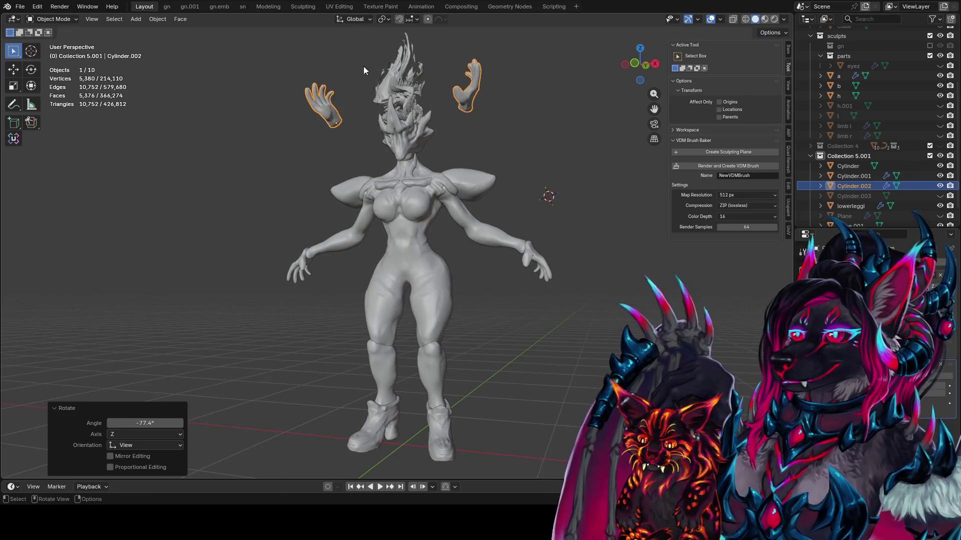
- Adjust the hands beside the head with a small extra tilt into their final spot
{"action": "key", "text": "g"}
{"action": "left_click", "coordinate": [471, 85]}
{"action": "mouse_move", "coordinate": [471, 85]}
{"action": "middle_mouse_down"}
{"action": "mouse_move", "coordinate": [380, 93]}
{"action": "mouse_move", "coordinate": [494, 105]}
{"action": "mouse_move", "coordinate": [572, 80]}
{"action": "mouse_move", "coordinate": [557, 80]}
{"action": "middle_mouse_up"}
{"action": "key", "text": "r"}
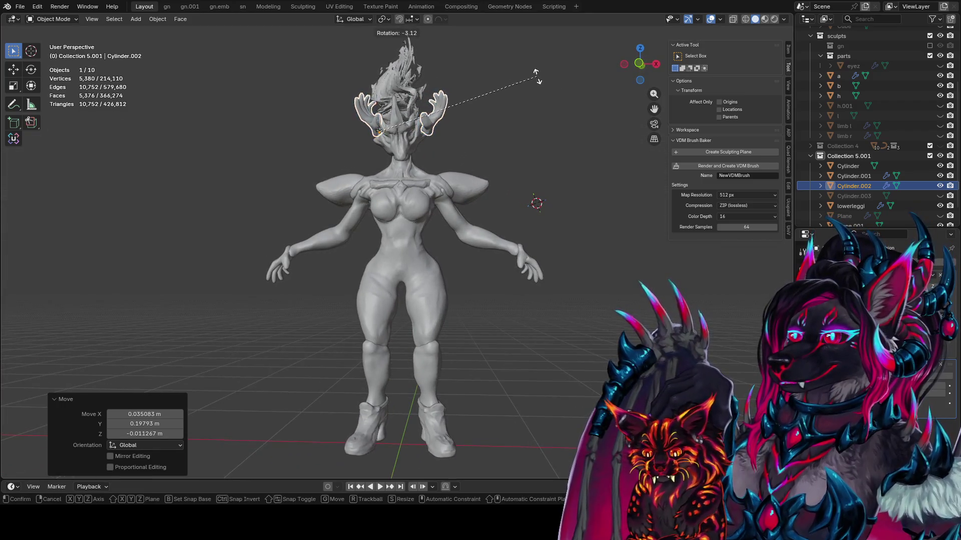
{"action": "left_click", "coordinate": [466, 80]}
{"action": "key", "text": "g"}
{"action": "left_click", "coordinate": [489, 87]}
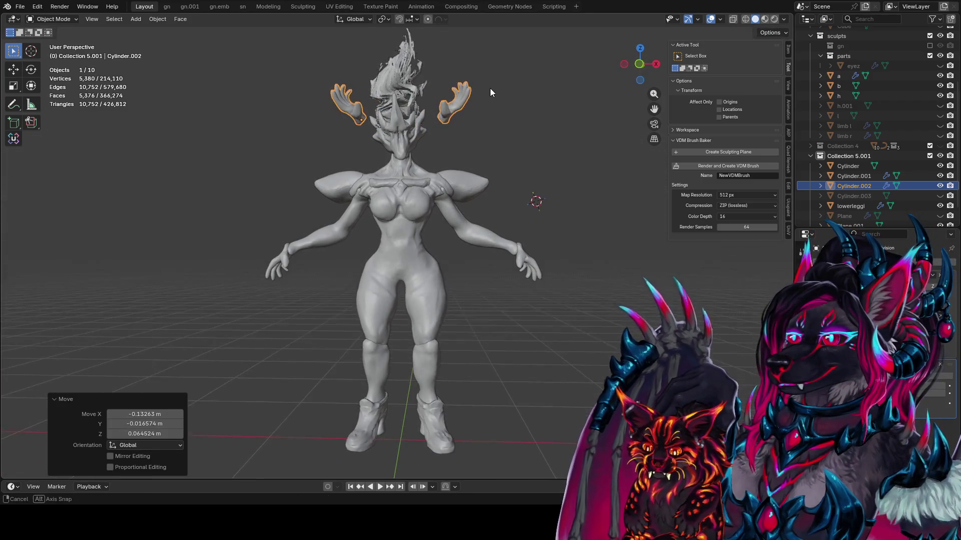
{"action": "mouse_move", "coordinate": [490, 88]}
{"action": "middle_mouse_down"}
{"action": "mouse_move", "coordinate": [491, 103]}
{"action": "mouse_move", "coordinate": [311, 82]}
{"action": "middle_mouse_up"}
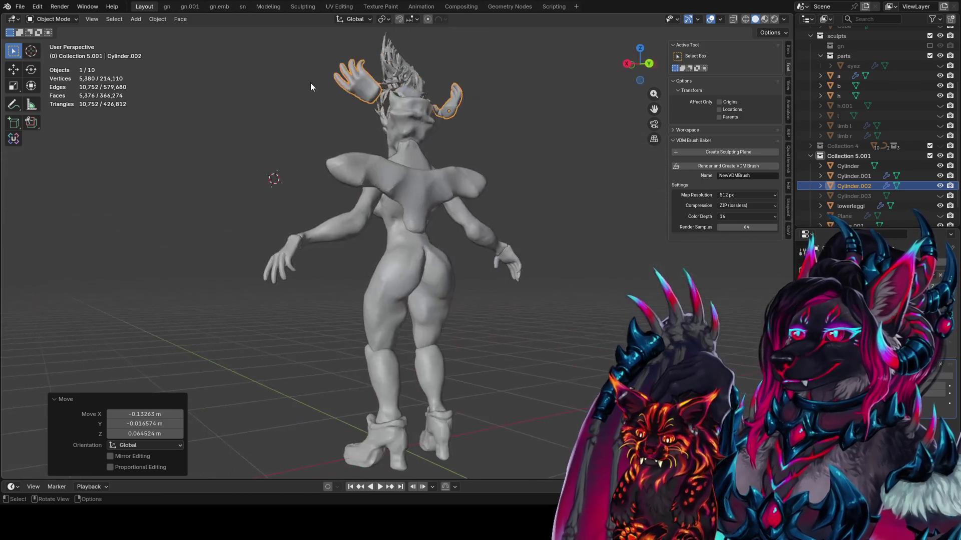
- Deselect the hands, select body piece b from behind, and save the file
{"action": "left_click", "coordinate": [563, 167]}
{"action": "mouse_move", "coordinate": [563, 167]}
{"action": "middle_mouse_down"}
{"action": "mouse_move", "coordinate": [583, 206]}
{"action": "mouse_move", "coordinate": [553, 189]}
{"action": "mouse_move", "coordinate": [458, 255]}
{"action": "mouse_move", "coordinate": [438, 258]}
{"action": "mouse_move", "coordinate": [406, 241]}
{"action": "mouse_move", "coordinate": [455, 263]}
{"action": "mouse_move", "coordinate": [458, 203]}
{"action": "middle_mouse_up"}
{"action": "left_click", "coordinate": [408, 242]}
{"action": "key", "text": "ctrl+s"}
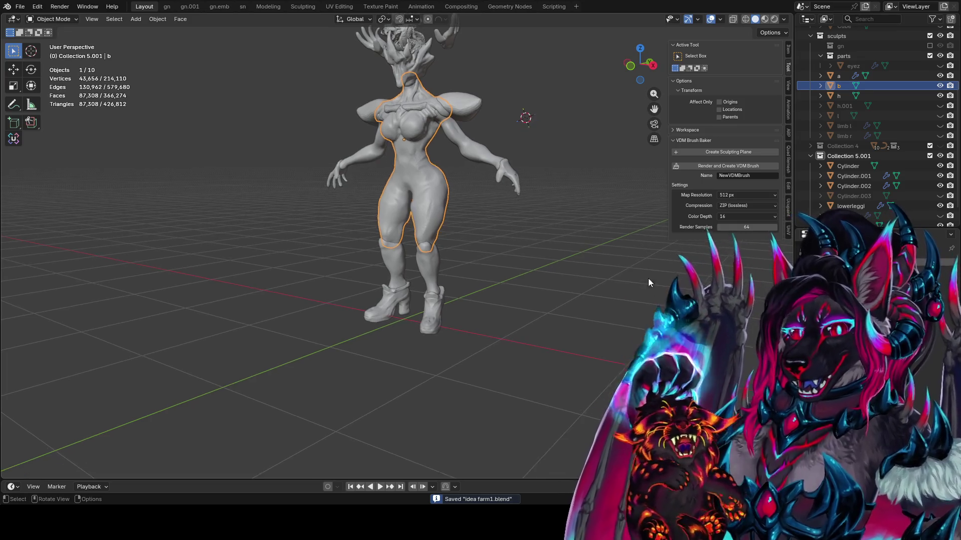
- Select the shoez and lowerleggi pieces to check the shoes and lower legs
{"action": "mouse_move", "coordinate": [647, 278]}
{"action": "middle_mouse_down"}
{"action": "mouse_move", "coordinate": [501, 302]}
{"action": "mouse_move", "coordinate": [463, 318]}
{"action": "mouse_move", "coordinate": [347, 313]}
{"action": "middle_mouse_up"}
{"action": "left_click", "coordinate": [392, 361]}
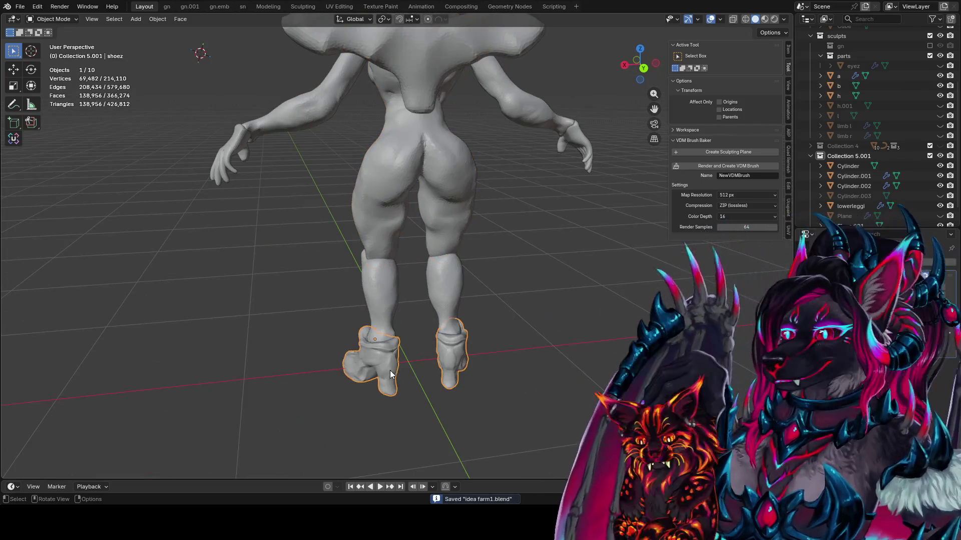
{"action": "mouse_move", "coordinate": [410, 346]}
{"action": "middle_mouse_down"}
{"action": "mouse_move", "coordinate": [536, 299]}
{"action": "mouse_move", "coordinate": [525, 261]}
{"action": "mouse_move", "coordinate": [458, 262]}
{"action": "middle_mouse_up"}
{"action": "left_click", "coordinate": [459, 257]}
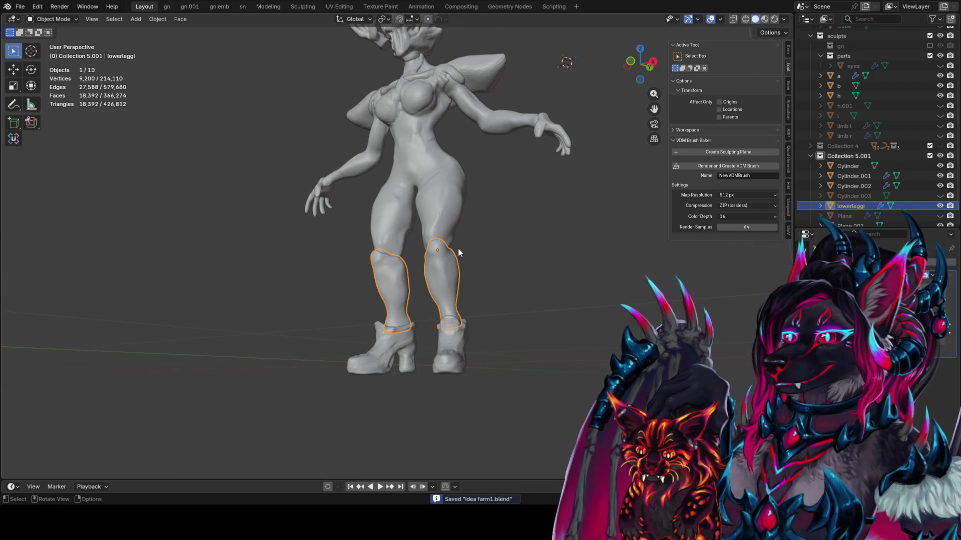
{"action": "scroll", "coordinate": [486, 236], "scroll_direction": "up", "scroll_amount": 3}
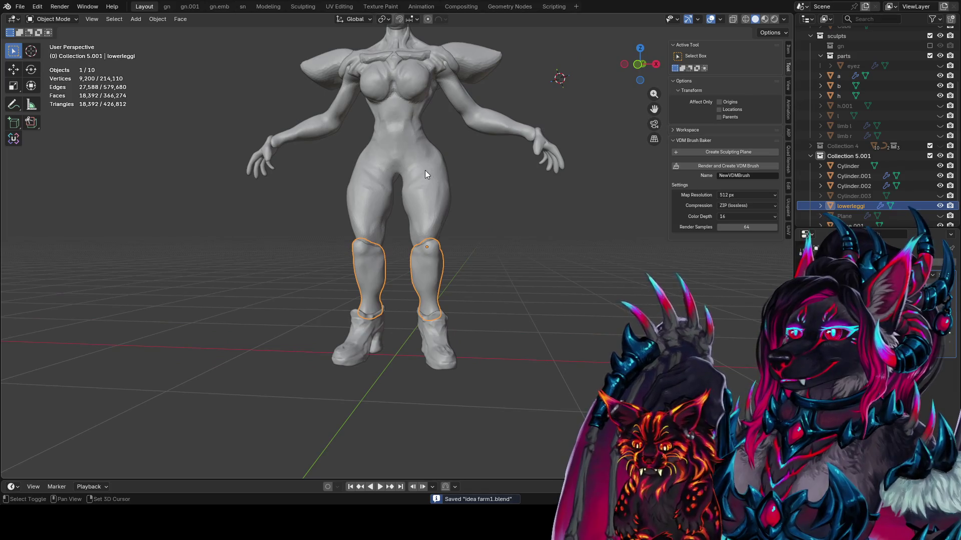
{"action": "middle_click_drag", "start_coordinate": [425, 170], "coordinate": [415, 254], "text": "shift"}
{"action": "scroll", "coordinate": [422, 209], "scroll_direction": "down", "scroll_amount": 2}
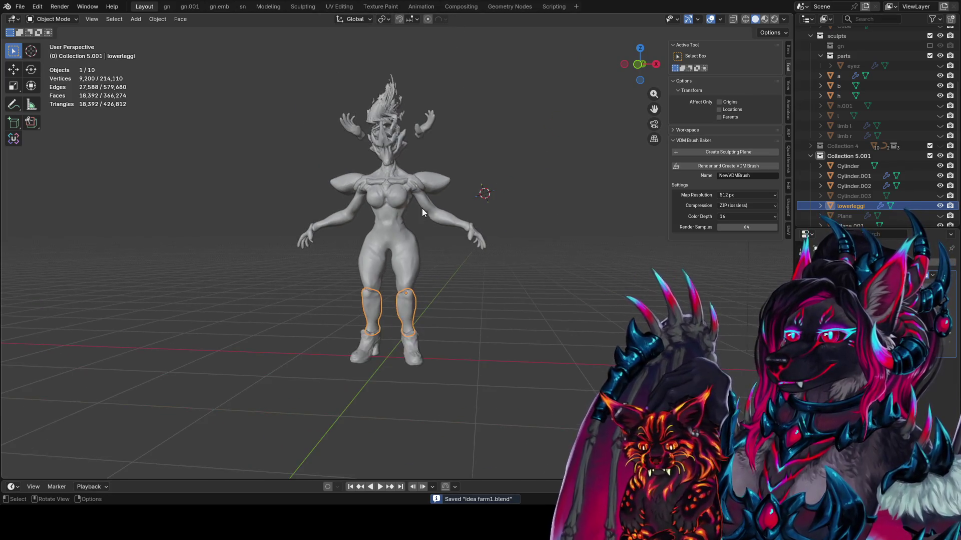
- Deselect everything, reframe the model, and bring up the Shift+A add-object search
{"action": "left_click", "coordinate": [506, 262]}
{"action": "mouse_move", "coordinate": [506, 262]}
{"action": "middle_mouse_down"}
{"action": "mouse_move", "coordinate": [461, 298]}
{"action": "mouse_move", "coordinate": [519, 314]}
{"action": "middle_mouse_up"}
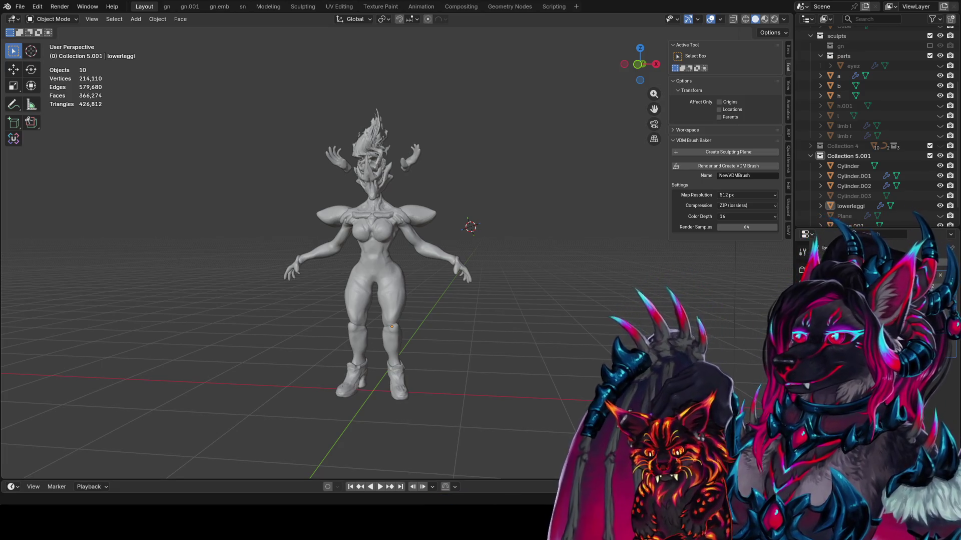
{"action": "middle_click_drag", "start_coordinate": [510, 368], "coordinate": [482, 383], "text": "shift"}
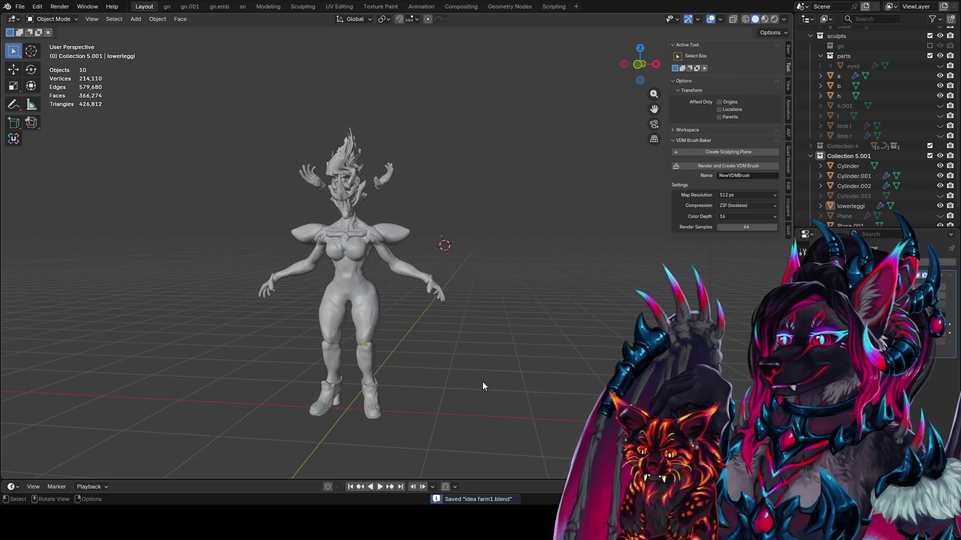
{"action": "key", "text": "shift+a"}
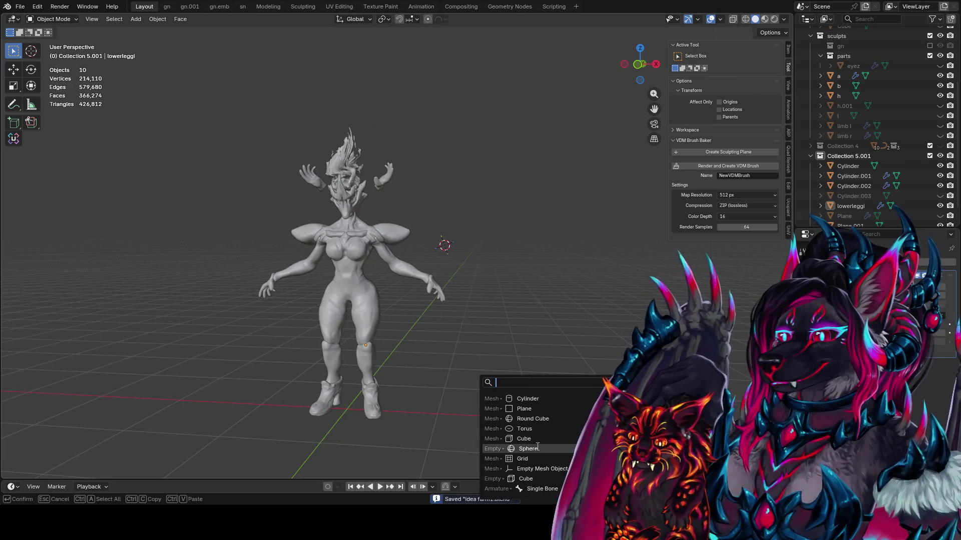
- Add a round cube using the zyrcube preset
{"action": "left_click", "coordinate": [533, 418]}
{"action": "left_click", "coordinate": [122, 285]}
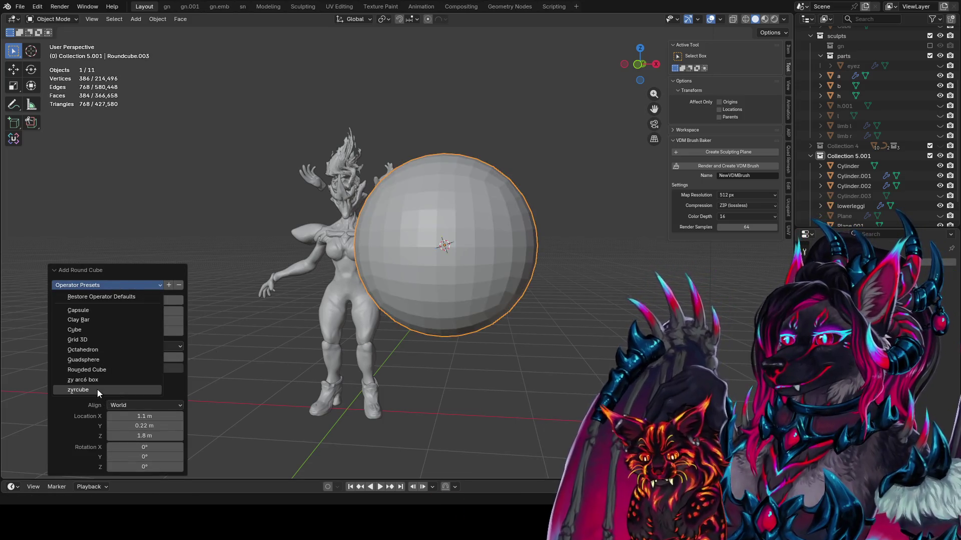
{"action": "left_click", "coordinate": [97, 389]}
{"action": "key", "text": "Tab"}
{"action": "key", "text": "Tab"}
- Move the new sphere straight up along Z to float above the figure
{"action": "key", "text": "g"}
{"action": "key", "text": "z"}
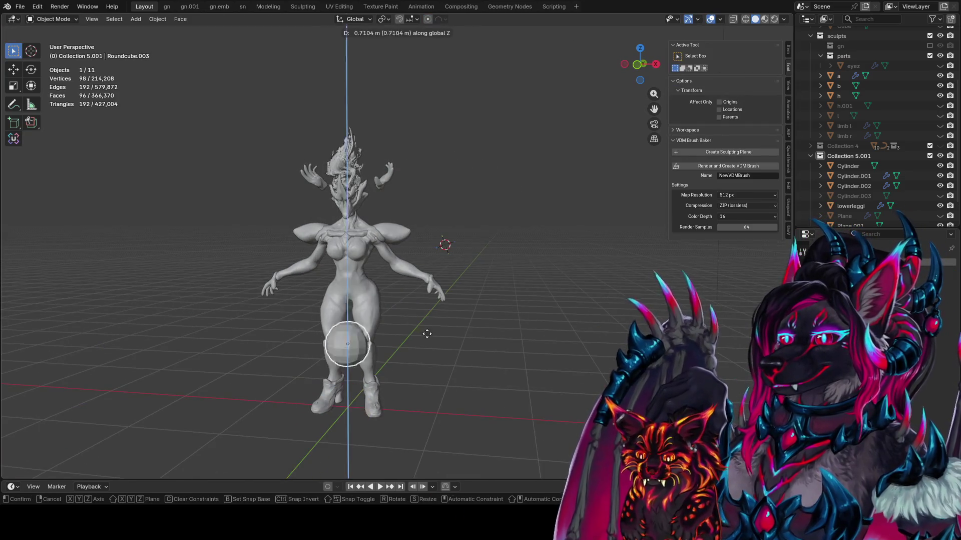
{"action": "left_click", "coordinate": [410, 71]}
{"action": "mouse_move", "coordinate": [410, 71]}
{"action": "middle_mouse_down"}
{"action": "mouse_move", "coordinate": [447, 243]}
{"action": "mouse_move", "coordinate": [392, 275]}
{"action": "middle_mouse_up"}
{"action": "key", "text": "g"}
{"action": "key", "text": "z"}
{"action": "left_click", "coordinate": [395, 230]}
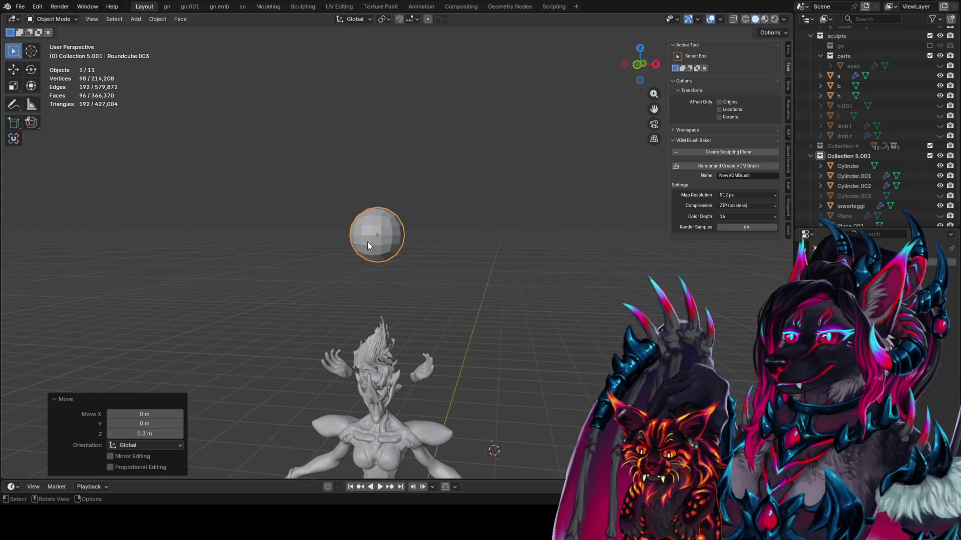
{"action": "left_click", "coordinate": [398, 227]}
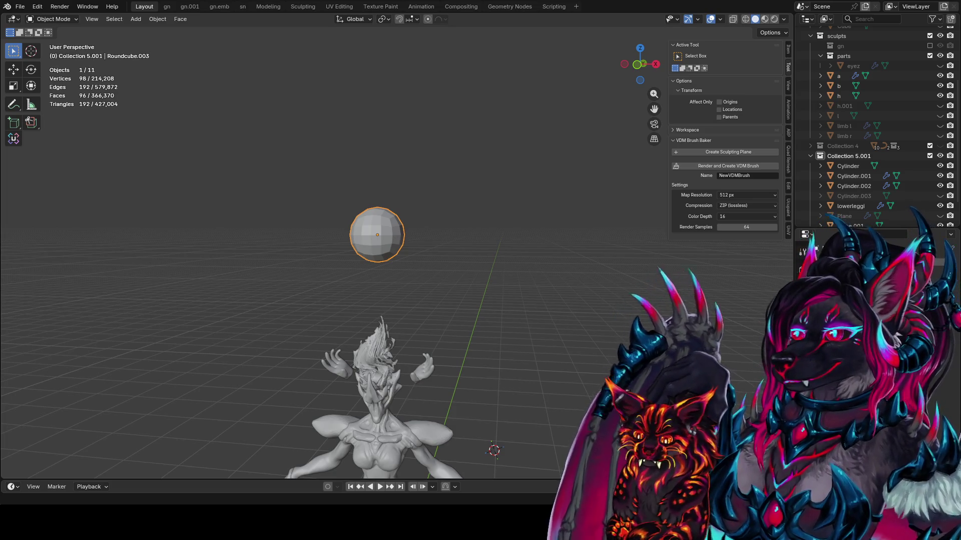
- Switch the selected sphere into Sculpt Mode with Ctrl+Tab
{"action": "middle_click_drag", "start_coordinate": [451, 245], "coordinate": [426, 243]}
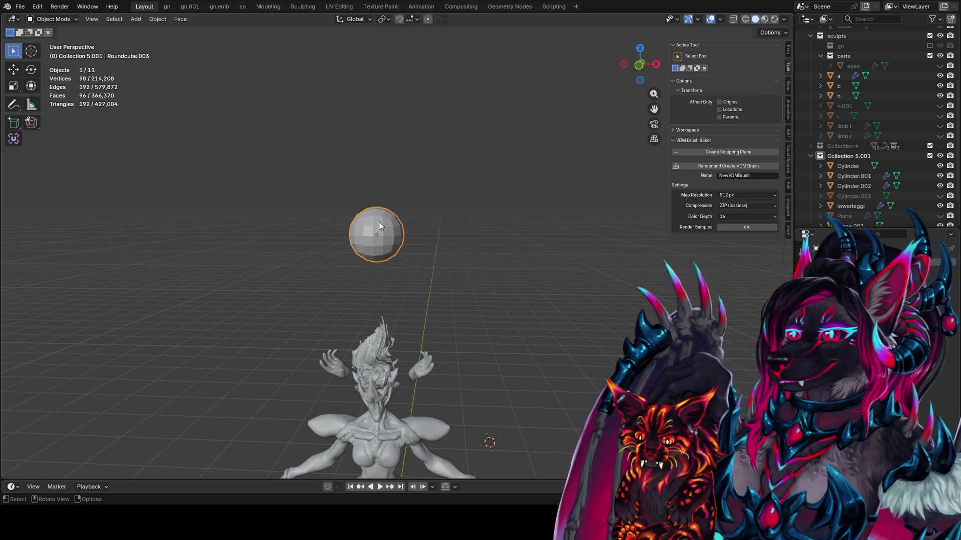
{"action": "key", "text": "ctrl+Tab"}
{"action": "middle_click_drag", "start_coordinate": [381, 230], "coordinate": [384, 220]}
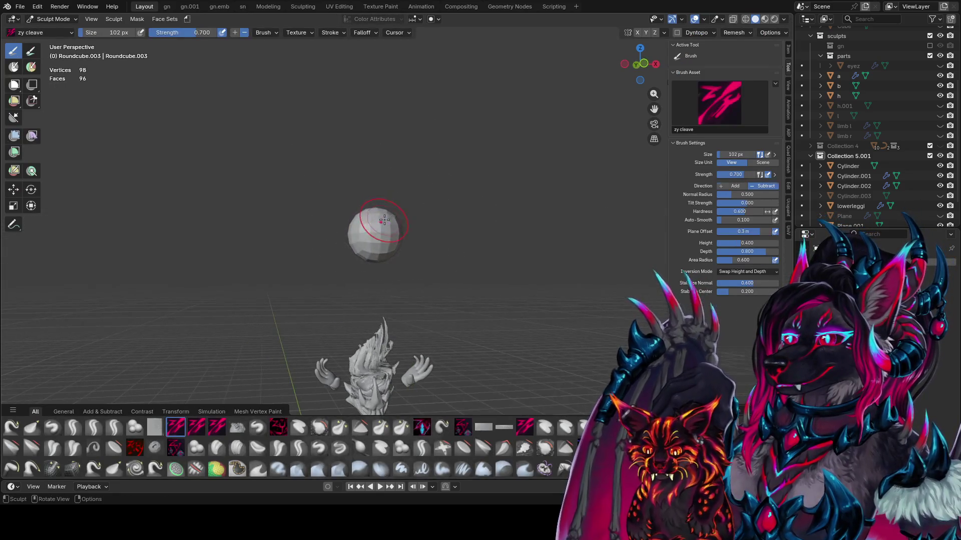
- Enable Dyntopo and, with a 72 px brush, rough the sphere into an elongated three-lobed blob
{"action": "left_click", "coordinate": [676, 33]}
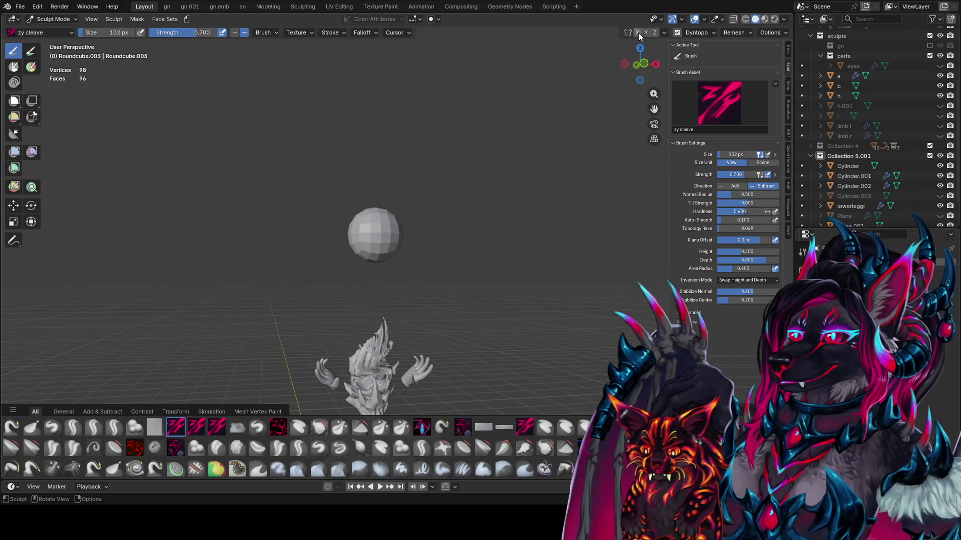
{"action": "mouse_move", "coordinate": [443, 98]}
{"action": "middle_mouse_down"}
{"action": "mouse_move", "coordinate": [425, 86]}
{"action": "mouse_move", "coordinate": [372, 136]}
{"action": "middle_mouse_up"}
{"action": "key", "text": "f"}
{"action": "left_click", "coordinate": [366, 140]}
{"action": "left_click_drag", "start_coordinate": [363, 143], "coordinate": [353, 148]}
{"action": "middle_click_drag", "start_coordinate": [350, 146], "coordinate": [354, 149]}
{"action": "left_click_drag", "start_coordinate": [353, 148], "coordinate": [356, 151]}
{"action": "mouse_move", "coordinate": [356, 151]}
{"action": "middle_mouse_down"}
{"action": "mouse_move", "coordinate": [360, 188]}
{"action": "mouse_move", "coordinate": [383, 142]}
{"action": "middle_mouse_up"}
{"action": "left_click_drag", "start_coordinate": [383, 142], "coordinate": [391, 145]}
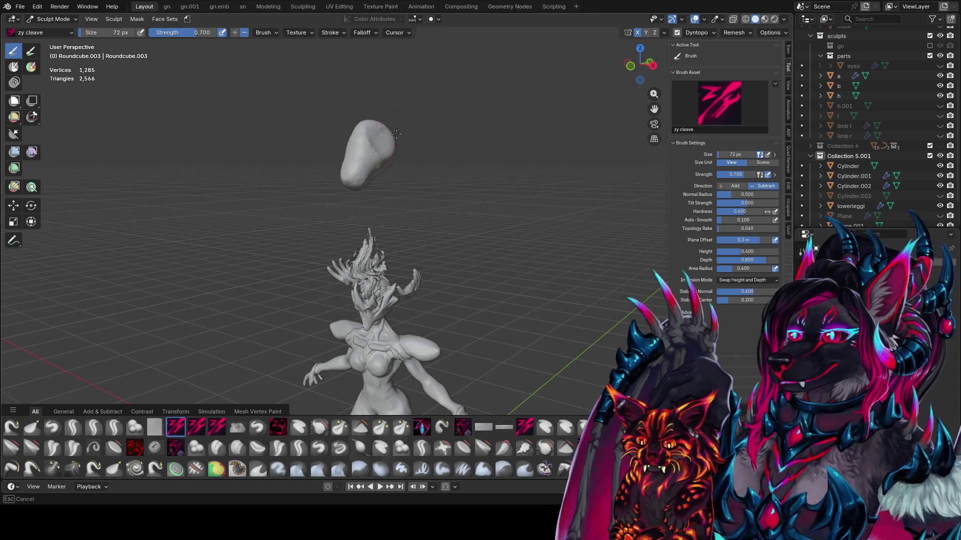
{"action": "middle_click_drag", "start_coordinate": [390, 145], "coordinate": [405, 130]}
{"action": "left_click_drag", "start_coordinate": [405, 130], "coordinate": [414, 126]}
{"action": "middle_click_drag", "start_coordinate": [414, 126], "coordinate": [401, 138]}
{"action": "left_click_drag", "start_coordinate": [400, 138], "coordinate": [407, 150]}
{"action": "middle_click_drag", "start_coordinate": [406, 150], "coordinate": [429, 139]}
{"action": "mouse_move", "coordinate": [429, 139]}
{"action": "left_mouse_down"}
{"action": "mouse_move", "coordinate": [422, 148]}
{"action": "mouse_move", "coordinate": [438, 113]}
{"action": "mouse_move", "coordinate": [425, 130]}
{"action": "left_mouse_up"}
{"action": "mouse_move", "coordinate": [425, 130]}
{"action": "middle_mouse_down"}
{"action": "mouse_move", "coordinate": [396, 124]}
{"action": "mouse_move", "coordinate": [403, 133]}
{"action": "middle_mouse_up"}
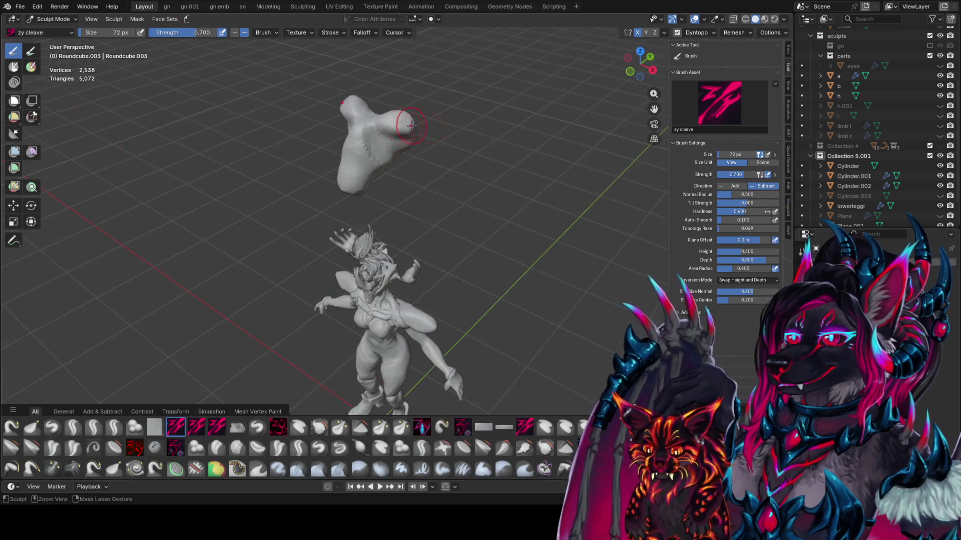
{"action": "left_click_drag", "start_coordinate": [403, 133], "coordinate": [395, 137]}
{"action": "middle_click_drag", "start_coordinate": [395, 138], "coordinate": [436, 118]}
- Shrink the brush to 48 px and sculpt the blob's face area
{"action": "key", "text": "f"}
{"action": "left_click", "coordinate": [378, 136]}
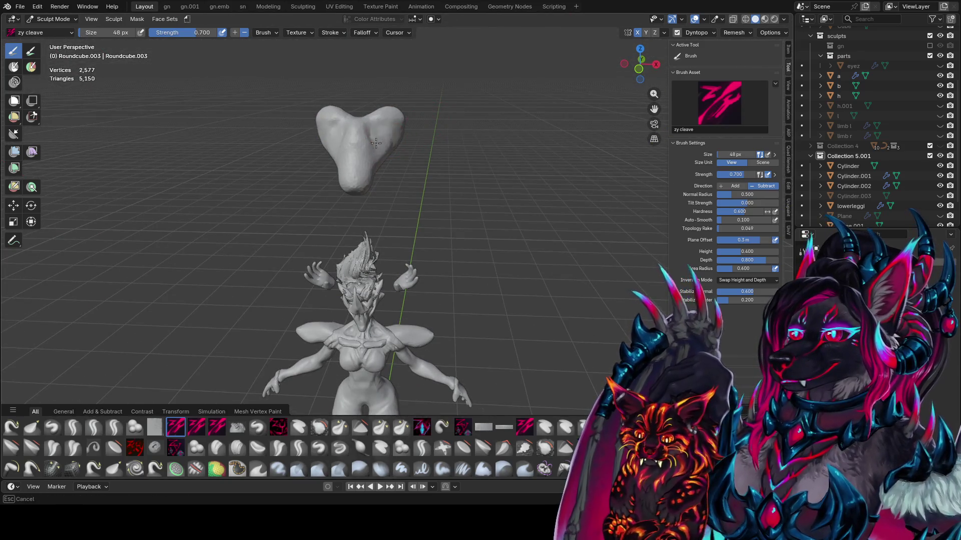
{"action": "left_click_drag", "start_coordinate": [368, 140], "coordinate": [365, 136]}
{"action": "middle_click_drag", "start_coordinate": [366, 136], "coordinate": [361, 132]}
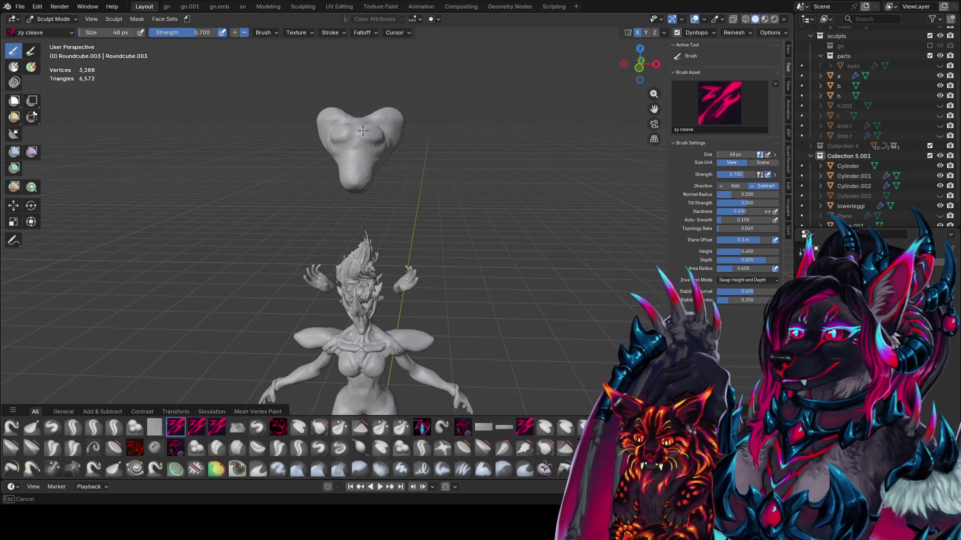
{"action": "mouse_move", "coordinate": [381, 136]}
{"action": "left_mouse_down"}
{"action": "mouse_move", "coordinate": [363, 143]}
{"action": "mouse_move", "coordinate": [370, 140]}
{"action": "left_mouse_up"}
{"action": "middle_click_drag", "start_coordinate": [370, 141], "coordinate": [379, 138]}
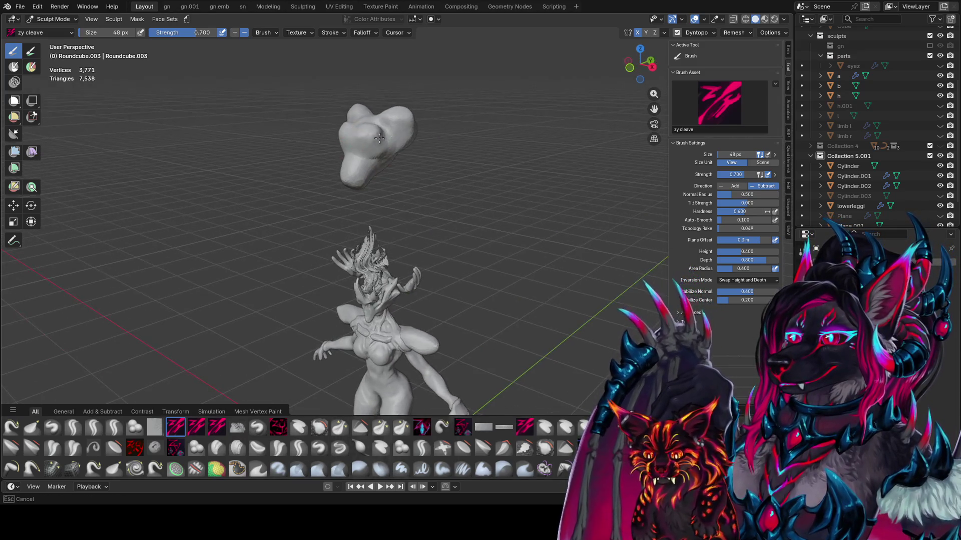
{"action": "left_click_drag", "start_coordinate": [373, 140], "coordinate": [376, 141]}
- Switch to the zy panelize brush and carve detail into the head's face at 44 px
{"action": "key", "text": "2"}
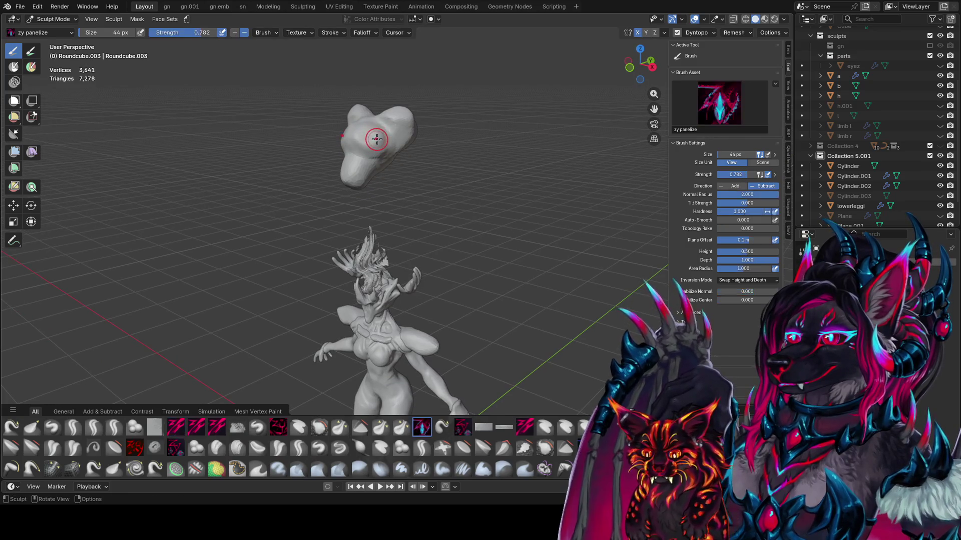
{"action": "middle_click_drag", "start_coordinate": [373, 138], "coordinate": [323, 146]}
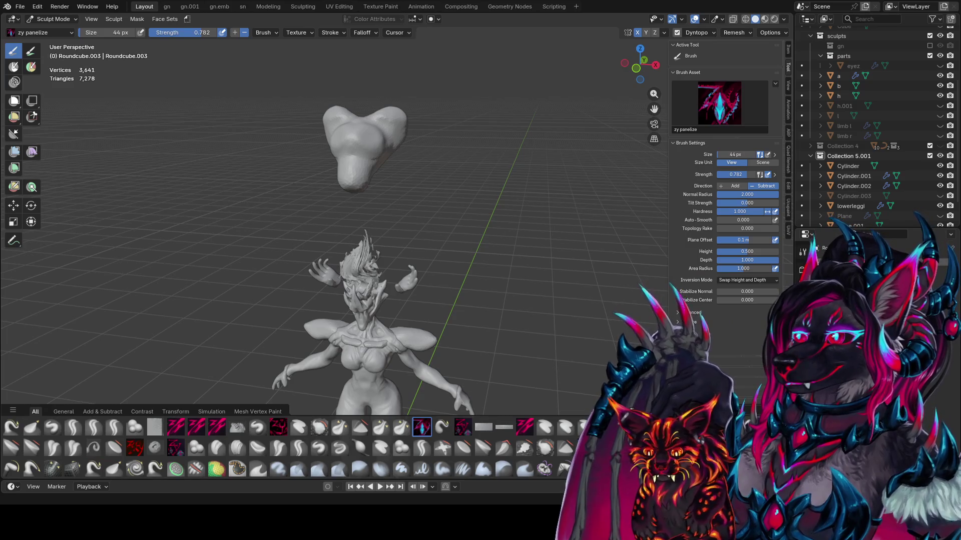
{"action": "middle_click_drag", "start_coordinate": [341, 165], "coordinate": [351, 118]}
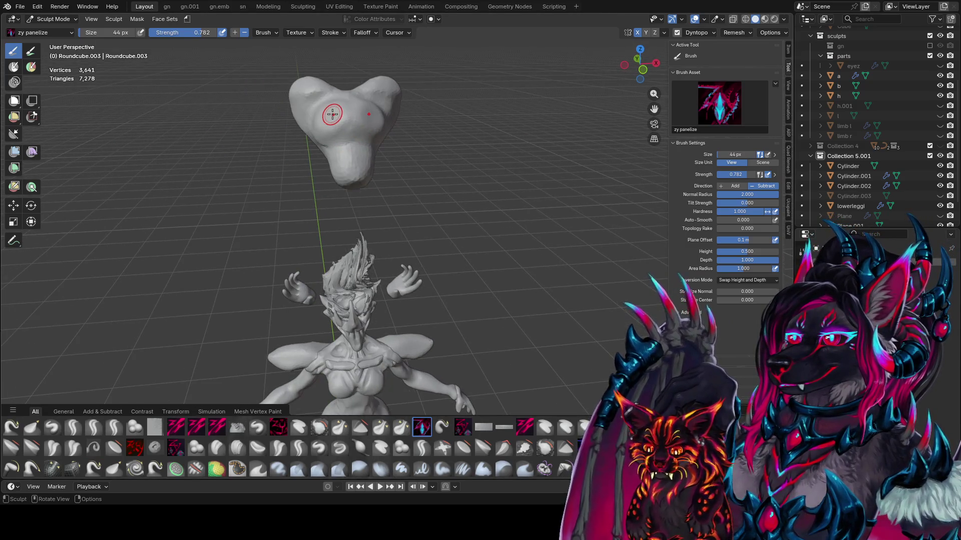
{"action": "mouse_move", "coordinate": [430, 119]}
{"action": "middle_mouse_down"}
{"action": "mouse_move", "coordinate": [365, 129]}
{"action": "mouse_move", "coordinate": [375, 122]}
{"action": "middle_mouse_up"}
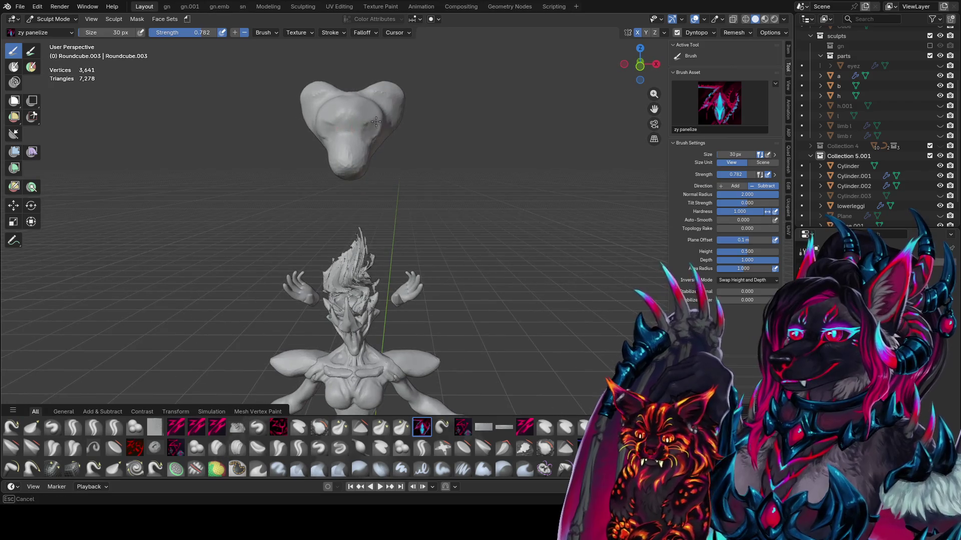
{"action": "left_click_drag", "start_coordinate": [366, 125], "coordinate": [363, 125]}
{"action": "middle_click_drag", "start_coordinate": [363, 125], "coordinate": [367, 122]}
{"action": "left_click_drag", "start_coordinate": [367, 122], "coordinate": [364, 123]}
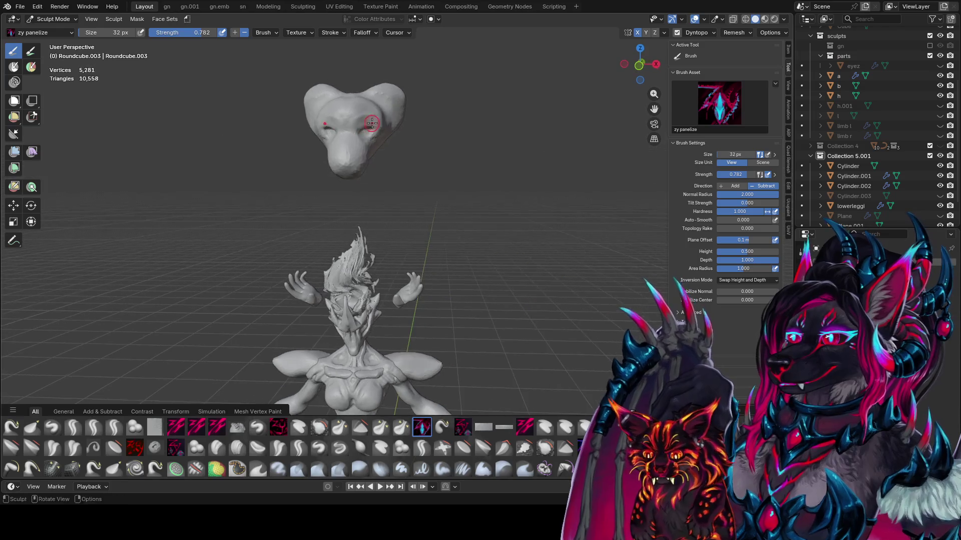
{"action": "key", "text": "f"}
{"action": "middle_click_drag", "start_coordinate": [364, 123], "coordinate": [397, 128]}
{"action": "key", "text": "Escape"}
- Sculpt both sides of the head symmetrically, smoothing the top and starting the ear
{"action": "mouse_move", "coordinate": [397, 128]}
{"action": "left_mouse_down"}
{"action": "mouse_move", "coordinate": [395, 137]}
{"action": "mouse_move", "coordinate": [419, 119]}
{"action": "mouse_move", "coordinate": [415, 111]}
{"action": "left_mouse_up"}
{"action": "mouse_move", "coordinate": [415, 111]}
{"action": "middle_mouse_down"}
{"action": "mouse_move", "coordinate": [411, 102]}
{"action": "mouse_move", "coordinate": [395, 111]}
{"action": "middle_mouse_up"}
{"action": "mouse_move", "coordinate": [395, 110]}
{"action": "left_mouse_down"}
{"action": "mouse_move", "coordinate": [386, 120]}
{"action": "mouse_move", "coordinate": [400, 113]}
{"action": "mouse_move", "coordinate": [412, 127]}
{"action": "mouse_move", "coordinate": [390, 120]}
{"action": "mouse_move", "coordinate": [407, 112]}
{"action": "left_mouse_up"}
{"action": "middle_click_drag", "start_coordinate": [407, 111], "coordinate": [395, 90]}
{"action": "left_click_drag", "start_coordinate": [396, 90], "coordinate": [398, 103]}
{"action": "middle_click_drag", "start_coordinate": [398, 103], "coordinate": [404, 102]}
{"action": "left_click_drag", "start_coordinate": [404, 102], "coordinate": [405, 102]}
{"action": "middle_click_drag", "start_coordinate": [405, 102], "coordinate": [393, 95]}
{"action": "left_click_drag", "start_coordinate": [393, 95], "coordinate": [383, 87]}
{"action": "middle_click_drag", "start_coordinate": [383, 87], "coordinate": [387, 67]}
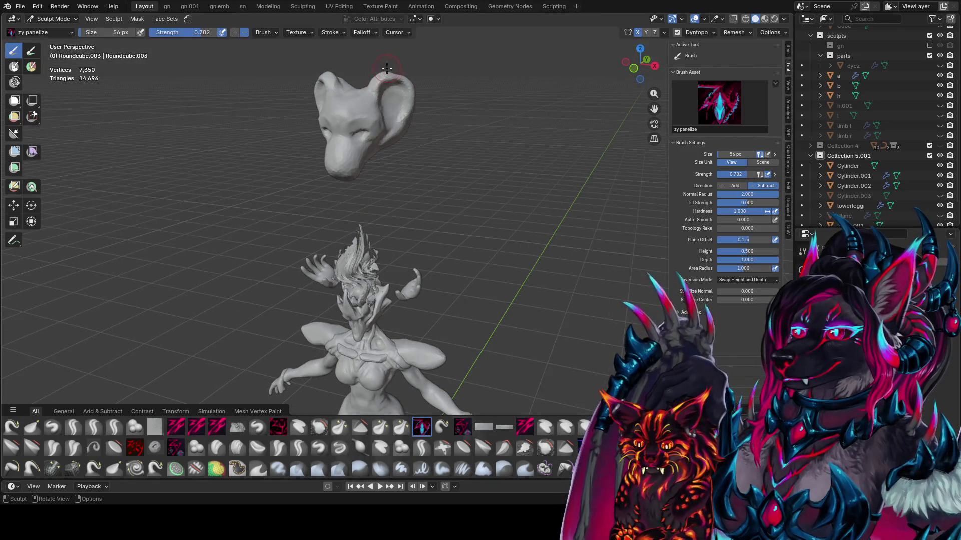
{"action": "left_click_drag", "start_coordinate": [391, 69], "coordinate": [390, 70]}
{"action": "middle_click_drag", "start_coordinate": [390, 70], "coordinate": [389, 109]}
{"action": "left_click_drag", "start_coordinate": [414, 118], "coordinate": [411, 120]}
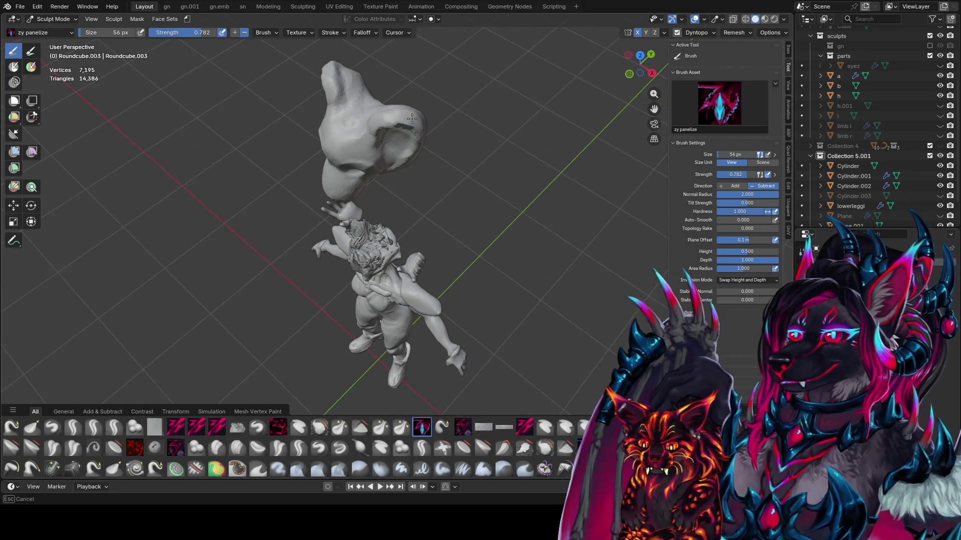
{"action": "mouse_move", "coordinate": [410, 120]}
{"action": "middle_mouse_down"}
{"action": "mouse_move", "coordinate": [400, 92]}
{"action": "mouse_move", "coordinate": [387, 102]}
{"action": "middle_mouse_up"}
- Form the right ear with zy cleave, then run a zy blobcarve stroke along it
{"action": "left_click", "coordinate": [176, 427]}
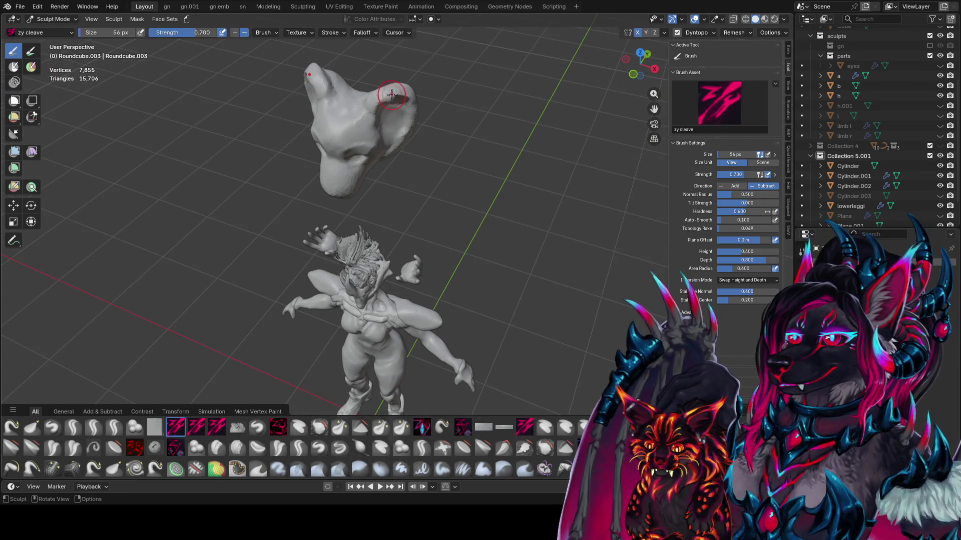
{"action": "left_click_drag", "start_coordinate": [391, 94], "coordinate": [400, 88], "text": "ctrl"}
{"action": "mouse_move", "coordinate": [410, 118]}
{"action": "middle_mouse_down"}
{"action": "mouse_move", "coordinate": [398, 99]}
{"action": "mouse_move", "coordinate": [370, 102]}
{"action": "mouse_move", "coordinate": [383, 112]}
{"action": "middle_mouse_up"}
{"action": "key", "text": "q"}
{"action": "left_click", "coordinate": [368, 152]}
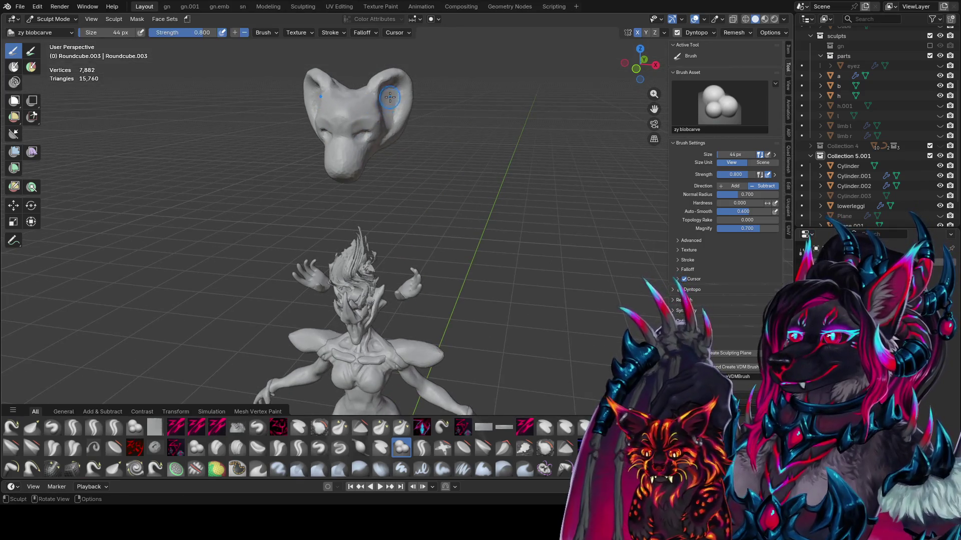
{"action": "left_click_drag", "start_coordinate": [387, 108], "coordinate": [393, 128]}
{"action": "mouse_move", "coordinate": [395, 118]}
{"action": "middle_mouse_down"}
{"action": "mouse_move", "coordinate": [401, 106]}
{"action": "mouse_move", "coordinate": [375, 121]}
{"action": "middle_mouse_up"}
- Vary the blobcarve size between 22 and 78 px to add small details and broad smoothing
{"action": "key", "text": "bracketleft"}
{"action": "key", "text": "bracketright"}
{"action": "key", "text": "bracketright"}
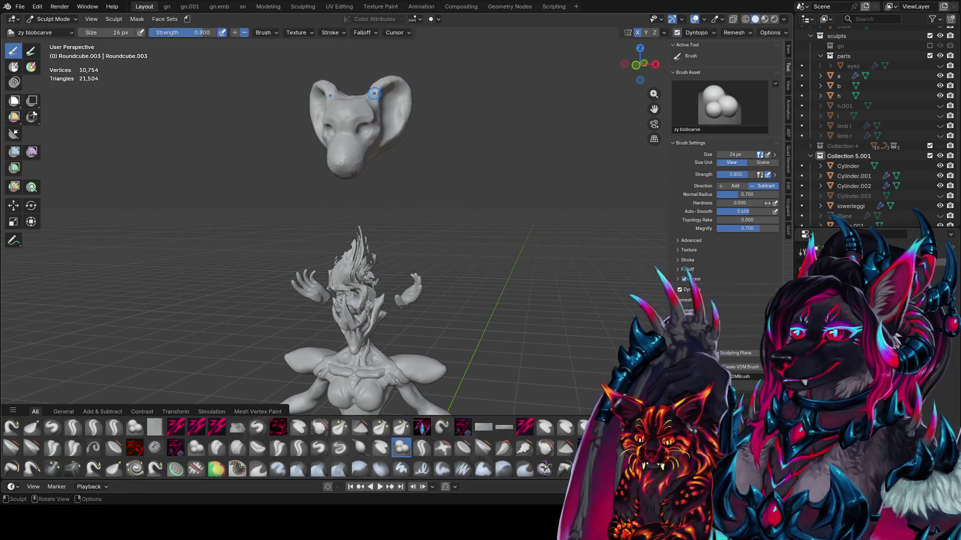
{"action": "key", "text": "bracketright"}
{"action": "key", "text": "bracketright"}
{"action": "key", "text": "bracketright"}
{"action": "middle_click_drag", "start_coordinate": [373, 93], "coordinate": [361, 88]}
{"action": "left_click_drag", "start_coordinate": [315, 108], "coordinate": [362, 106]}
{"action": "middle_click_drag", "start_coordinate": [362, 106], "coordinate": [454, 76]}
{"action": "key", "text": "bracketright"}
{"action": "key", "text": "bracketright"}
{"action": "key", "text": "bracketright"}
{"action": "left_click_drag", "start_coordinate": [454, 76], "coordinate": [441, 100]}
{"action": "middle_click_drag", "start_coordinate": [440, 100], "coordinate": [365, 131]}
{"action": "left_click_drag", "start_coordinate": [390, 145], "coordinate": [400, 160]}
{"action": "middle_click_drag", "start_coordinate": [400, 160], "coordinate": [350, 148]}
{"action": "key", "text": "bracketleft"}
{"action": "key", "text": "bracketleft"}
{"action": "key", "text": "bracketleft"}
{"action": "key", "text": "bracketright"}
{"action": "key", "text": "bracketright"}
{"action": "key", "text": "bracketright"}
- Switch back to zy cleave and carve the snout
{"action": "key", "text": "c"}
{"action": "left_click_drag", "start_coordinate": [364, 154], "coordinate": [356, 152]}
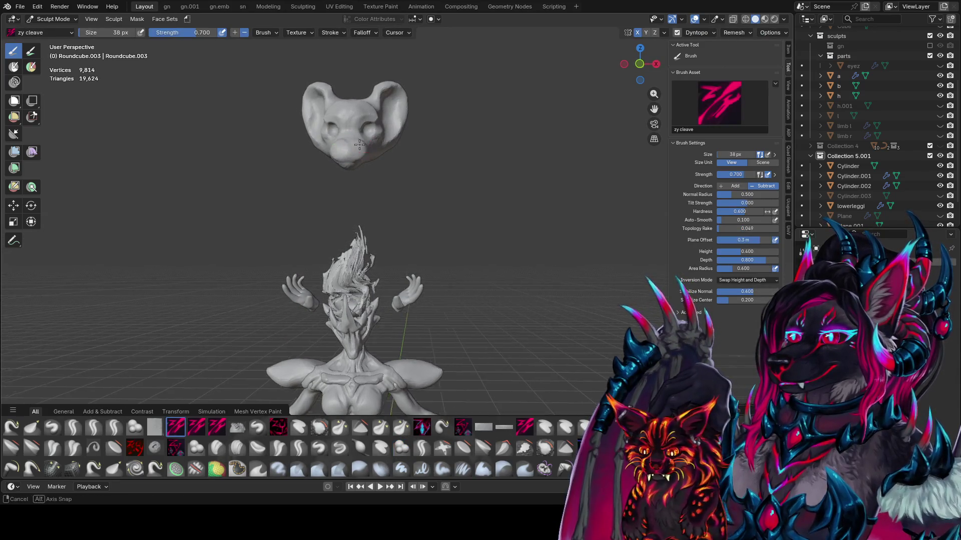
{"action": "middle_click_drag", "start_coordinate": [356, 153], "coordinate": [353, 150]}
{"action": "left_click_drag", "start_coordinate": [353, 151], "coordinate": [350, 155]}
{"action": "middle_click_drag", "start_coordinate": [350, 155], "coordinate": [351, 154]}
{"action": "left_click_drag", "start_coordinate": [351, 154], "coordinate": [350, 160]}
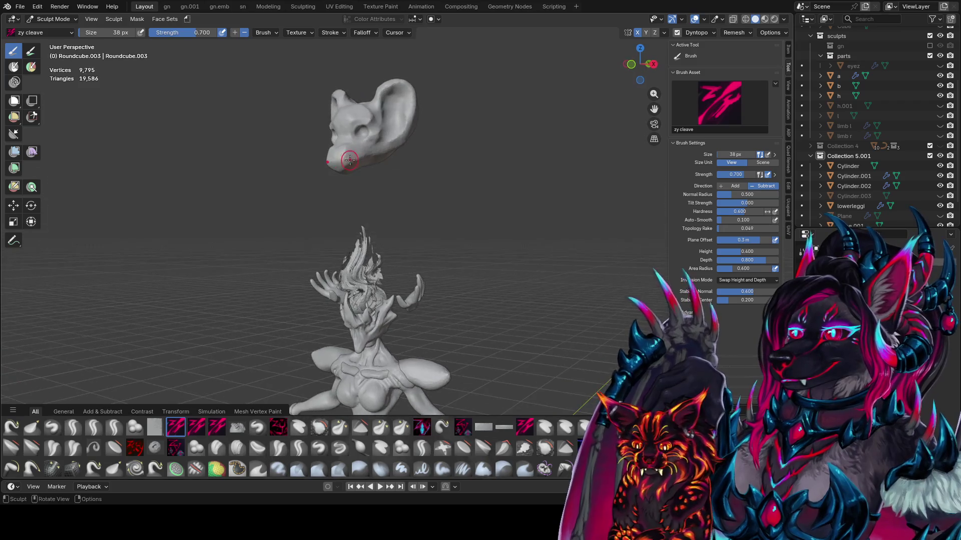
- Add detail across the head and refine its lower edge and jaw line
{"action": "middle_click_drag", "start_coordinate": [362, 148], "coordinate": [380, 148]}
{"action": "left_click_drag", "start_coordinate": [370, 147], "coordinate": [369, 148]}
{"action": "middle_click_drag", "start_coordinate": [369, 148], "coordinate": [365, 155]}
{"action": "left_click_drag", "start_coordinate": [366, 155], "coordinate": [365, 156]}
{"action": "middle_click_drag", "start_coordinate": [366, 156], "coordinate": [366, 161]}
{"action": "left_click_drag", "start_coordinate": [367, 161], "coordinate": [367, 163]}
{"action": "middle_click_drag", "start_coordinate": [367, 164], "coordinate": [390, 150]}
{"action": "left_click_drag", "start_coordinate": [390, 150], "coordinate": [363, 193]}
{"action": "middle_click_drag", "start_coordinate": [369, 196], "coordinate": [365, 187]}
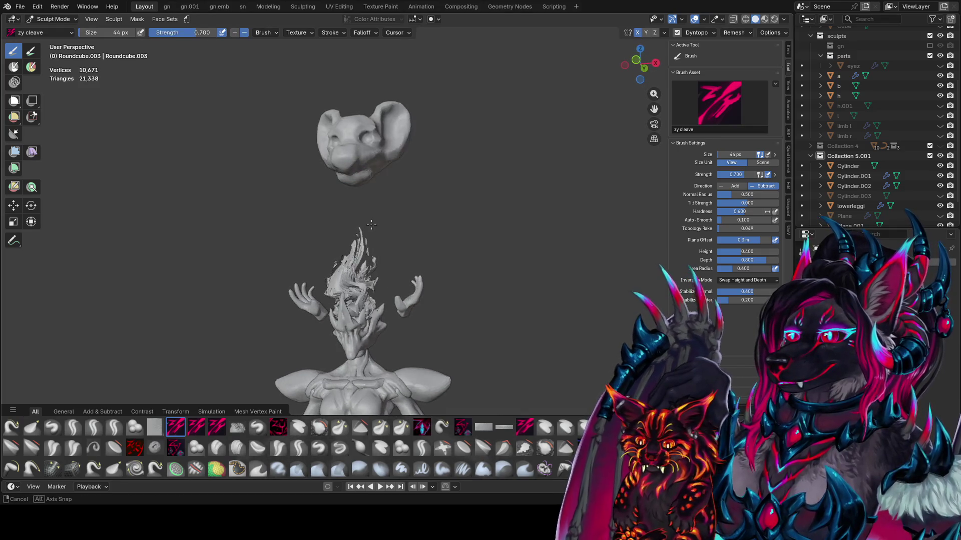
{"action": "left_click_drag", "start_coordinate": [364, 188], "coordinate": [362, 183]}
{"action": "mouse_move", "coordinate": [361, 182]}
{"action": "middle_mouse_down"}
{"action": "mouse_move", "coordinate": [393, 176]}
{"action": "mouse_move", "coordinate": [436, 106]}
{"action": "mouse_move", "coordinate": [451, 134]}
{"action": "mouse_move", "coordinate": [439, 133]}
{"action": "middle_mouse_up"}
- Enlarge the brush to 74 px and sculpt and smooth the back of the head
{"action": "key", "text": "bracketright"}
{"action": "key", "text": "bracketright"}
{"action": "key", "text": "bracketright"}
{"action": "left_click_drag", "start_coordinate": [440, 133], "coordinate": [455, 150]}
{"action": "middle_click_drag", "start_coordinate": [453, 145], "coordinate": [449, 108]}
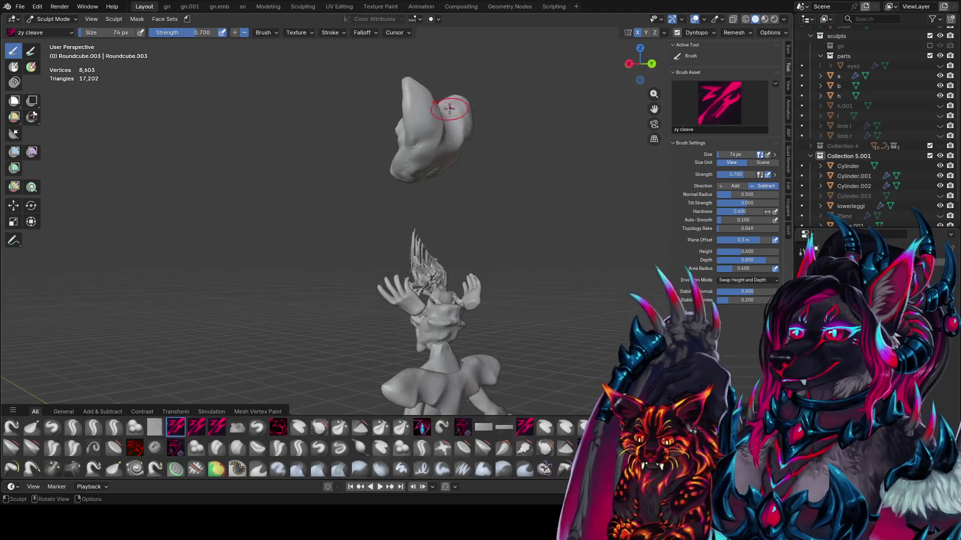
{"action": "left_click_drag", "start_coordinate": [449, 109], "coordinate": [445, 120]}
{"action": "middle_click_drag", "start_coordinate": [445, 120], "coordinate": [429, 129]}
{"action": "left_click_drag", "start_coordinate": [429, 128], "coordinate": [415, 125]}
{"action": "mouse_move", "coordinate": [415, 125]}
{"action": "middle_mouse_down"}
{"action": "mouse_move", "coordinate": [414, 104]}
{"action": "mouse_move", "coordinate": [437, 107]}
{"action": "middle_mouse_up"}
- Drag both ears outward symmetrically with the Elastic Grab brush at 44 px
{"action": "key", "text": "g"}
{"action": "key", "text": "f"}
{"action": "left_click", "coordinate": [440, 107]}
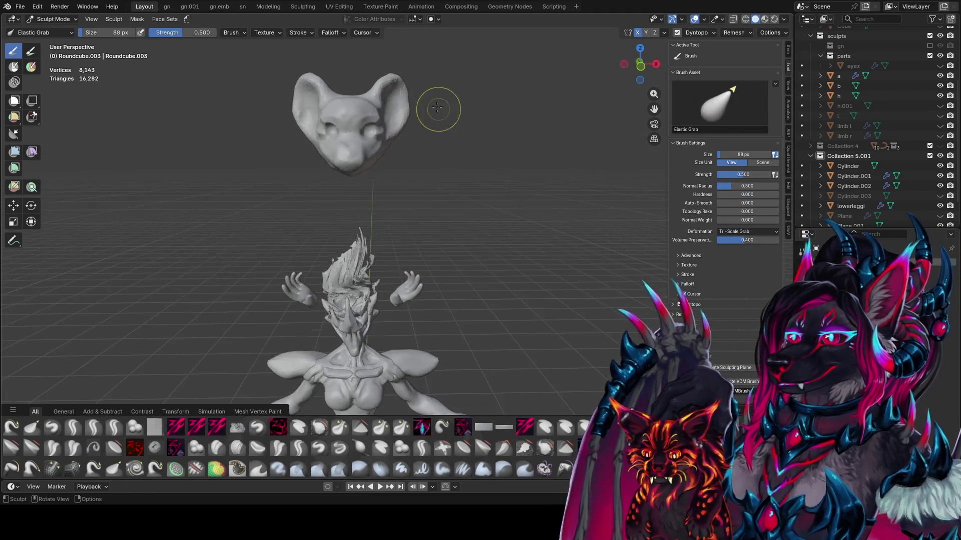
{"action": "key", "text": "f"}
{"action": "left_click", "coordinate": [392, 77]}
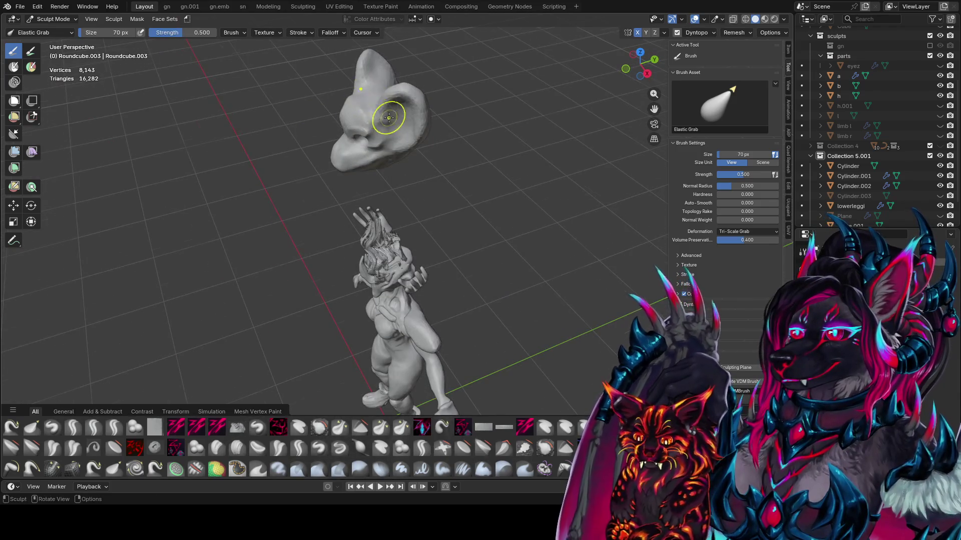
{"action": "middle_click_drag", "start_coordinate": [397, 107], "coordinate": [399, 69]}
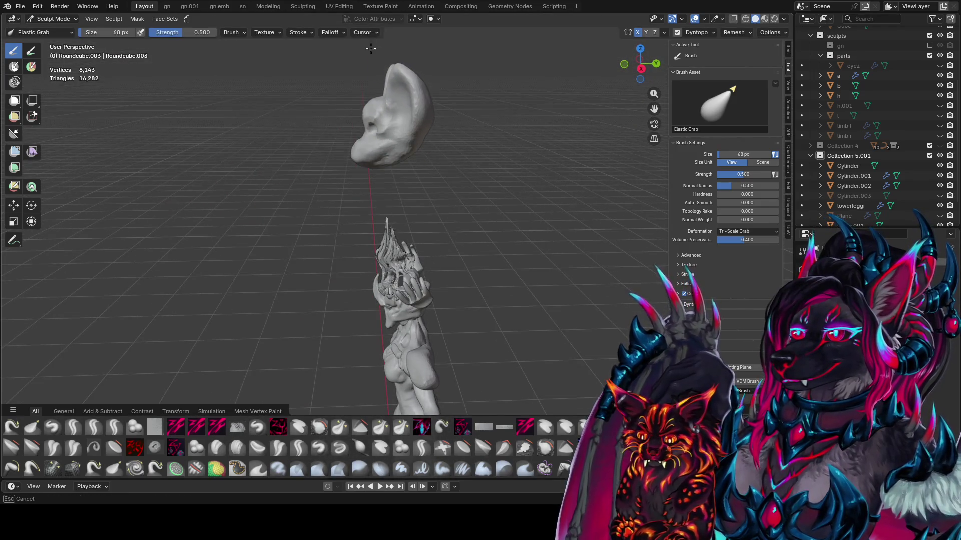
{"action": "mouse_move", "coordinate": [482, 51]}
{"action": "middle_mouse_down"}
{"action": "mouse_move", "coordinate": [412, 117]}
{"action": "mouse_move", "coordinate": [418, 97]}
{"action": "middle_mouse_up"}
{"action": "key", "text": "f"}
{"action": "left_click", "coordinate": [414, 95]}
{"action": "mouse_move", "coordinate": [413, 95]}
{"action": "left_mouse_down"}
{"action": "mouse_move", "coordinate": [408, 143]}
{"action": "mouse_move", "coordinate": [403, 124]}
{"action": "mouse_move", "coordinate": [416, 132]}
{"action": "mouse_move", "coordinate": [408, 140]}
{"action": "mouse_move", "coordinate": [401, 125]}
{"action": "mouse_move", "coordinate": [400, 140]}
{"action": "left_mouse_up"}
{"action": "key", "text": "f"}
{"action": "left_click", "coordinate": [417, 132]}
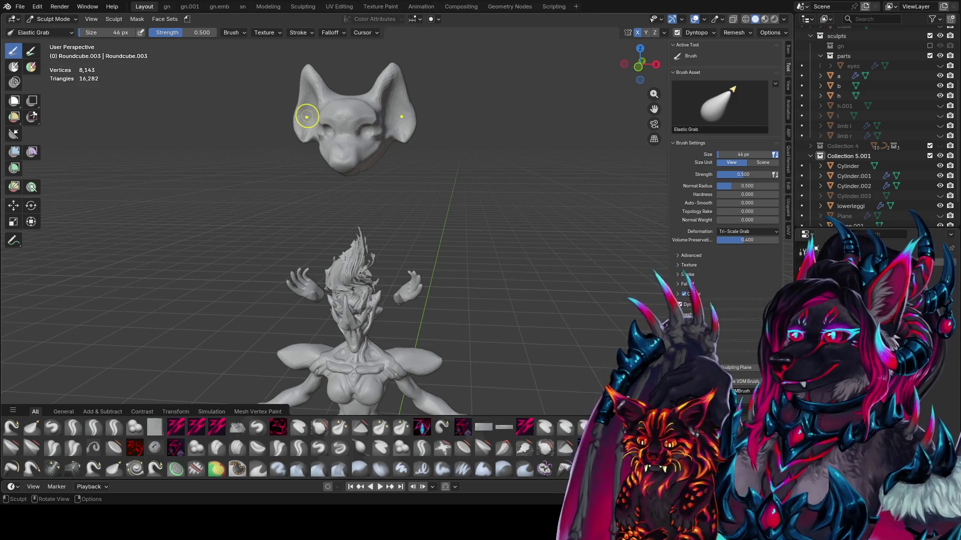
{"action": "middle_click_drag", "start_coordinate": [492, 105], "coordinate": [371, 146]}
- Carve panel strokes across the head and ear with the zy panelize brush
{"action": "middle_click_drag", "start_coordinate": [365, 107], "coordinate": [380, 110]}
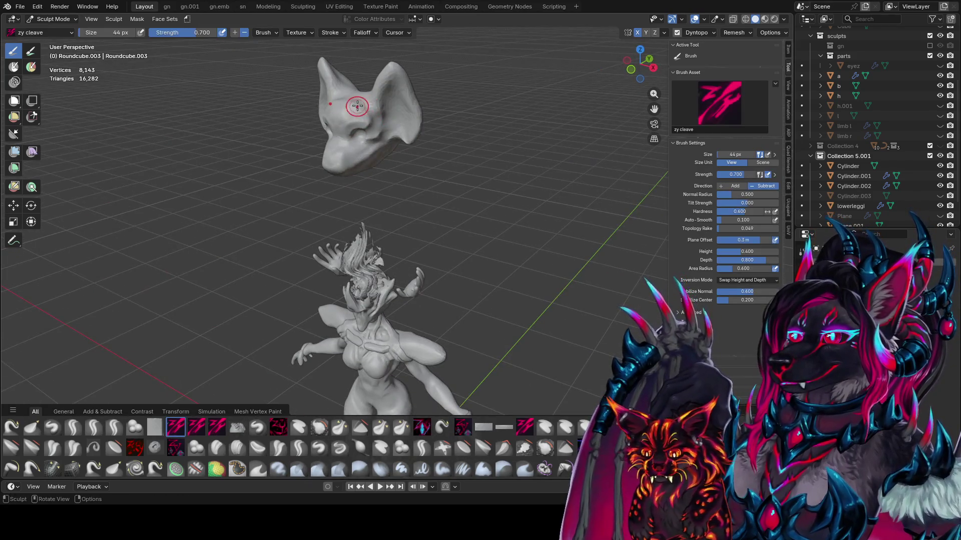
{"action": "key", "text": "p"}
{"action": "left_click_drag", "start_coordinate": [347, 103], "coordinate": [354, 107]}
{"action": "middle_click_drag", "start_coordinate": [359, 98], "coordinate": [360, 102]}
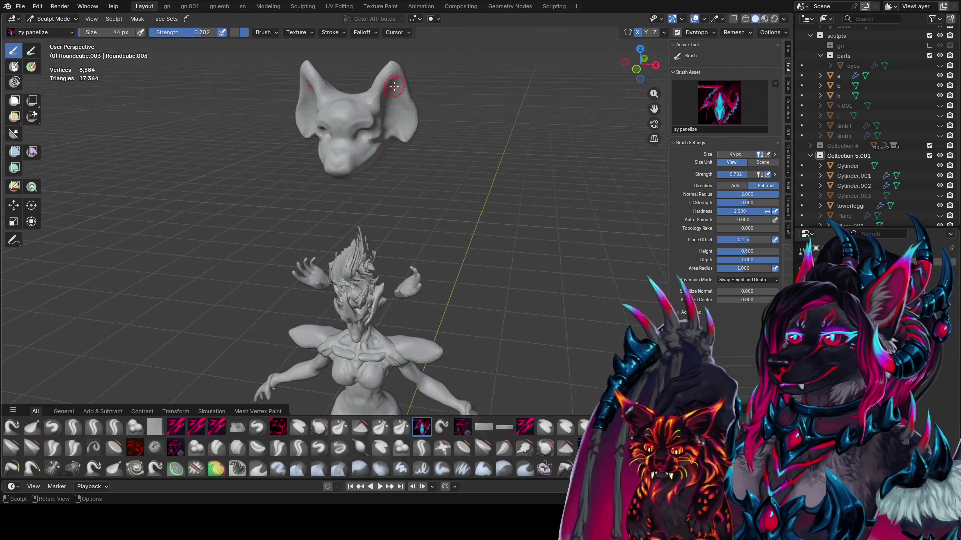
{"action": "left_click_drag", "start_coordinate": [359, 102], "coordinate": [360, 106]}
{"action": "middle_click_drag", "start_coordinate": [372, 125], "coordinate": [368, 116]}
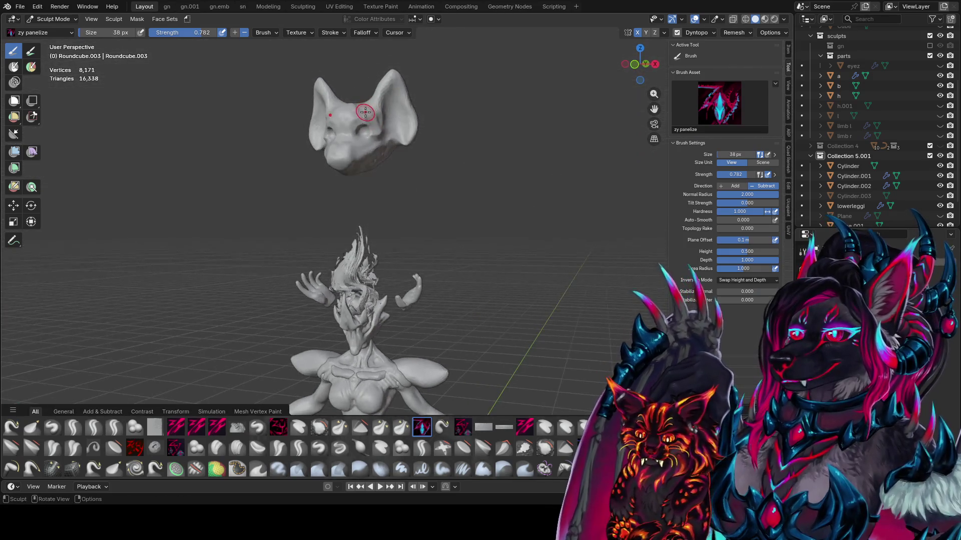
{"action": "left_click_drag", "start_coordinate": [368, 116], "coordinate": [370, 146]}
{"action": "middle_click_drag", "start_coordinate": [367, 156], "coordinate": [358, 165]}
{"action": "left_click_drag", "start_coordinate": [358, 165], "coordinate": [357, 168]}
{"action": "middle_click_drag", "start_coordinate": [356, 168], "coordinate": [360, 163]}
{"action": "mouse_move", "coordinate": [360, 162]}
{"action": "left_mouse_down"}
{"action": "mouse_move", "coordinate": [344, 177]}
{"action": "mouse_move", "coordinate": [375, 170]}
{"action": "left_mouse_up"}
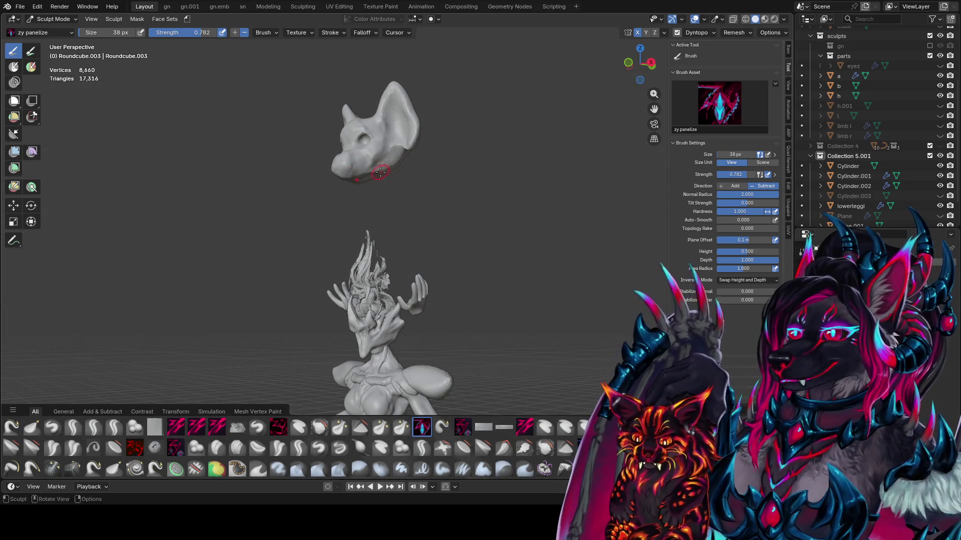
{"action": "mouse_move", "coordinate": [375, 170]}
{"action": "middle_mouse_down"}
{"action": "mouse_move", "coordinate": [398, 159]}
{"action": "mouse_move", "coordinate": [376, 136]}
{"action": "middle_mouse_up"}
{"action": "scroll", "coordinate": [410, 154], "scroll_direction": "up", "scroll_amount": 2}
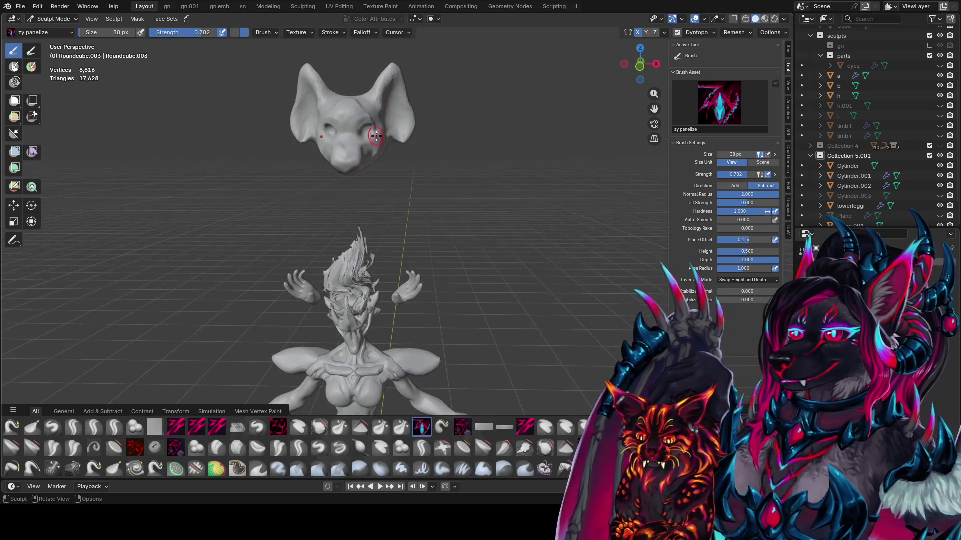
- Shrink the brush and carve flat planes into the head's right ear
{"action": "mouse_move", "coordinate": [363, 103]}
{"action": "left_mouse_down"}
{"action": "mouse_move", "coordinate": [389, 81]}
{"action": "mouse_move", "coordinate": [412, 122]}
{"action": "mouse_move", "coordinate": [390, 132]}
{"action": "mouse_move", "coordinate": [395, 119]}
{"action": "left_mouse_up"}
{"action": "key", "text": "f"}
{"action": "left_click", "coordinate": [400, 127]}
{"action": "middle_click_drag", "start_coordinate": [395, 120], "coordinate": [398, 129]}
{"action": "left_click_drag", "start_coordinate": [398, 129], "coordinate": [397, 128]}
{"action": "mouse_move", "coordinate": [397, 129]}
{"action": "middle_mouse_down"}
{"action": "mouse_move", "coordinate": [382, 100]}
{"action": "mouse_move", "coordinate": [395, 85]}
{"action": "mouse_move", "coordinate": [409, 100]}
{"action": "mouse_move", "coordinate": [363, 108]}
{"action": "mouse_move", "coordinate": [383, 132]}
{"action": "mouse_move", "coordinate": [453, 76]}
{"action": "middle_mouse_up"}
- Switch to zy cleave and carve sharper eye sockets and snout planes
{"action": "key", "text": "f"}
{"action": "key", "text": "1"}
{"action": "mouse_move", "coordinate": [453, 75]}
{"action": "left_mouse_down"}
{"action": "mouse_move", "coordinate": [468, 75]}
{"action": "mouse_move", "coordinate": [452, 130]}
{"action": "left_mouse_up"}
{"action": "middle_click_drag", "start_coordinate": [452, 131], "coordinate": [455, 133]}
{"action": "mouse_move", "coordinate": [455, 133]}
{"action": "left_mouse_down"}
{"action": "mouse_move", "coordinate": [445, 150]}
{"action": "mouse_move", "coordinate": [453, 164]}
{"action": "left_mouse_up"}
{"action": "middle_click_drag", "start_coordinate": [453, 164], "coordinate": [440, 186]}
{"action": "left_click_drag", "start_coordinate": [440, 186], "coordinate": [432, 180]}
{"action": "mouse_move", "coordinate": [433, 180]}
{"action": "middle_mouse_down"}
{"action": "mouse_move", "coordinate": [363, 148]}
{"action": "mouse_move", "coordinate": [339, 151]}
{"action": "middle_mouse_up"}
- Carve the snout and nose into the muzzle with a smaller zy cleave brush
{"action": "key", "text": "bracketleft"}
{"action": "key", "text": "bracketleft"}
{"action": "middle_click_drag", "start_coordinate": [297, 186], "coordinate": [341, 163]}
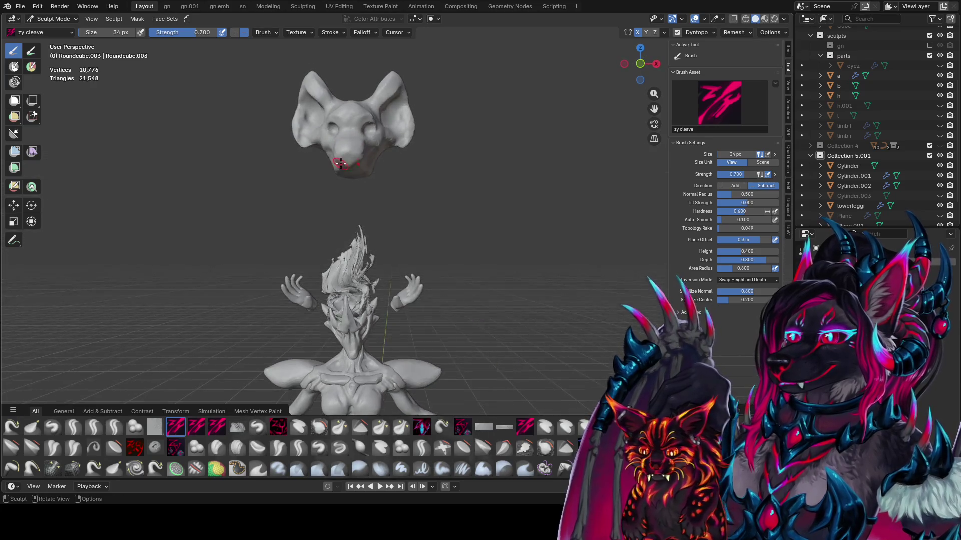
{"action": "key", "text": "bracketleft"}
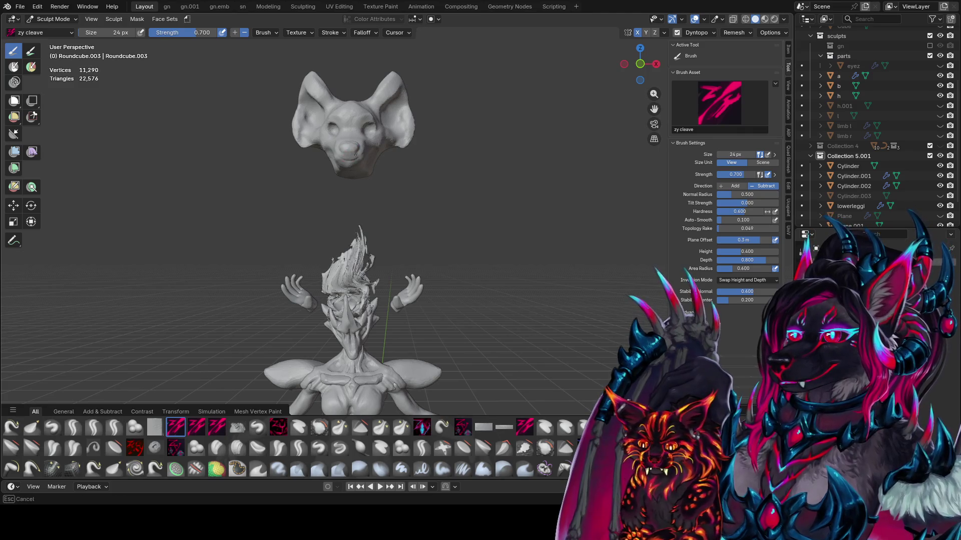
{"action": "mouse_move", "coordinate": [355, 155]}
{"action": "middle_mouse_down"}
{"action": "mouse_move", "coordinate": [350, 150]}
{"action": "mouse_move", "coordinate": [361, 168]}
{"action": "mouse_move", "coordinate": [380, 129]}
{"action": "mouse_move", "coordinate": [391, 133]}
{"action": "mouse_move", "coordinate": [361, 169]}
{"action": "middle_mouse_up"}
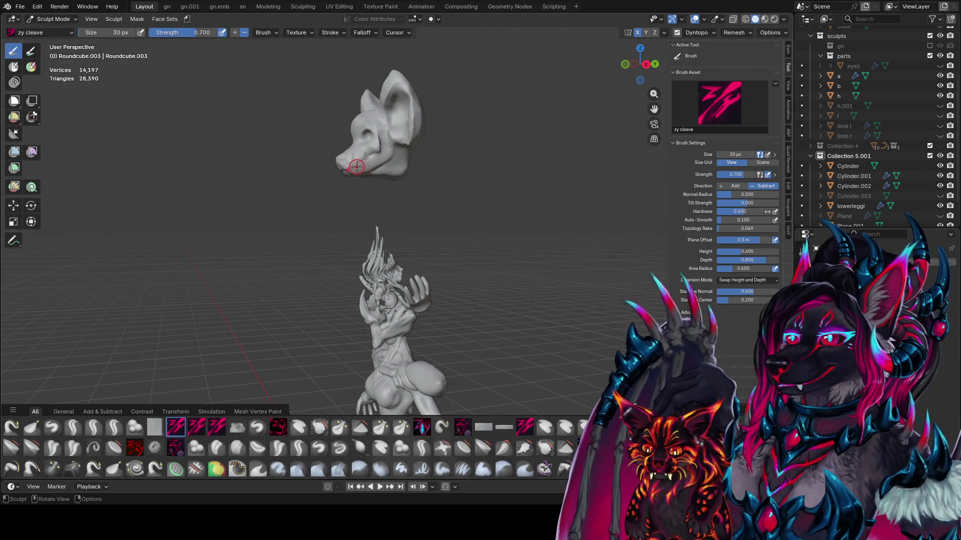
{"action": "left_click_drag", "start_coordinate": [357, 167], "coordinate": [382, 160]}
{"action": "middle_click_drag", "start_coordinate": [378, 124], "coordinate": [383, 130]}
{"action": "left_click_drag", "start_coordinate": [383, 130], "coordinate": [389, 132]}
{"action": "mouse_move", "coordinate": [389, 131]}
{"action": "middle_mouse_down"}
{"action": "mouse_move", "coordinate": [370, 150]}
{"action": "mouse_move", "coordinate": [375, 139]}
{"action": "middle_mouse_up"}
{"action": "left_click_drag", "start_coordinate": [375, 139], "coordinate": [370, 116]}
{"action": "middle_click_drag", "start_coordinate": [371, 117], "coordinate": [395, 105]}
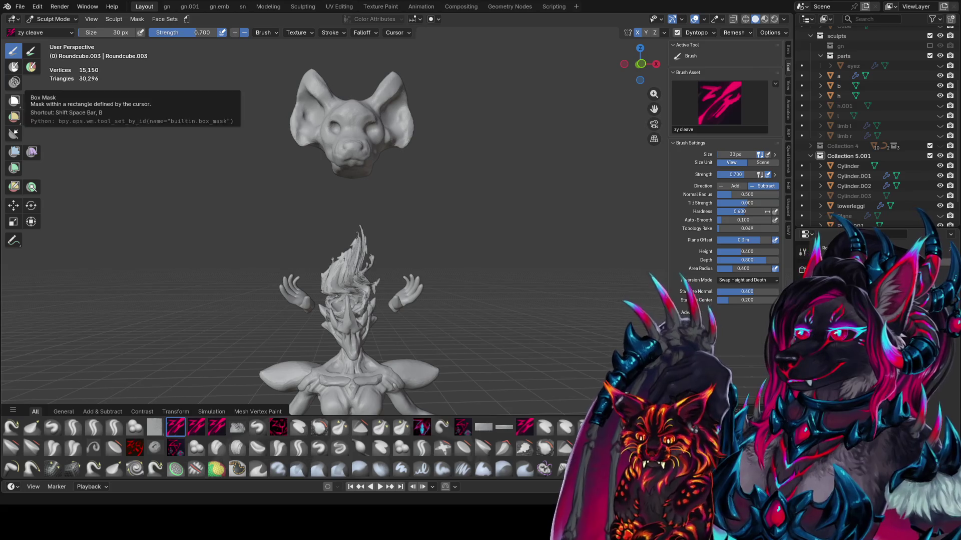
- Switch to the zy fin brush from the brush settings, undoing and redoing the last stroke
{"action": "right_click", "coordinate": [381, 186]}
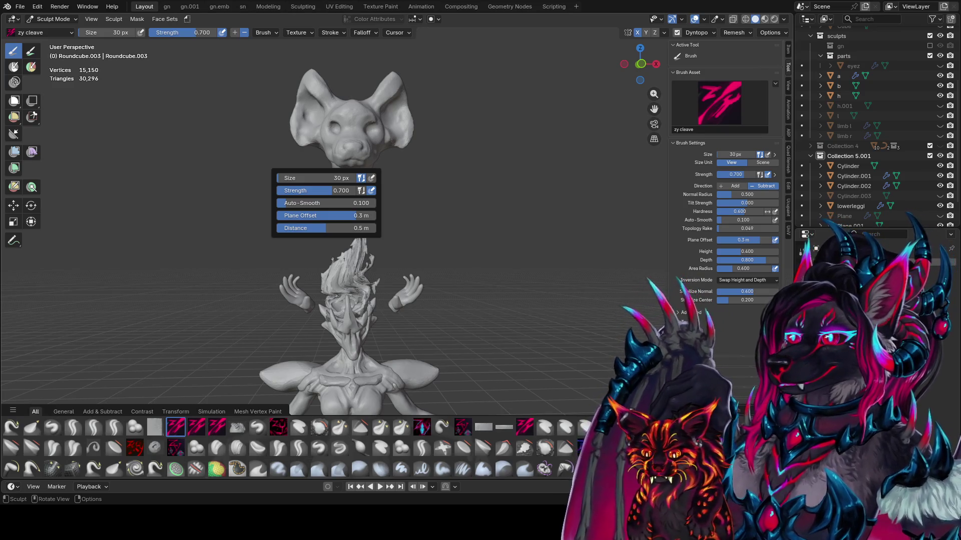
{"action": "middle_click_drag", "start_coordinate": [478, 125], "coordinate": [480, 140]}
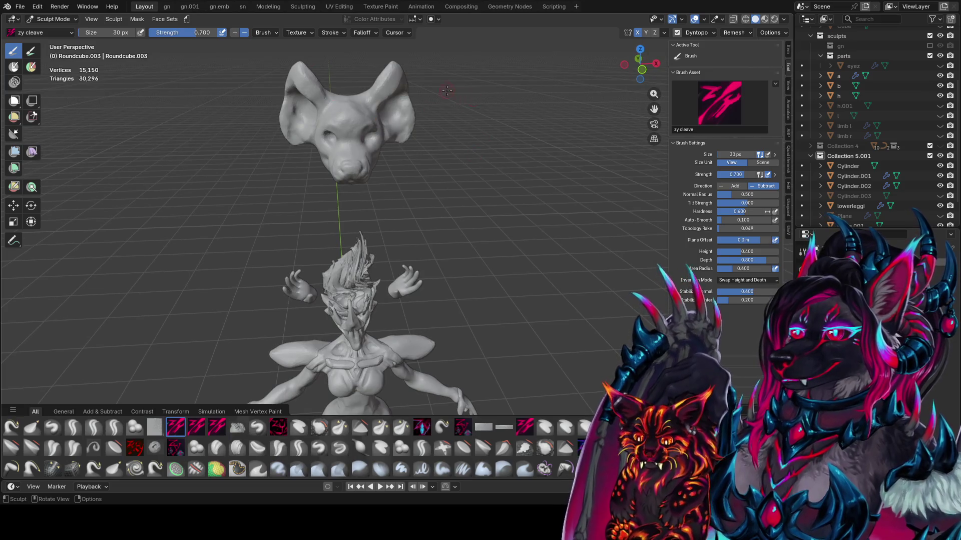
{"action": "left_click", "coordinate": [93, 427]}
{"action": "mouse_move", "coordinate": [351, 125]}
{"action": "middle_mouse_down"}
{"action": "mouse_move", "coordinate": [390, 103]}
{"action": "mouse_move", "coordinate": [365, 111]}
{"action": "mouse_move", "coordinate": [350, 131]}
{"action": "mouse_move", "coordinate": [381, 130]}
{"action": "mouse_move", "coordinate": [423, 104]}
{"action": "mouse_move", "coordinate": [440, 215]}
{"action": "mouse_move", "coordinate": [343, 144]}
{"action": "mouse_move", "coordinate": [365, 197]}
{"action": "middle_mouse_up"}
{"action": "key", "text": "ctrl+z"}
{"action": "key", "text": "ctrl+z"}
{"action": "key", "text": "ctrl+shift+z"}
{"action": "key", "text": "bracketleft"}
{"action": "key", "text": "bracketleft"}
- Switch to the zy panelize brush and carve the first strokes near the brow
{"action": "scroll", "coordinate": [422, 103], "scroll_direction": "up", "scroll_amount": 3}
{"action": "scroll", "coordinate": [440, 215], "scroll_direction": "up", "scroll_amount": 2}
{"action": "key", "text": "f"}
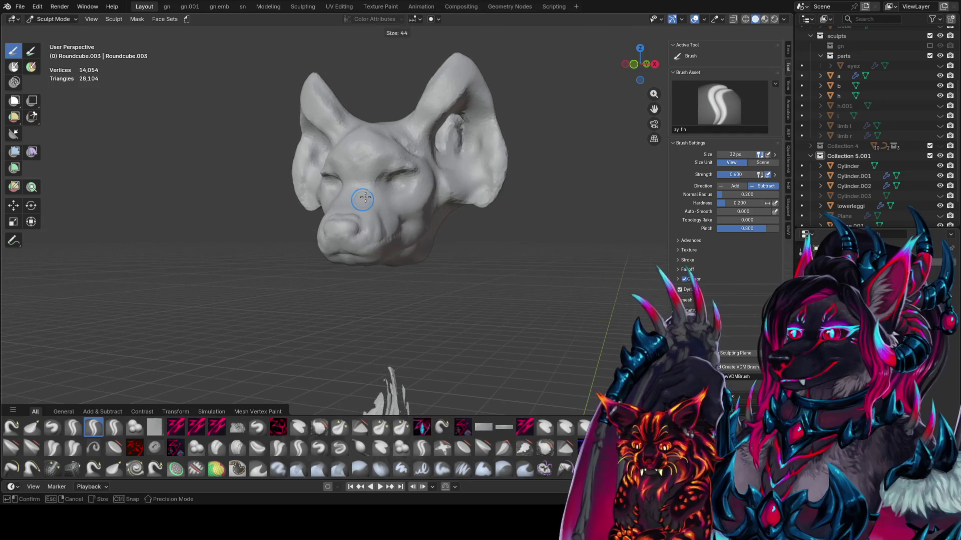
{"action": "left_click", "coordinate": [366, 197]}
{"action": "key", "text": "2"}
{"action": "left_click_drag", "start_coordinate": [365, 193], "coordinate": [384, 220]}
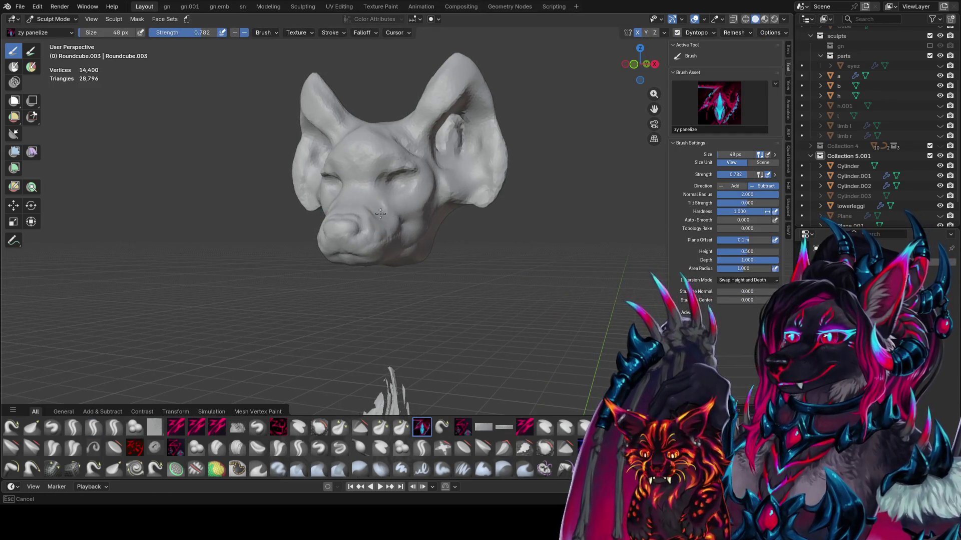
{"action": "mouse_move", "coordinate": [380, 214]}
{"action": "middle_mouse_down"}
{"action": "mouse_move", "coordinate": [351, 200]}
{"action": "mouse_move", "coordinate": [400, 180]}
{"action": "middle_mouse_up"}
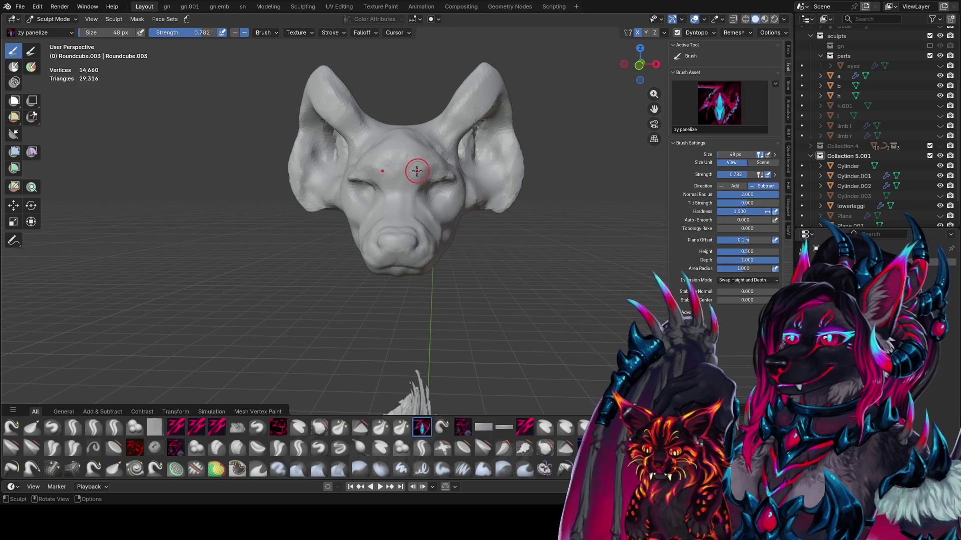
{"action": "left_click_drag", "start_coordinate": [416, 171], "coordinate": [440, 150]}
{"action": "mouse_move", "coordinate": [441, 150]}
{"action": "middle_mouse_down"}
{"action": "mouse_move", "coordinate": [360, 175]}
{"action": "mouse_move", "coordinate": [324, 165]}
{"action": "mouse_move", "coordinate": [444, 188]}
{"action": "middle_mouse_up"}
- Carve broad panelize strokes over the brow and eye sockets, resizing the brush between passes
{"action": "key", "text": "f"}
{"action": "left_click", "coordinate": [366, 164]}
{"action": "left_click", "coordinate": [323, 165]}
{"action": "left_click_drag", "start_coordinate": [444, 188], "coordinate": [448, 188]}
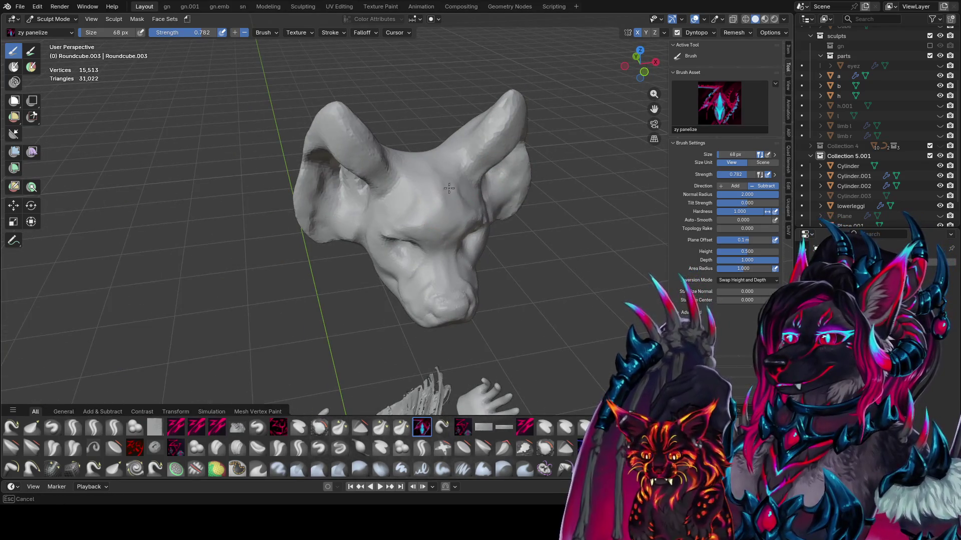
{"action": "mouse_move", "coordinate": [449, 206]}
{"action": "middle_mouse_down"}
{"action": "mouse_move", "coordinate": [472, 185]}
{"action": "mouse_move", "coordinate": [475, 79]}
{"action": "mouse_move", "coordinate": [494, 108]}
{"action": "mouse_move", "coordinate": [452, 94]}
{"action": "middle_mouse_up"}
{"action": "key", "text": "f"}
{"action": "left_click", "coordinate": [476, 182]}
{"action": "key", "text": "f"}
{"action": "left_click", "coordinate": [423, 129]}
{"action": "mouse_move", "coordinate": [423, 129]}
{"action": "middle_mouse_down"}
{"action": "mouse_move", "coordinate": [418, 150]}
{"action": "mouse_move", "coordinate": [437, 173]}
{"action": "middle_mouse_up"}
{"action": "key", "text": "f"}
{"action": "left_click", "coordinate": [397, 160]}
{"action": "key", "text": "shift+space"}
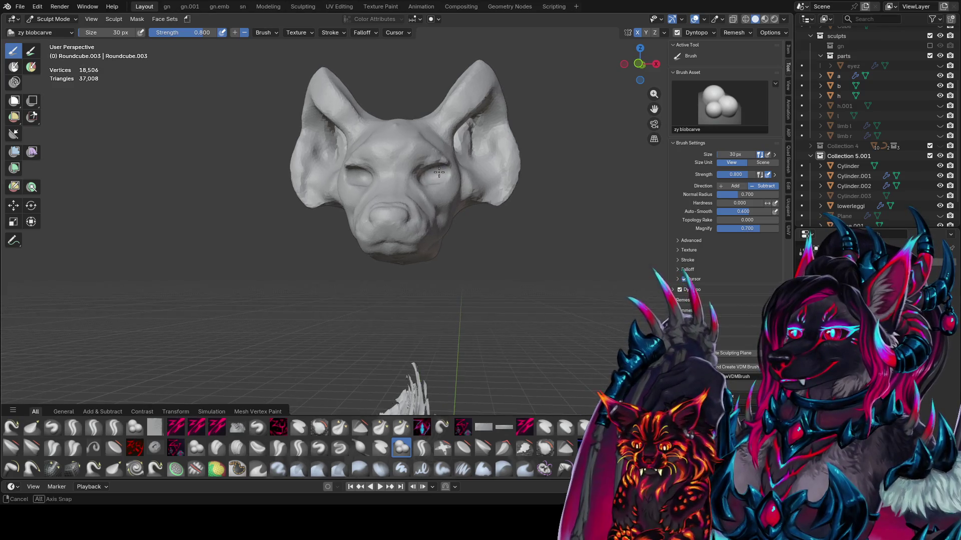
- Build up the rounded right eyeball with zy blobcarve strokes
{"action": "left_click_drag", "start_coordinate": [437, 173], "coordinate": [428, 179]}
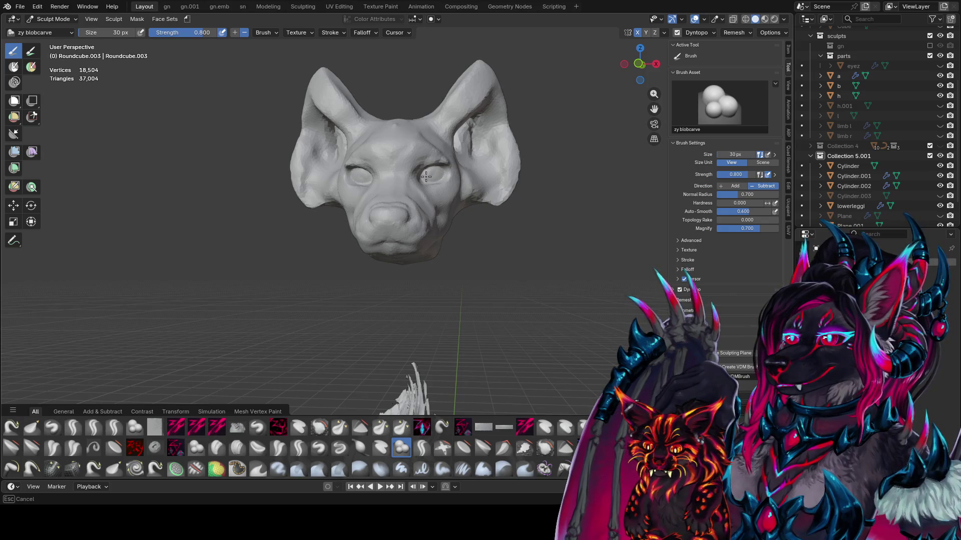
{"action": "left_click_drag", "start_coordinate": [432, 170], "coordinate": [431, 175]}
{"action": "mouse_move", "coordinate": [430, 175]}
{"action": "middle_mouse_down"}
{"action": "mouse_move", "coordinate": [368, 183]}
{"action": "mouse_move", "coordinate": [409, 171]}
{"action": "mouse_move", "coordinate": [444, 180]}
{"action": "middle_mouse_up"}
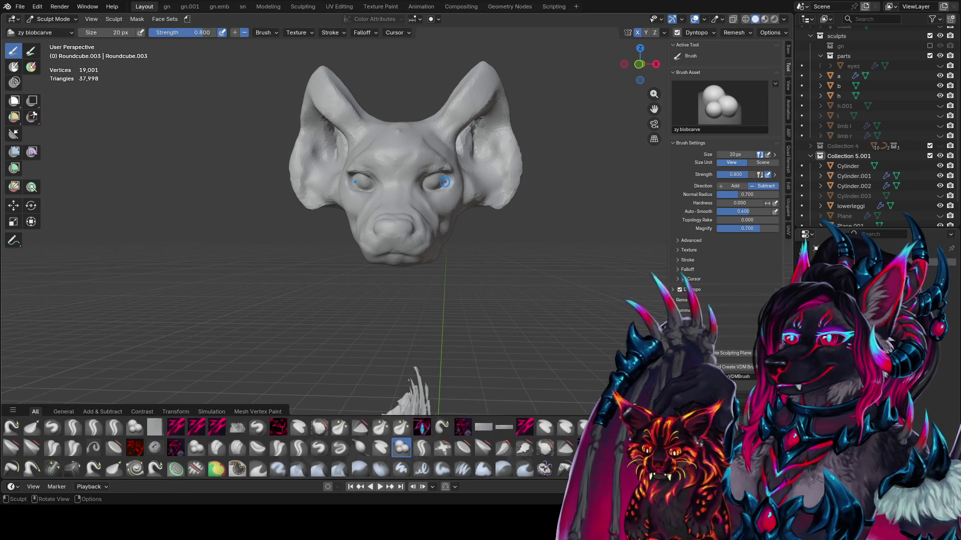
{"action": "left_click_drag", "start_coordinate": [447, 181], "coordinate": [445, 184]}
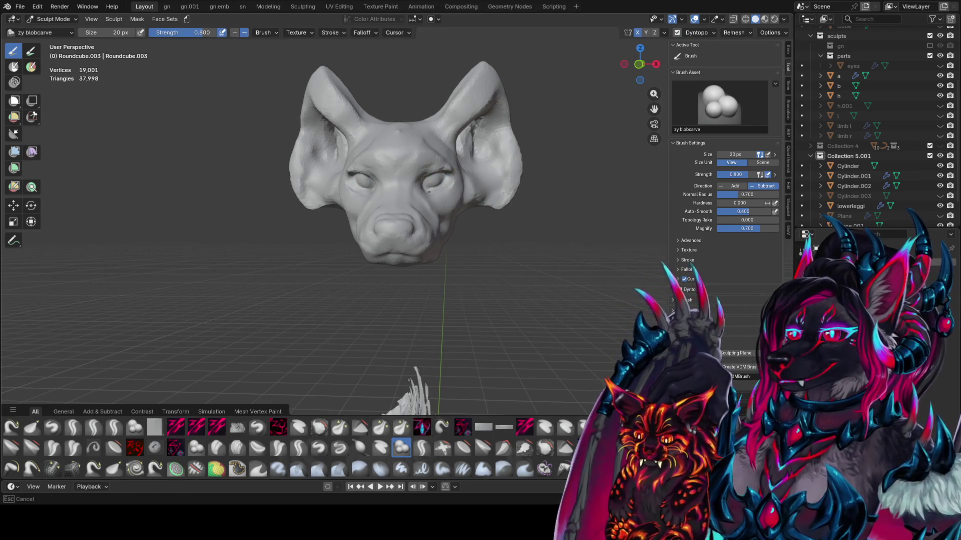
{"action": "middle_click_drag", "start_coordinate": [424, 192], "coordinate": [437, 186]}
{"action": "left_click_drag", "start_coordinate": [438, 186], "coordinate": [428, 189]}
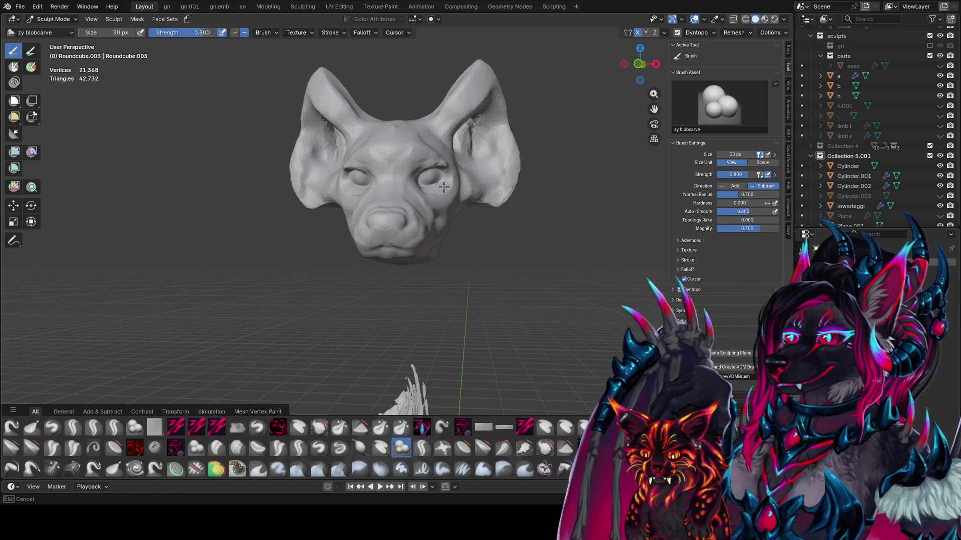
{"action": "middle_click_drag", "start_coordinate": [429, 189], "coordinate": [370, 196]}
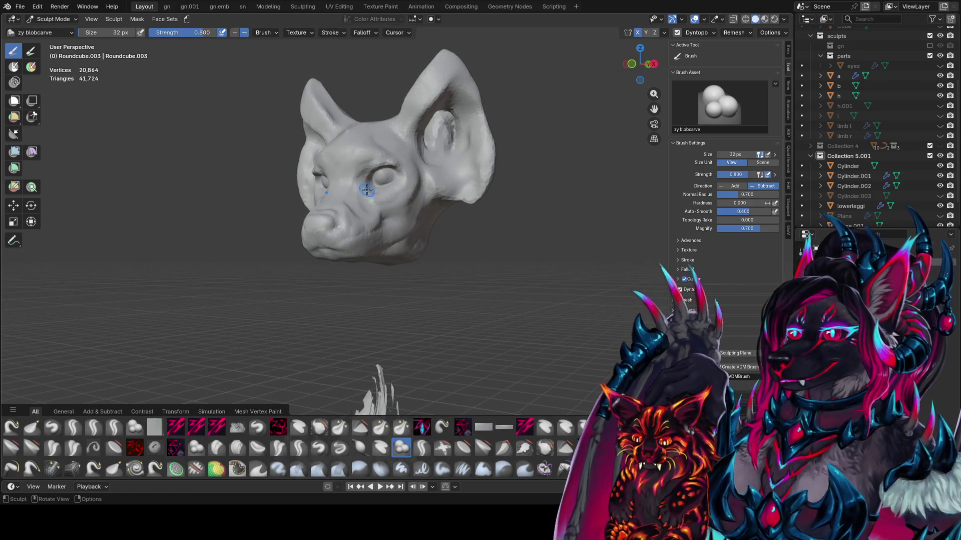
{"action": "mouse_move", "coordinate": [370, 200]}
{"action": "left_mouse_down"}
{"action": "mouse_move", "coordinate": [384, 213]}
{"action": "mouse_move", "coordinate": [348, 230]}
{"action": "left_mouse_up"}
- Subtract small recesses around the snout and face with blobcarve
{"action": "mouse_move", "coordinate": [348, 230]}
{"action": "middle_mouse_down"}
{"action": "mouse_move", "coordinate": [335, 231]}
{"action": "mouse_move", "coordinate": [413, 216]}
{"action": "mouse_move", "coordinate": [473, 190]}
{"action": "middle_mouse_up"}
{"action": "left_click_drag", "start_coordinate": [472, 189], "coordinate": [446, 221]}
{"action": "middle_click_drag", "start_coordinate": [445, 221], "coordinate": [413, 161]}
{"action": "left_click_drag", "start_coordinate": [413, 161], "coordinate": [430, 175]}
{"action": "middle_click_drag", "start_coordinate": [430, 175], "coordinate": [420, 165]}
{"action": "left_click_drag", "start_coordinate": [420, 165], "coordinate": [385, 188]}
{"action": "middle_click_drag", "start_coordinate": [386, 188], "coordinate": [439, 192]}
{"action": "left_click_drag", "start_coordinate": [439, 192], "coordinate": [454, 199]}
{"action": "middle_click_drag", "start_coordinate": [454, 199], "coordinate": [378, 236]}
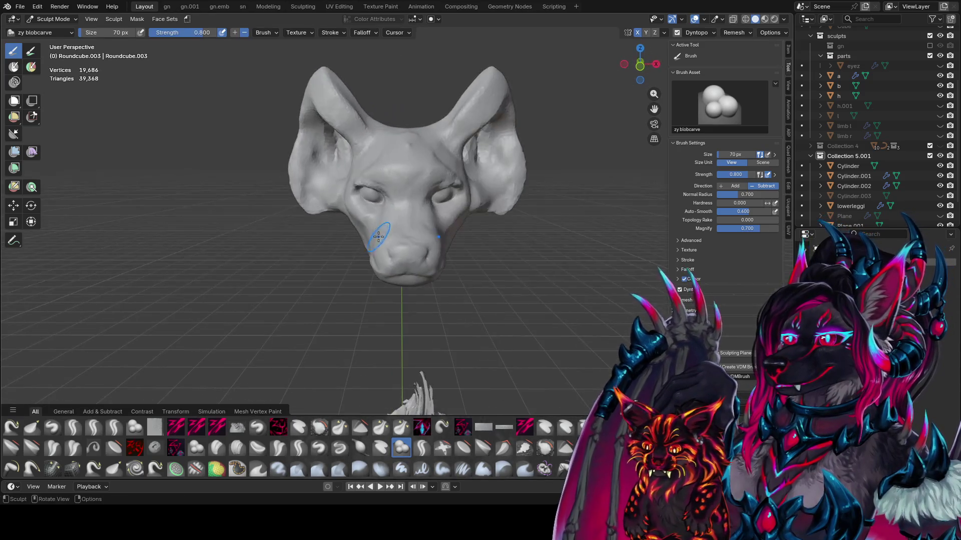
{"action": "mouse_move", "coordinate": [378, 237]}
{"action": "left_mouse_down"}
{"action": "mouse_move", "coordinate": [435, 230]}
{"action": "mouse_move", "coordinate": [368, 245]}
{"action": "left_mouse_up"}
{"action": "middle_click_drag", "start_coordinate": [367, 245], "coordinate": [332, 212]}
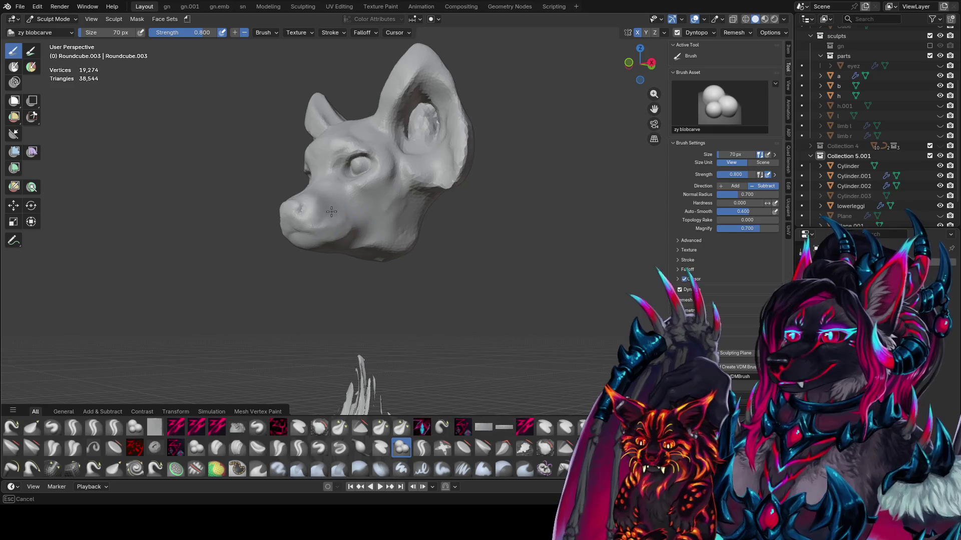
{"action": "left_click_drag", "start_coordinate": [332, 212], "coordinate": [327, 215]}
{"action": "middle_click_drag", "start_coordinate": [328, 215], "coordinate": [280, 232]}
- Pull the snout and back of the head into shape with a smaller Elastic Grab brush
{"action": "key", "text": "g"}
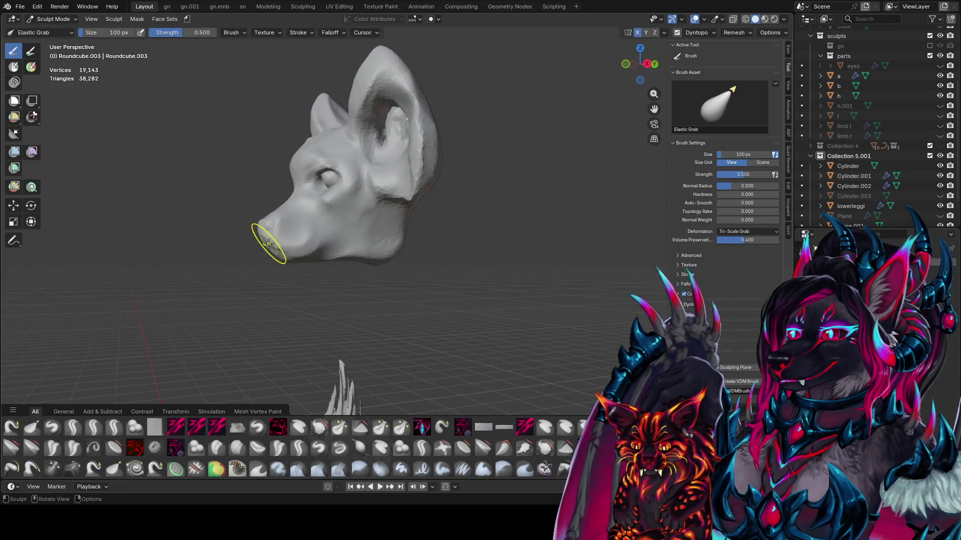
{"action": "key", "text": "bracketleft"}
{"action": "left_click_drag", "start_coordinate": [268, 214], "coordinate": [275, 223]}
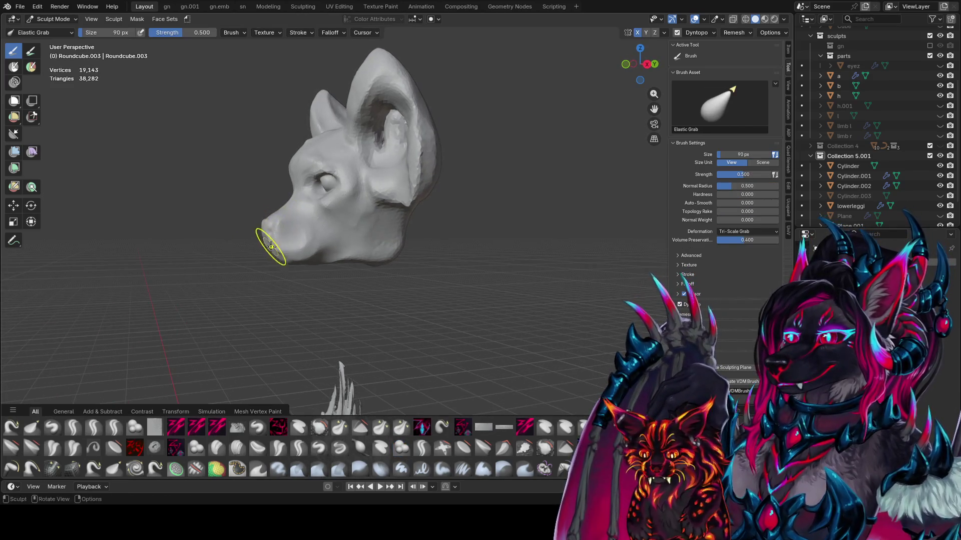
{"action": "middle_click_drag", "start_coordinate": [271, 246], "coordinate": [411, 277]}
{"action": "key", "text": "f"}
{"action": "mouse_move", "coordinate": [430, 277]}
{"action": "middle_mouse_down"}
{"action": "mouse_move", "coordinate": [442, 222]}
{"action": "mouse_move", "coordinate": [403, 193]}
{"action": "mouse_move", "coordinate": [426, 176]}
{"action": "middle_mouse_up"}
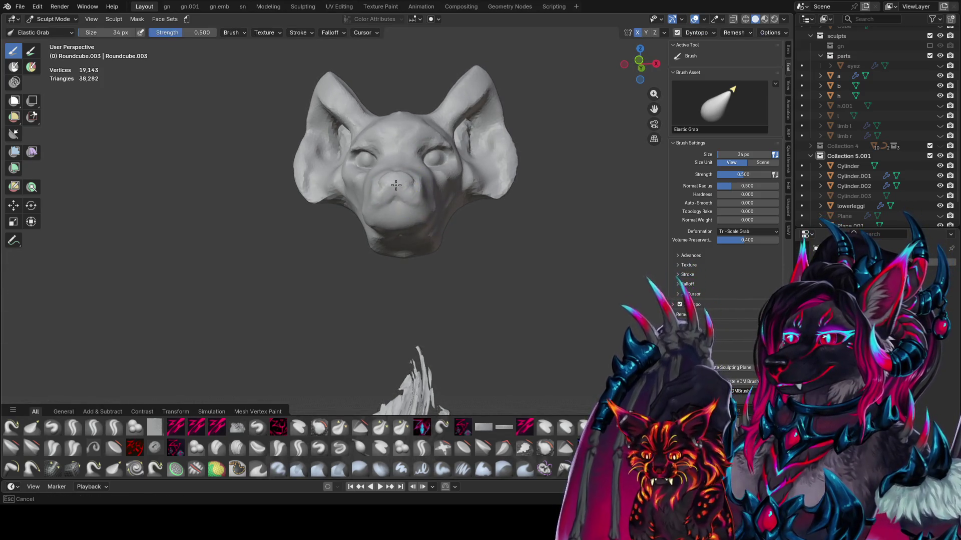
{"action": "mouse_move", "coordinate": [347, 206]}
{"action": "middle_mouse_down"}
{"action": "mouse_move", "coordinate": [280, 235]}
{"action": "mouse_move", "coordinate": [317, 241]}
{"action": "mouse_move", "coordinate": [332, 225]}
{"action": "middle_mouse_up"}
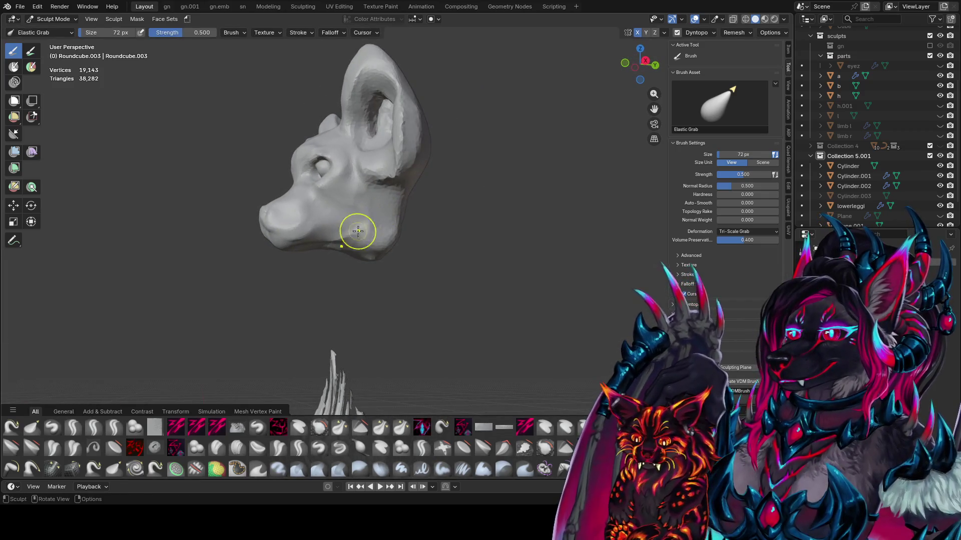
- Switch back to the zy fin brush and carve the snout and cheek
{"action": "key", "text": "q"}
{"action": "left_click", "coordinate": [353, 235]}
{"action": "left_click_drag", "start_coordinate": [350, 240], "coordinate": [381, 225]}
{"action": "mouse_move", "coordinate": [380, 225]}
{"action": "middle_mouse_down"}
{"action": "mouse_move", "coordinate": [503, 224]}
{"action": "mouse_move", "coordinate": [466, 200]}
{"action": "middle_mouse_up"}
{"action": "mouse_move", "coordinate": [421, 180]}
{"action": "left_mouse_down"}
{"action": "mouse_move", "coordinate": [440, 215]}
{"action": "mouse_move", "coordinate": [467, 232]}
{"action": "left_mouse_up"}
{"action": "mouse_move", "coordinate": [467, 232]}
{"action": "middle_mouse_down"}
{"action": "mouse_move", "coordinate": [353, 244]}
{"action": "mouse_move", "coordinate": [429, 242]}
{"action": "mouse_move", "coordinate": [388, 229]}
{"action": "middle_mouse_up"}
- Carve grooves down the cheek and snout with resized zy fin strokes
{"action": "key", "text": "f"}
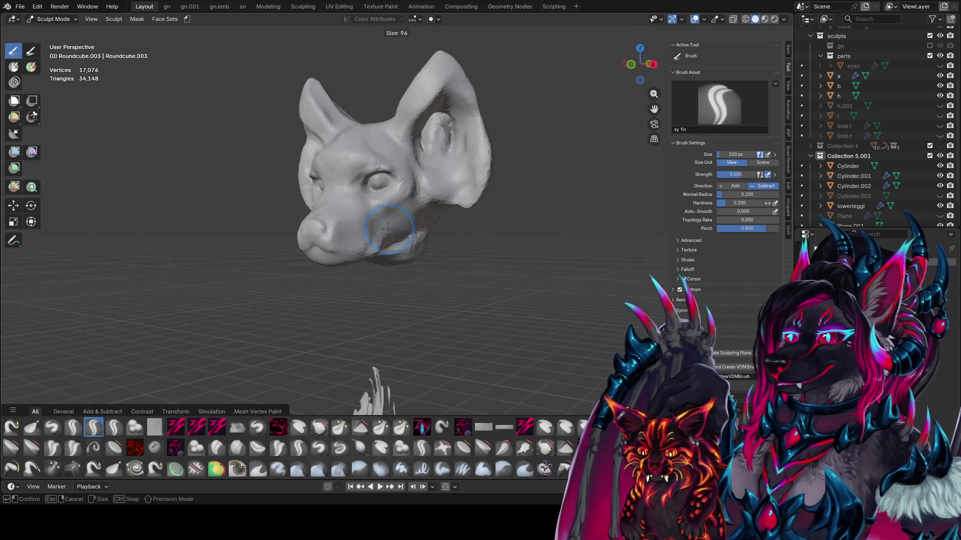
{"action": "left_click", "coordinate": [388, 228]}
{"action": "mouse_move", "coordinate": [401, 180]}
{"action": "left_mouse_down"}
{"action": "mouse_move", "coordinate": [382, 215]}
{"action": "mouse_move", "coordinate": [340, 233]}
{"action": "left_mouse_up"}
{"action": "middle_click_drag", "start_coordinate": [340, 233], "coordinate": [400, 235]}
{"action": "key", "text": "f"}
{"action": "left_click", "coordinate": [418, 215]}
{"action": "left_click_drag", "start_coordinate": [419, 214], "coordinate": [414, 214]}
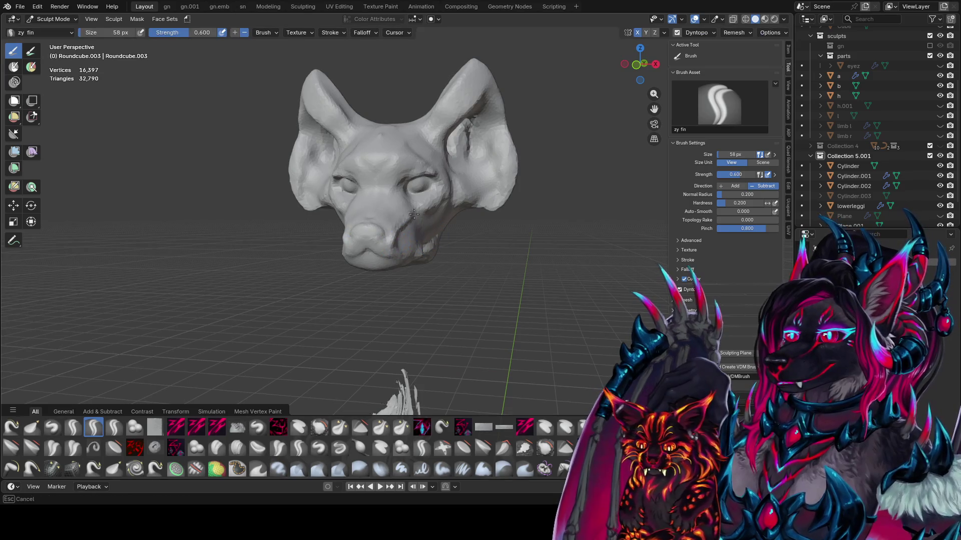
{"action": "middle_click_drag", "start_coordinate": [414, 214], "coordinate": [386, 190]}
{"action": "left_click_drag", "start_coordinate": [320, 221], "coordinate": [322, 236]}
{"action": "mouse_move", "coordinate": [322, 235]}
{"action": "middle_mouse_down"}
{"action": "mouse_move", "coordinate": [387, 201]}
{"action": "mouse_move", "coordinate": [301, 210]}
{"action": "middle_mouse_up"}
{"action": "left_click_drag", "start_coordinate": [301, 210], "coordinate": [299, 213]}
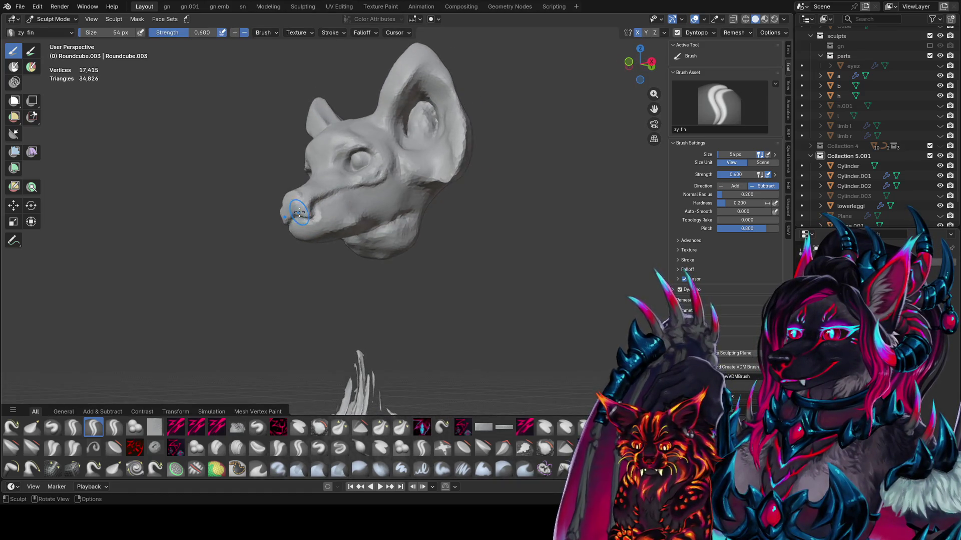
{"action": "middle_click_drag", "start_coordinate": [325, 195], "coordinate": [390, 200]}
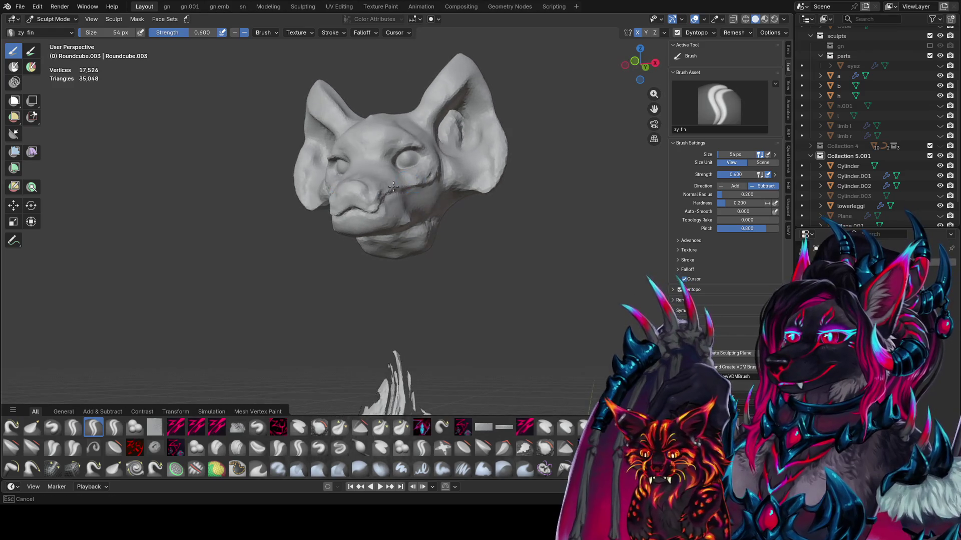
{"action": "left_click_drag", "start_coordinate": [391, 200], "coordinate": [385, 207]}
{"action": "mouse_move", "coordinate": [386, 208]}
{"action": "middle_mouse_down"}
{"action": "mouse_move", "coordinate": [370, 208]}
{"action": "mouse_move", "coordinate": [450, 195]}
{"action": "middle_mouse_up"}
- Sculpt brow wrinkles and under-eye creases with a smaller brush, then add a zy cleave stroke
{"action": "key", "text": "bracketleft"}
{"action": "key", "text": "bracketleft"}
{"action": "key", "text": "bracketleft"}
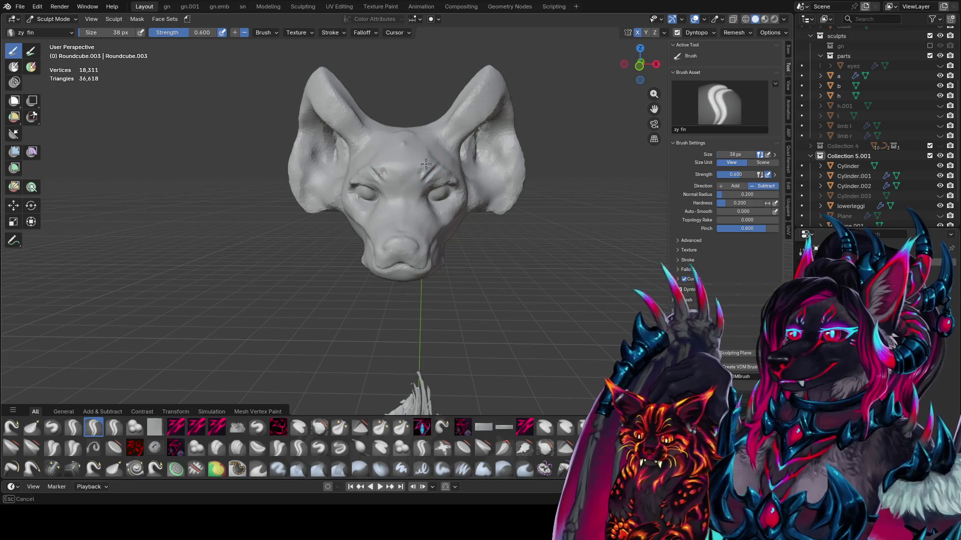
{"action": "left_click_drag", "start_coordinate": [424, 169], "coordinate": [415, 173]}
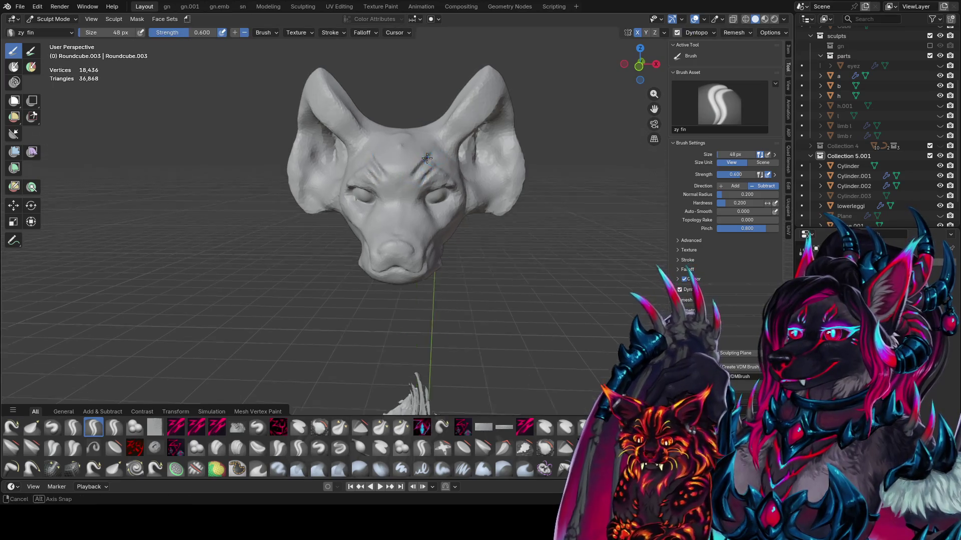
{"action": "mouse_move", "coordinate": [415, 173]}
{"action": "middle_mouse_down"}
{"action": "mouse_move", "coordinate": [406, 170]}
{"action": "mouse_move", "coordinate": [412, 188]}
{"action": "mouse_move", "coordinate": [370, 144]}
{"action": "mouse_move", "coordinate": [434, 157]}
{"action": "mouse_move", "coordinate": [354, 203]}
{"action": "middle_mouse_up"}
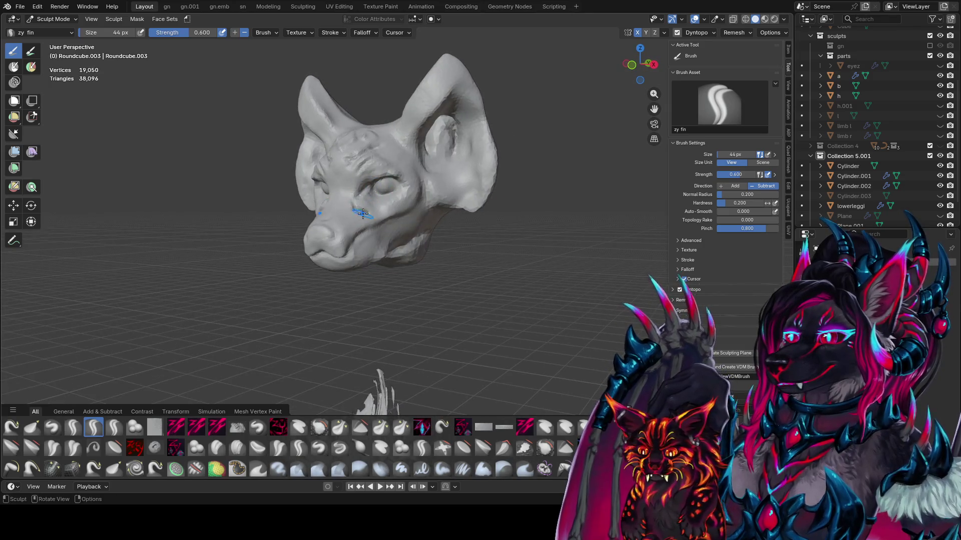
{"action": "left_click_drag", "start_coordinate": [362, 214], "coordinate": [366, 214]}
{"action": "mouse_move", "coordinate": [385, 212]}
{"action": "middle_mouse_down"}
{"action": "mouse_move", "coordinate": [438, 228]}
{"action": "mouse_move", "coordinate": [487, 190]}
{"action": "mouse_move", "coordinate": [430, 200]}
{"action": "mouse_move", "coordinate": [377, 189]}
{"action": "mouse_move", "coordinate": [361, 201]}
{"action": "middle_mouse_up"}
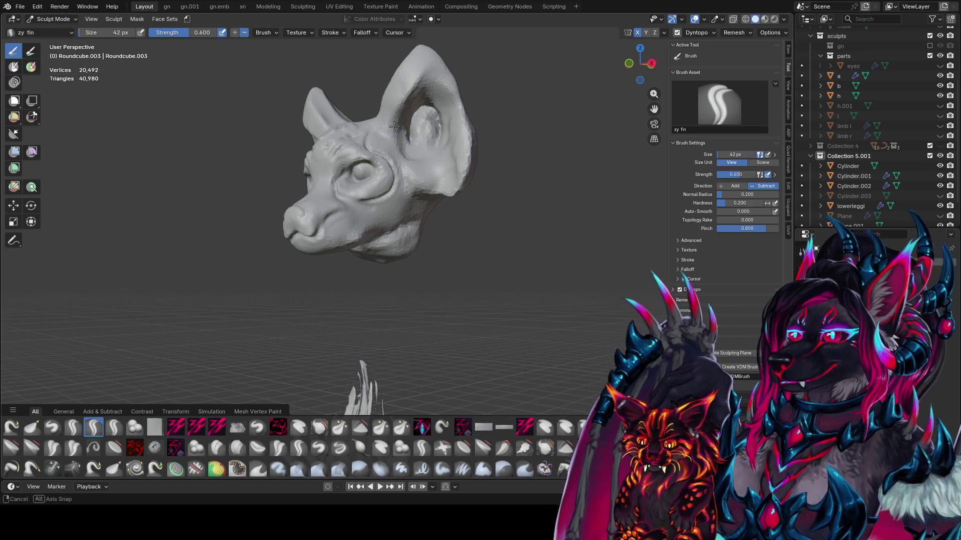
{"action": "middle_click_drag", "start_coordinate": [366, 148], "coordinate": [412, 133]}
{"action": "mouse_move", "coordinate": [424, 169]}
{"action": "middle_mouse_down"}
{"action": "mouse_move", "coordinate": [447, 159]}
{"action": "mouse_move", "coordinate": [463, 168]}
{"action": "mouse_move", "coordinate": [417, 166]}
{"action": "mouse_move", "coordinate": [431, 171]}
{"action": "middle_mouse_up"}
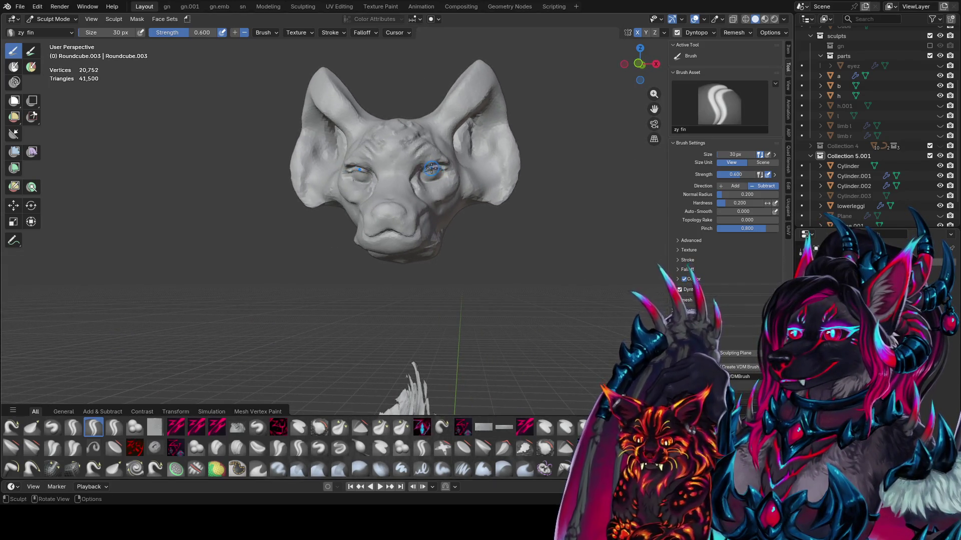
{"action": "mouse_move", "coordinate": [420, 174]}
{"action": "left_mouse_down"}
{"action": "mouse_move", "coordinate": [454, 157]}
{"action": "mouse_move", "coordinate": [426, 170]}
{"action": "left_mouse_up"}
{"action": "middle_click_drag", "start_coordinate": [426, 171], "coordinate": [410, 168]}
{"action": "left_click", "coordinate": [175, 427]}
{"action": "left_click_drag", "start_coordinate": [424, 168], "coordinate": [424, 166]}
{"action": "mouse_move", "coordinate": [424, 166]}
{"action": "middle_mouse_down"}
{"action": "mouse_move", "coordinate": [452, 166]}
{"action": "mouse_move", "coordinate": [395, 160]}
{"action": "mouse_move", "coordinate": [391, 134]}
{"action": "middle_mouse_up"}
- Carve cleave strokes around the eye and across the face
{"action": "left_click_drag", "start_coordinate": [380, 141], "coordinate": [400, 135]}
{"action": "middle_click_drag", "start_coordinate": [400, 135], "coordinate": [440, 166]}
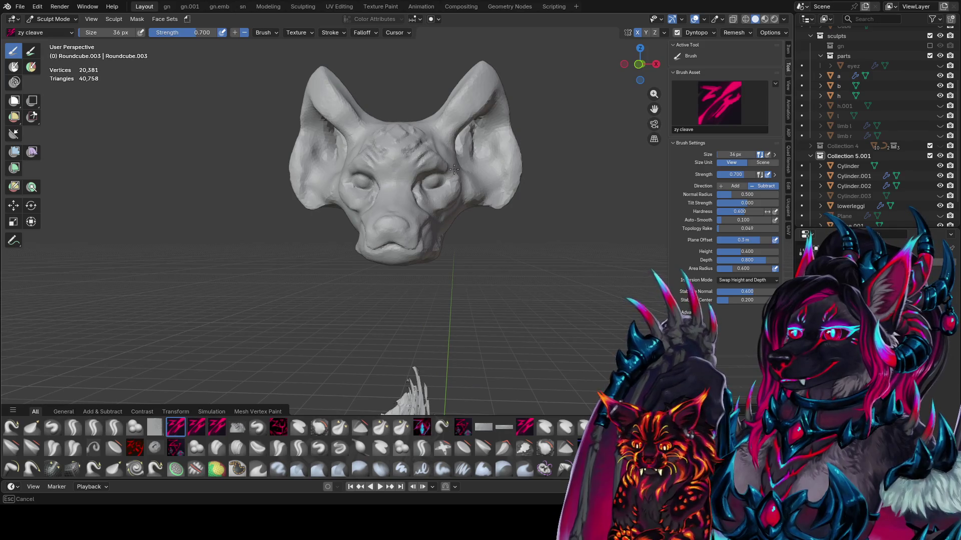
{"action": "left_click_drag", "start_coordinate": [454, 169], "coordinate": [429, 160]}
{"action": "mouse_move", "coordinate": [429, 161]}
{"action": "middle_mouse_down"}
{"action": "mouse_move", "coordinate": [354, 167]}
{"action": "mouse_move", "coordinate": [400, 169]}
{"action": "middle_mouse_up"}
- Switch to zy panelize and carve flat planes into the brow at 34 px, then 46 px
{"action": "key", "text": "f"}
{"action": "left_click", "coordinate": [338, 172]}
{"action": "key", "text": "2"}
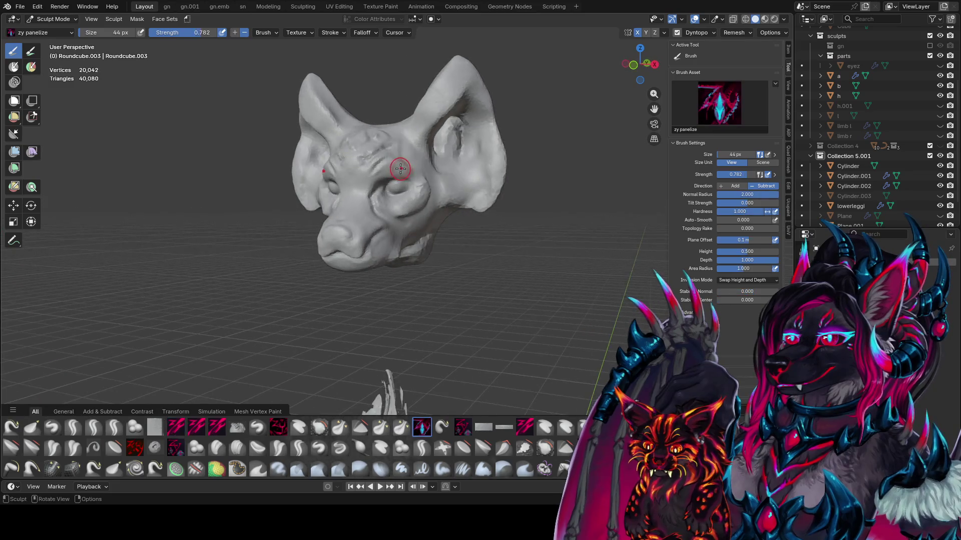
{"action": "key", "text": "f"}
{"action": "left_click", "coordinate": [397, 163]}
{"action": "left_click_drag", "start_coordinate": [396, 163], "coordinate": [393, 168]}
{"action": "middle_click_drag", "start_coordinate": [393, 168], "coordinate": [437, 166]}
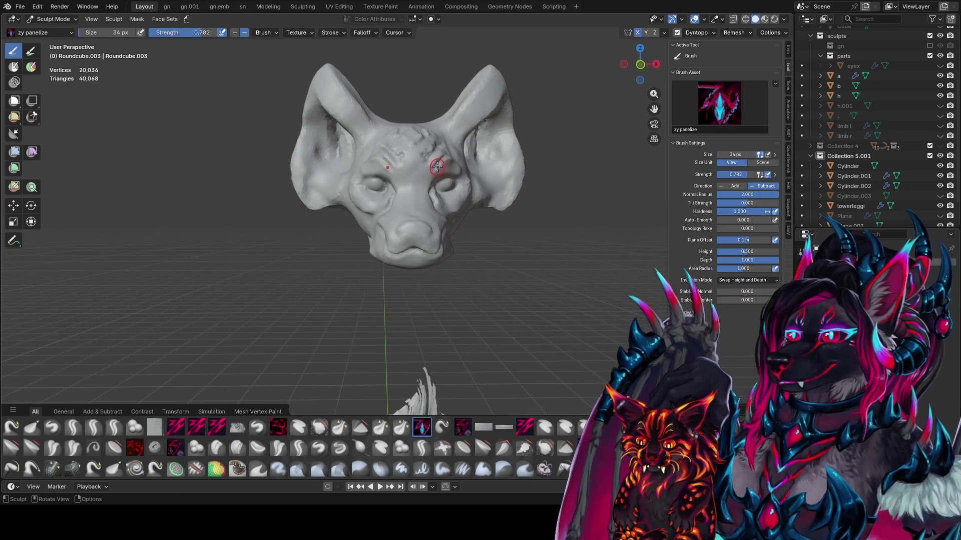
{"action": "left_click_drag", "start_coordinate": [418, 199], "coordinate": [401, 218]}
{"action": "key", "text": "f"}
{"action": "left_click", "coordinate": [391, 232]}
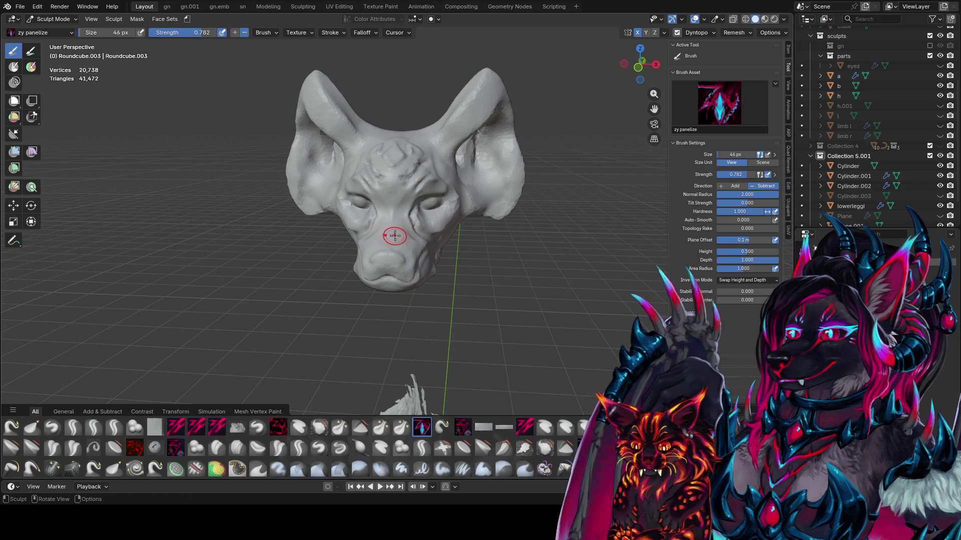
- Carve planes along the top and bridge of the nose, narrowing the brush to 30 px
{"action": "mouse_move", "coordinate": [390, 231]}
{"action": "middle_mouse_down"}
{"action": "mouse_move", "coordinate": [395, 242]}
{"action": "mouse_move", "coordinate": [343, 247]}
{"action": "middle_mouse_up"}
{"action": "mouse_move", "coordinate": [337, 259]}
{"action": "left_mouse_down"}
{"action": "mouse_move", "coordinate": [331, 270]}
{"action": "mouse_move", "coordinate": [342, 253]}
{"action": "left_mouse_up"}
{"action": "middle_click_drag", "start_coordinate": [343, 254], "coordinate": [363, 224]}
{"action": "left_click_drag", "start_coordinate": [365, 221], "coordinate": [384, 223]}
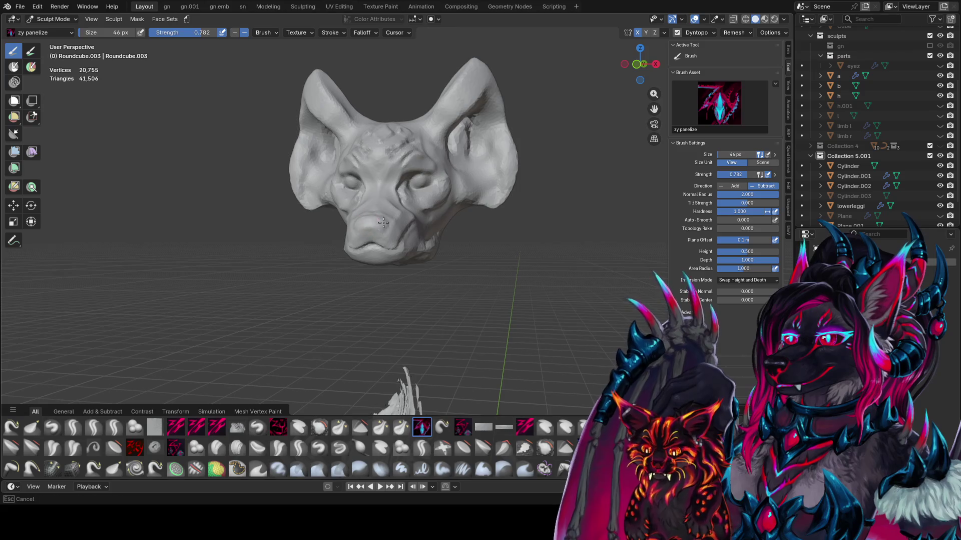
{"action": "middle_click_drag", "start_coordinate": [371, 229], "coordinate": [388, 215]}
{"action": "key", "text": "bracketleft"}
{"action": "key", "text": "bracketleft"}
{"action": "key", "text": "bracketleft"}
{"action": "left_click_drag", "start_coordinate": [388, 215], "coordinate": [395, 212]}
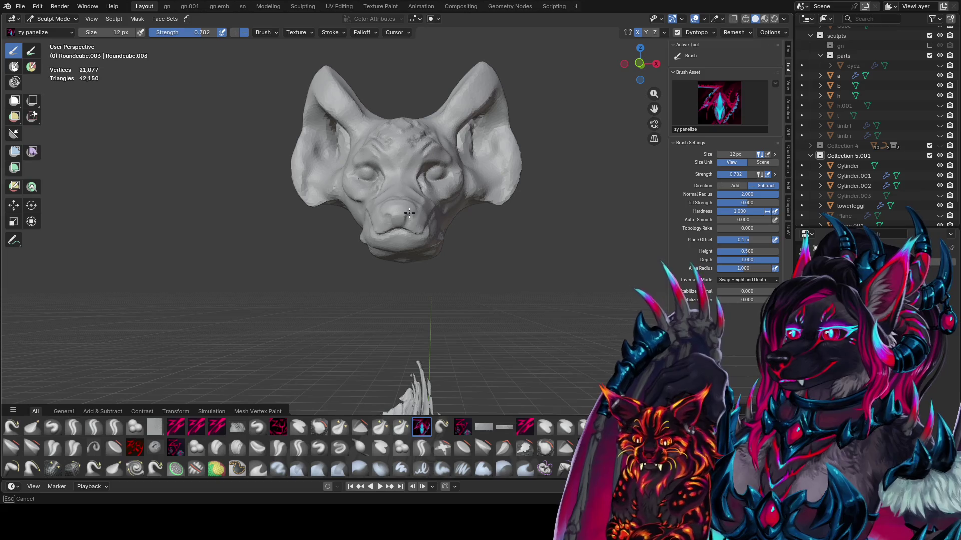
{"action": "left_click", "coordinate": [415, 212]}
{"action": "left_click_drag", "start_coordinate": [416, 211], "coordinate": [416, 211]}
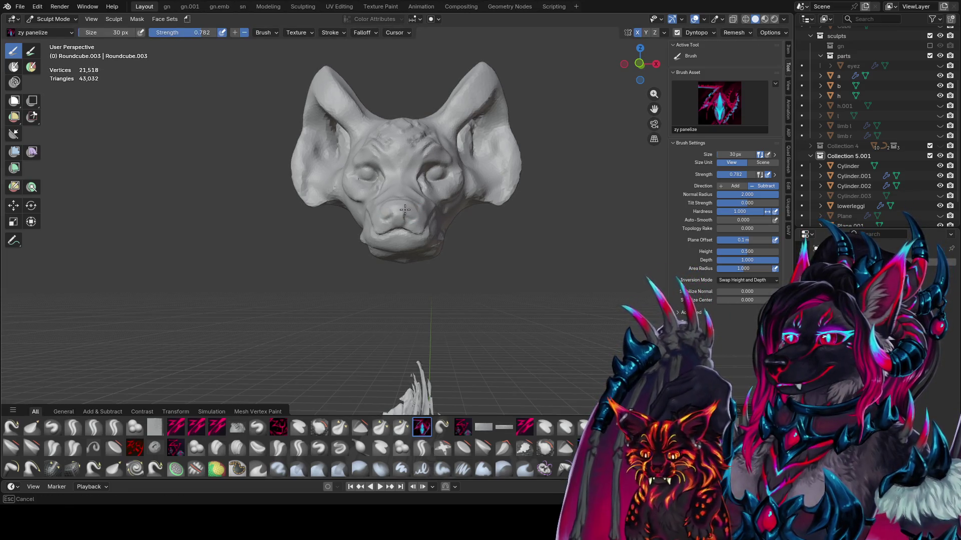
{"action": "mouse_move", "coordinate": [412, 212]}
{"action": "middle_mouse_down"}
{"action": "mouse_move", "coordinate": [340, 221]}
{"action": "mouse_move", "coordinate": [381, 219]}
{"action": "middle_mouse_up"}
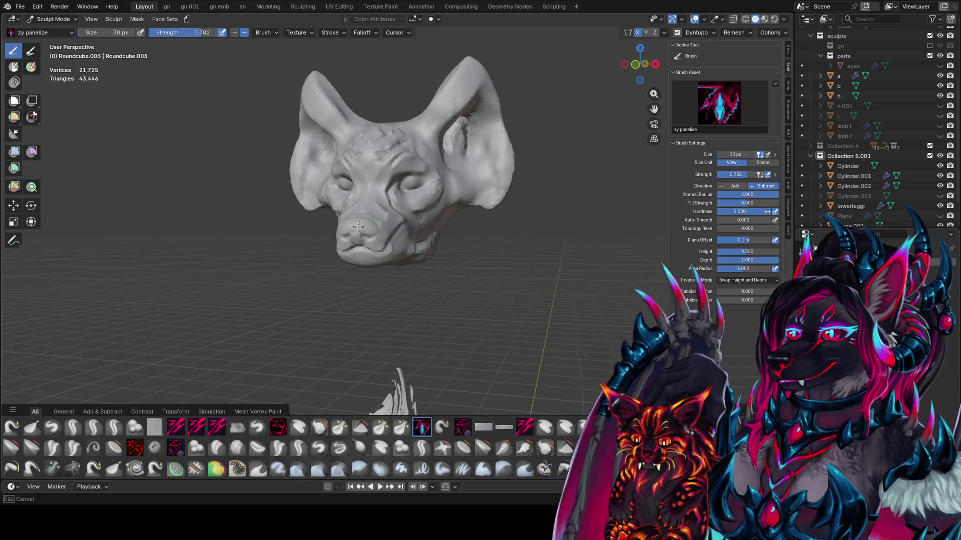
- Sculpt panelize planes down the side and across the muzzle
{"action": "left_click_drag", "start_coordinate": [359, 221], "coordinate": [358, 236]}
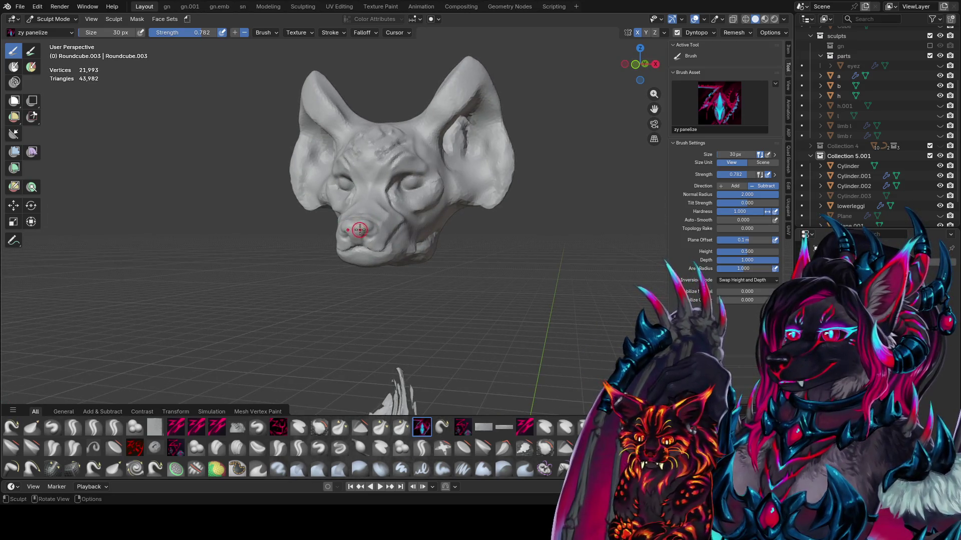
{"action": "middle_click_drag", "start_coordinate": [359, 230], "coordinate": [282, 231]}
{"action": "left_click_drag", "start_coordinate": [282, 231], "coordinate": [307, 222]}
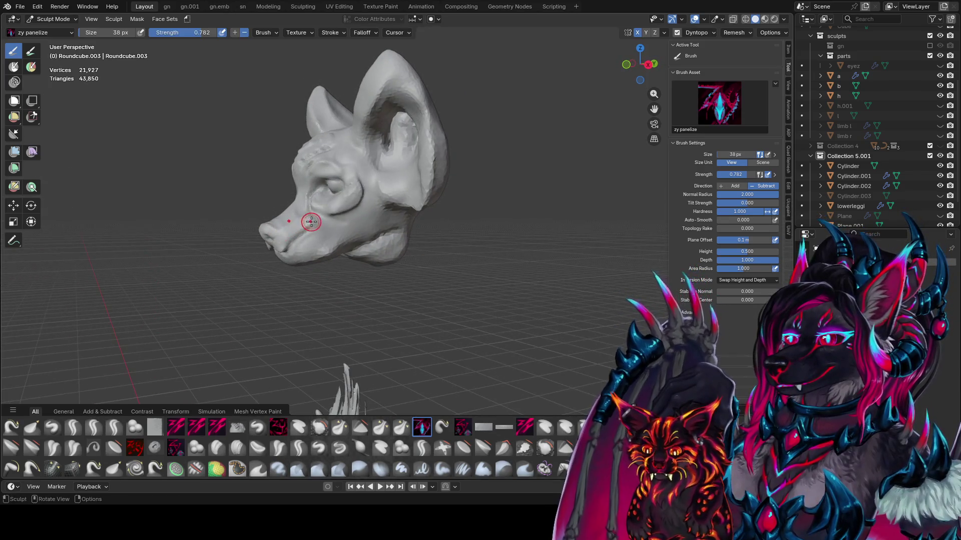
{"action": "middle_click_drag", "start_coordinate": [306, 223], "coordinate": [350, 200]}
{"action": "mouse_move", "coordinate": [332, 214]}
{"action": "left_mouse_down"}
{"action": "mouse_move", "coordinate": [343, 214]}
{"action": "mouse_move", "coordinate": [332, 225]}
{"action": "left_mouse_up"}
{"action": "middle_click_drag", "start_coordinate": [333, 226], "coordinate": [439, 187]}
{"action": "left_click_drag", "start_coordinate": [438, 187], "coordinate": [400, 192]}
{"action": "middle_click_drag", "start_coordinate": [400, 192], "coordinate": [391, 195]}
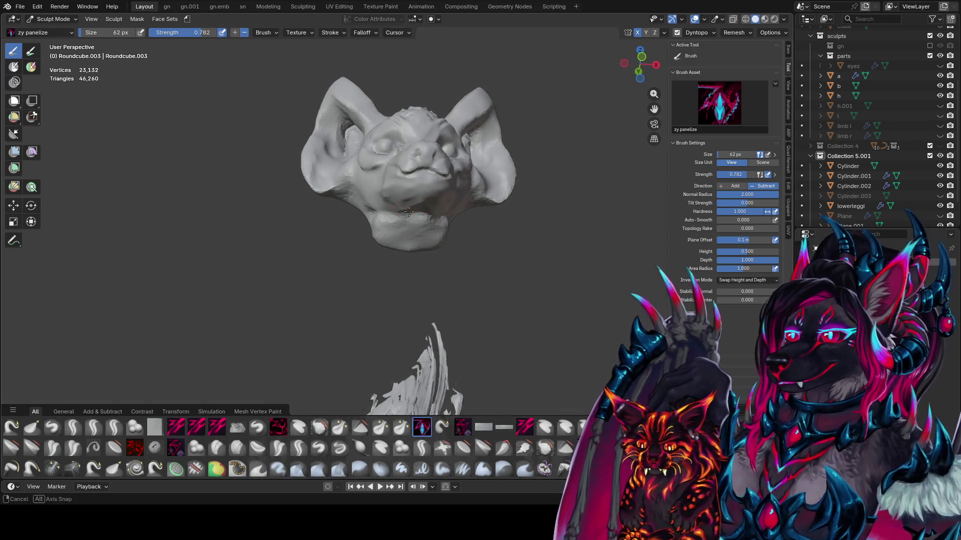
- Switch back to zy cleave and cut short creases near the muzzle
{"action": "key", "text": "2"}
{"action": "left_click_drag", "start_coordinate": [395, 207], "coordinate": [381, 200]}
{"action": "mouse_move", "coordinate": [382, 199]}
{"action": "middle_mouse_down"}
{"action": "mouse_move", "coordinate": [370, 247]}
{"action": "mouse_move", "coordinate": [382, 216]}
{"action": "mouse_move", "coordinate": [365, 215]}
{"action": "middle_mouse_up"}
{"action": "left_click_drag", "start_coordinate": [365, 215], "coordinate": [346, 223]}
{"action": "middle_click_drag", "start_coordinate": [345, 223], "coordinate": [414, 203]}
- Carve creases along the jaw, right cheek and right ear's rim with zy cleave at 76 px
{"action": "left_click_drag", "start_coordinate": [413, 203], "coordinate": [390, 231]}
{"action": "middle_click_drag", "start_coordinate": [390, 230], "coordinate": [350, 210]}
{"action": "left_click_drag", "start_coordinate": [350, 210], "coordinate": [337, 229]}
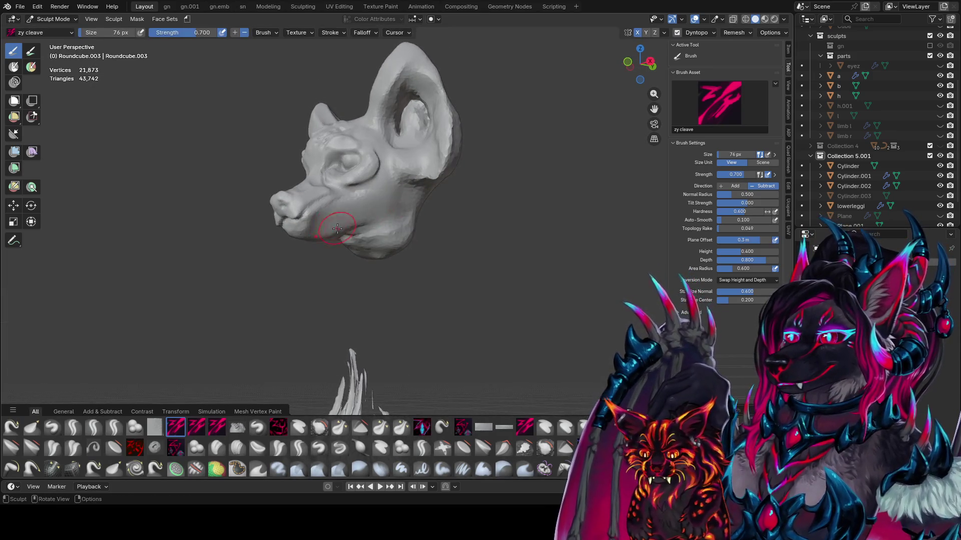
{"action": "mouse_move", "coordinate": [337, 228]}
{"action": "middle_mouse_down"}
{"action": "mouse_move", "coordinate": [488, 215]}
{"action": "mouse_move", "coordinate": [383, 215]}
{"action": "mouse_move", "coordinate": [450, 200]}
{"action": "middle_mouse_up"}
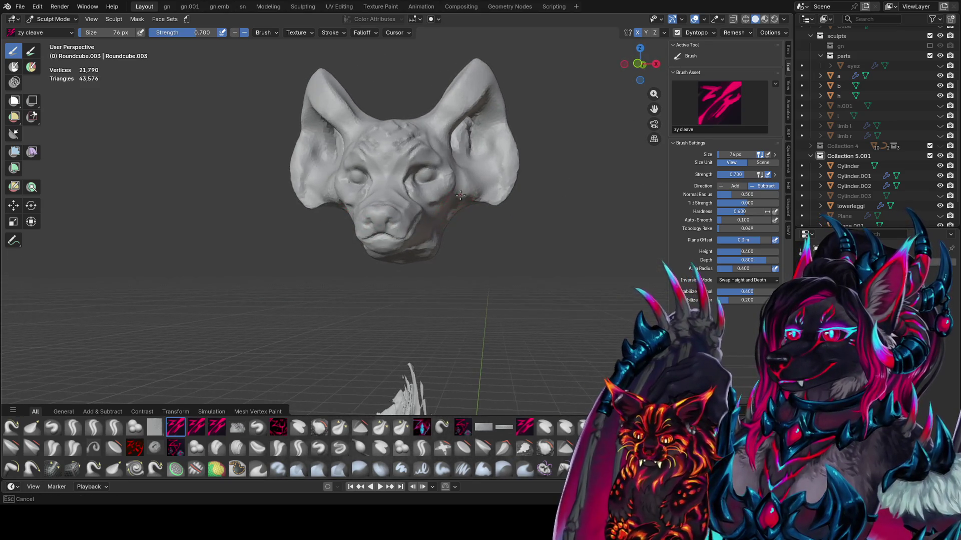
{"action": "left_click_drag", "start_coordinate": [458, 195], "coordinate": [444, 224]}
{"action": "middle_click_drag", "start_coordinate": [443, 224], "coordinate": [447, 198]}
{"action": "left_click_drag", "start_coordinate": [448, 198], "coordinate": [451, 211]}
{"action": "middle_click_drag", "start_coordinate": [451, 210], "coordinate": [473, 192]}
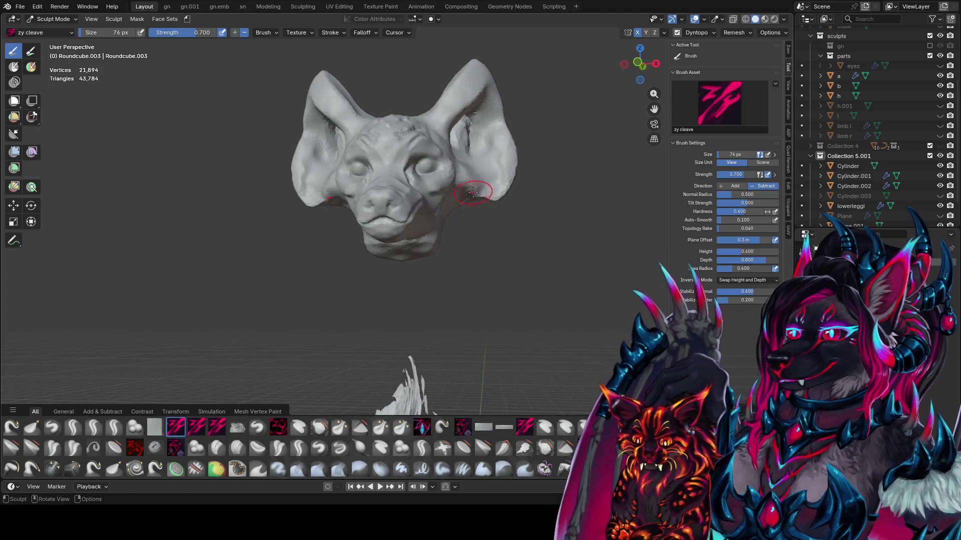
{"action": "left_click_drag", "start_coordinate": [488, 98], "coordinate": [508, 193]}
{"action": "middle_click_drag", "start_coordinate": [508, 192], "coordinate": [514, 186]}
- Reshape the ears with Elastic Grab, adjusting the brush between 62 px and 82 px
{"action": "key", "text": "g"}
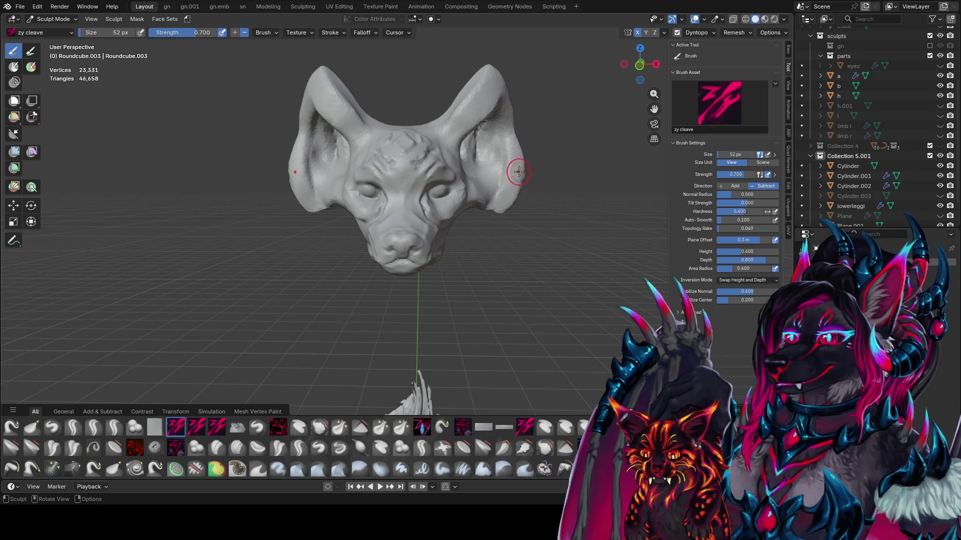
{"action": "mouse_move", "coordinate": [521, 155]}
{"action": "left_mouse_down"}
{"action": "mouse_move", "coordinate": [495, 139]}
{"action": "mouse_move", "coordinate": [512, 221]}
{"action": "mouse_move", "coordinate": [456, 200]}
{"action": "left_mouse_up"}
{"action": "key", "text": "bracketleft"}
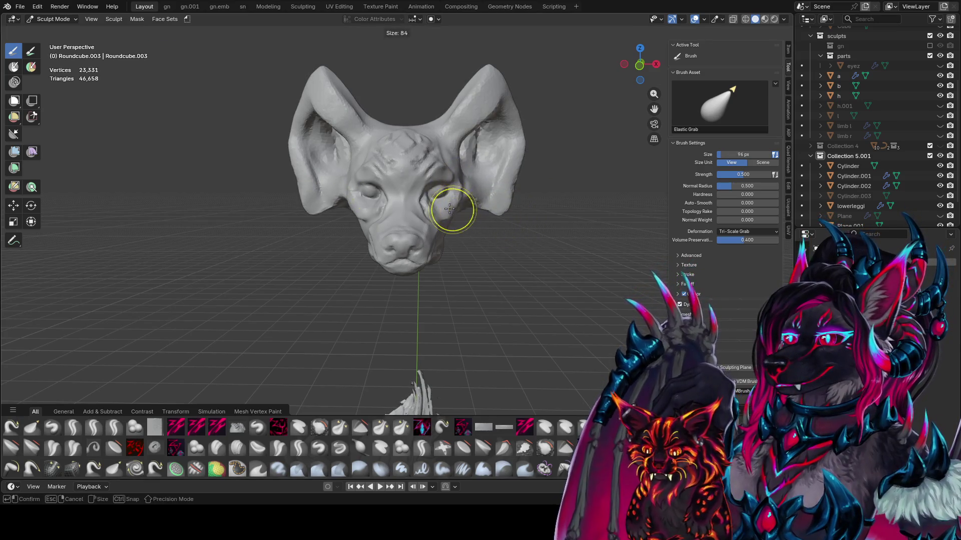
{"action": "key", "text": "bracketleft"}
{"action": "key", "text": "bracketleft"}
{"action": "key", "text": "bracketleft"}
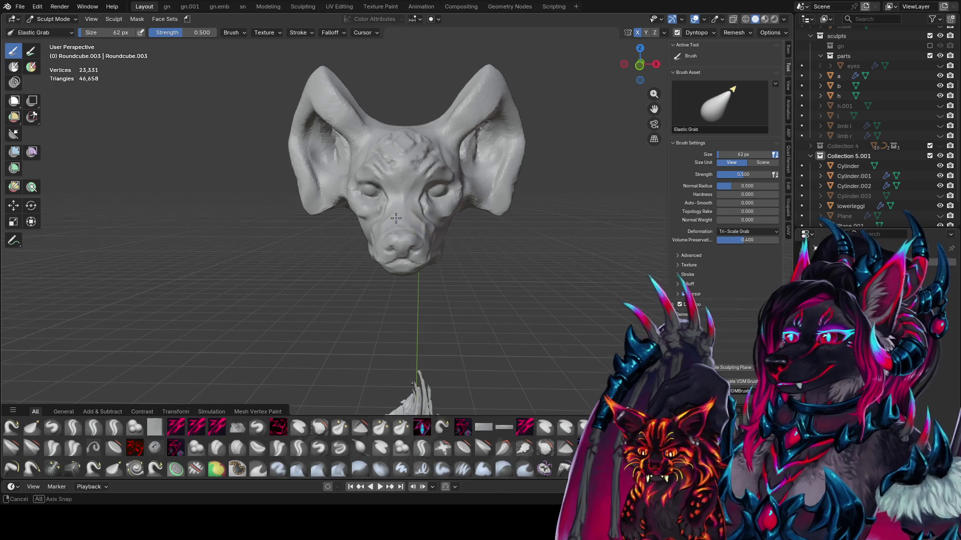
{"action": "middle_click_drag", "start_coordinate": [429, 225], "coordinate": [315, 217]}
{"action": "key", "text": "bracketright"}
{"action": "key", "text": "bracketright"}
{"action": "key", "text": "bracketright"}
- Switch to the zy fin brush and sculpt a ridge of detail at the mouth
{"action": "key", "text": "1"}
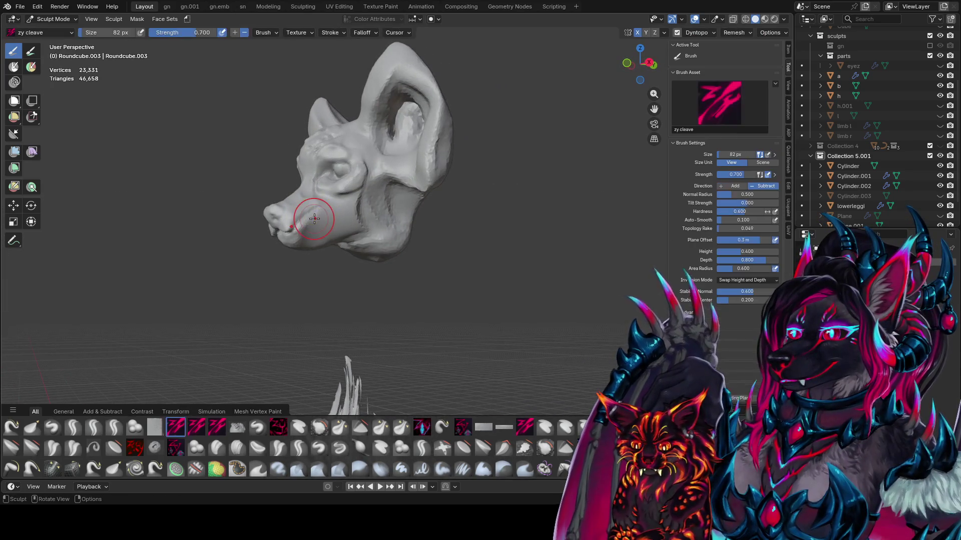
{"action": "key", "text": "w"}
{"action": "left_click", "coordinate": [320, 216]}
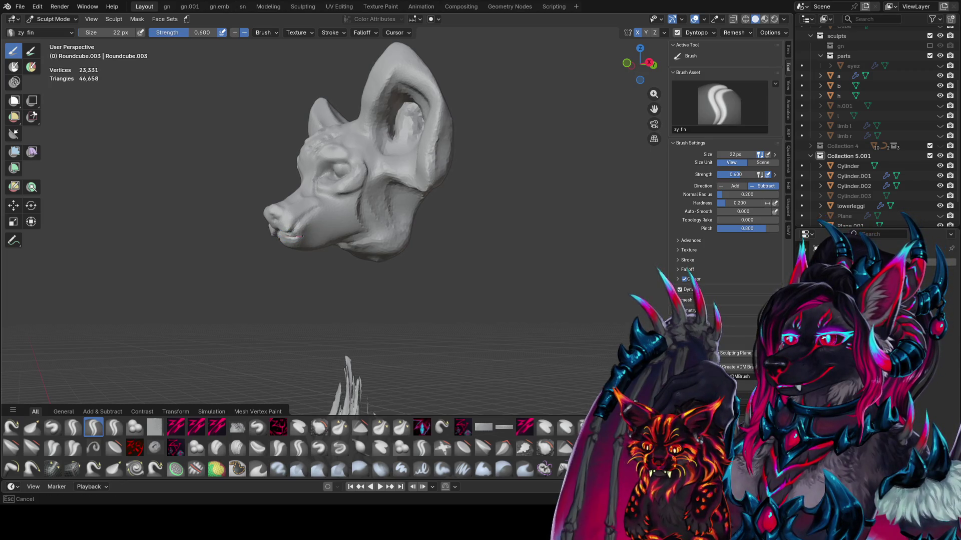
{"action": "left_click_drag", "start_coordinate": [331, 222], "coordinate": [325, 224]}
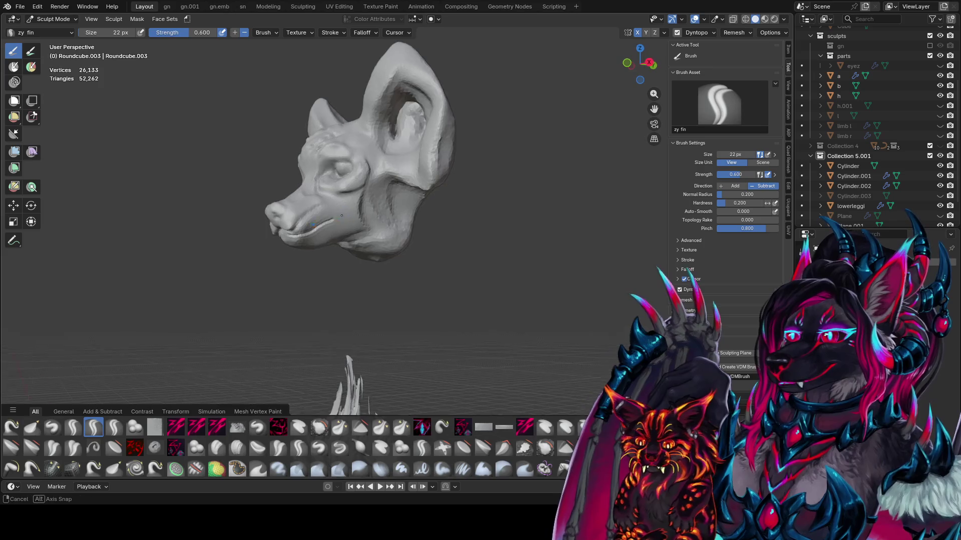
- Add small zy fin strokes near the mouth from a front view
{"action": "mouse_move", "coordinate": [324, 224]}
{"action": "middle_mouse_down"}
{"action": "mouse_move", "coordinate": [429, 194]}
{"action": "mouse_move", "coordinate": [450, 210]}
{"action": "middle_mouse_up"}
{"action": "left_click_drag", "start_coordinate": [450, 210], "coordinate": [461, 217]}
{"action": "mouse_move", "coordinate": [461, 216]}
{"action": "middle_mouse_down"}
{"action": "mouse_move", "coordinate": [435, 206]}
{"action": "mouse_move", "coordinate": [423, 150]}
{"action": "mouse_move", "coordinate": [428, 252]}
{"action": "mouse_move", "coordinate": [279, 203]}
{"action": "middle_mouse_up"}
- Reshape the skull and ears with Elastic Grab, resizing the brush to 54, 90 and 56 px
{"action": "key", "text": "g"}
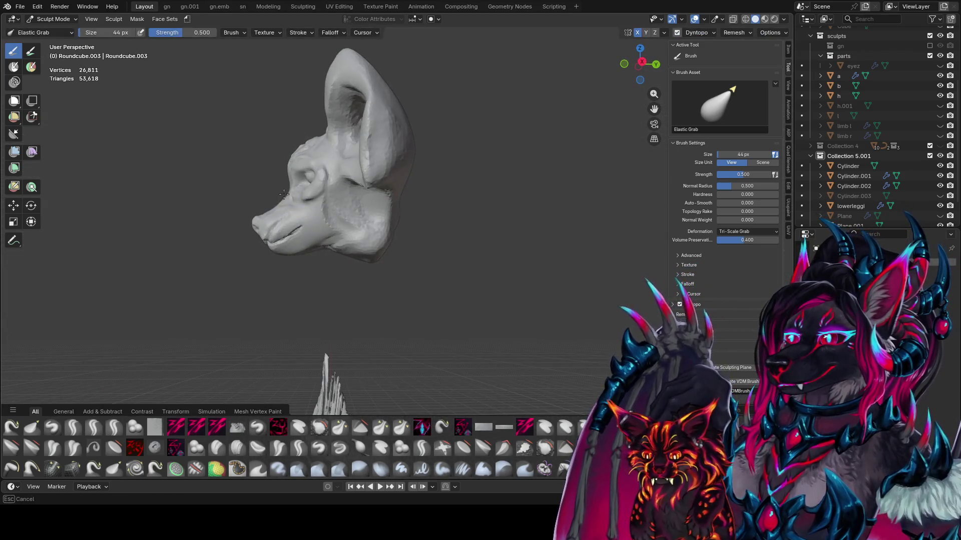
{"action": "key", "text": "f"}
{"action": "left_click", "coordinate": [303, 146]}
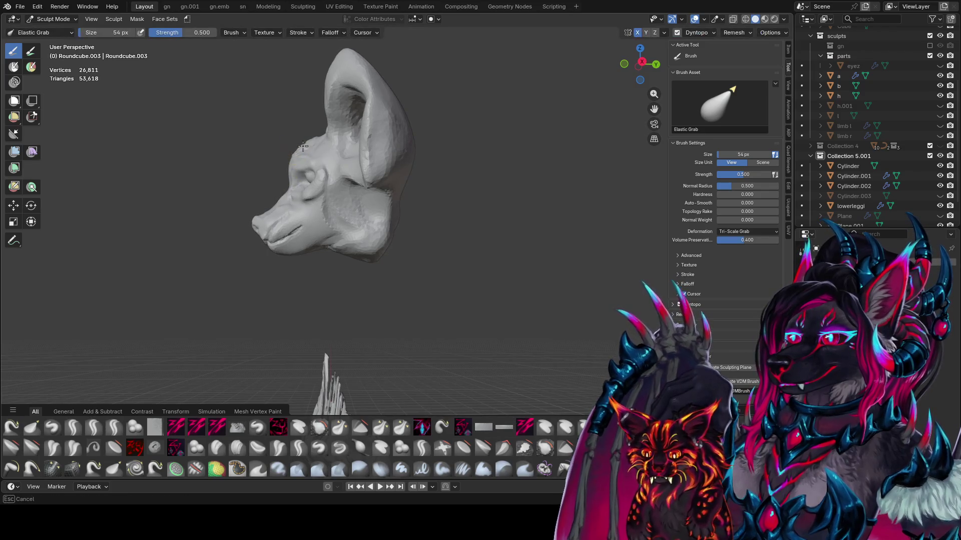
{"action": "mouse_move", "coordinate": [323, 143]}
{"action": "middle_mouse_down"}
{"action": "mouse_move", "coordinate": [468, 151]}
{"action": "mouse_move", "coordinate": [415, 149]}
{"action": "mouse_move", "coordinate": [426, 150]}
{"action": "mouse_move", "coordinate": [361, 124]}
{"action": "mouse_move", "coordinate": [355, 50]}
{"action": "mouse_move", "coordinate": [440, 122]}
{"action": "mouse_move", "coordinate": [440, 193]}
{"action": "mouse_move", "coordinate": [450, 167]}
{"action": "mouse_move", "coordinate": [435, 167]}
{"action": "middle_mouse_up"}
{"action": "key", "text": "f"}
{"action": "left_click", "coordinate": [430, 150]}
{"action": "key", "text": "f"}
{"action": "left_click", "coordinate": [350, 128]}
{"action": "key", "text": "f"}
{"action": "left_click", "coordinate": [438, 188]}
- Sculpt fine detail around the eyes and cheek with zy panelize at 16 px
{"action": "key", "text": "f"}
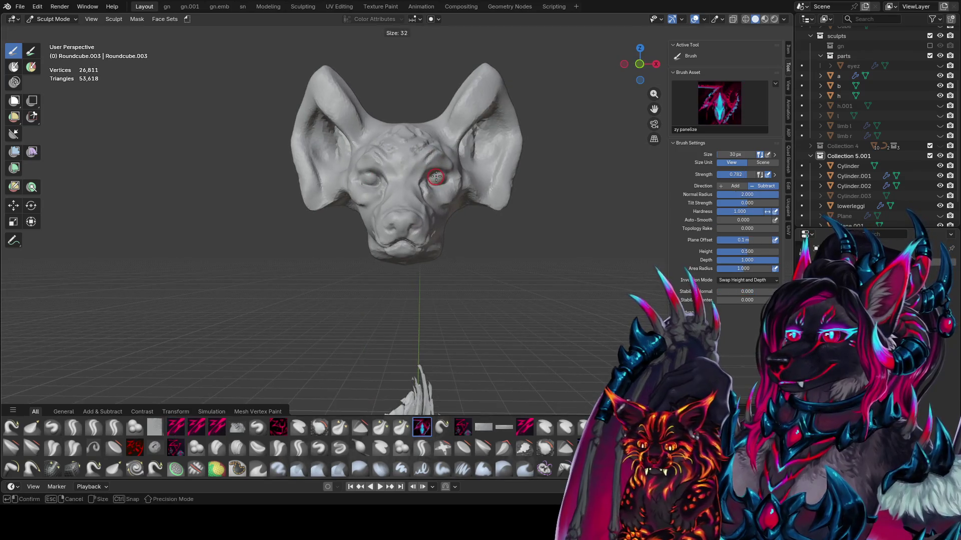
{"action": "left_click", "coordinate": [437, 176]}
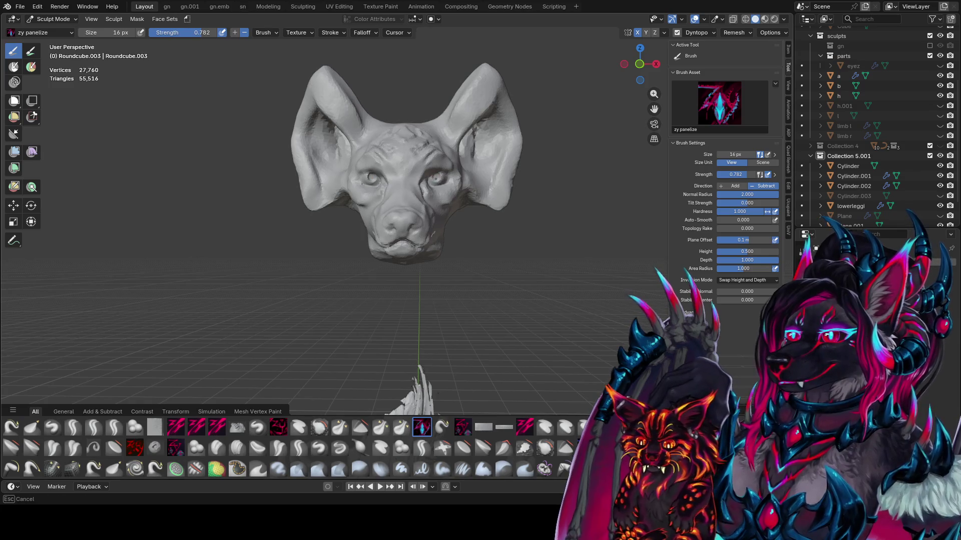
{"action": "left_click_drag", "start_coordinate": [435, 178], "coordinate": [435, 179]}
{"action": "middle_click_drag", "start_coordinate": [435, 180], "coordinate": [397, 186]}
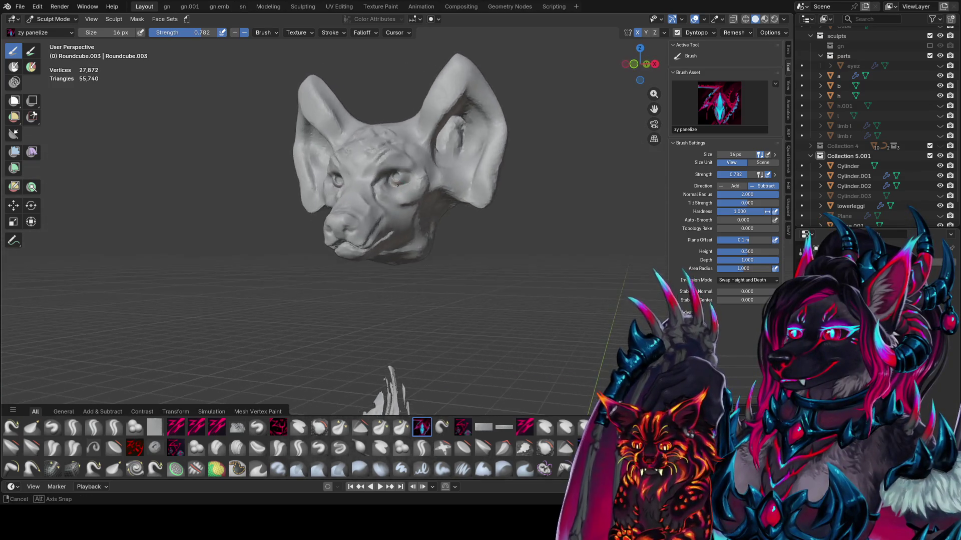
{"action": "left_click_drag", "start_coordinate": [426, 182], "coordinate": [431, 178]}
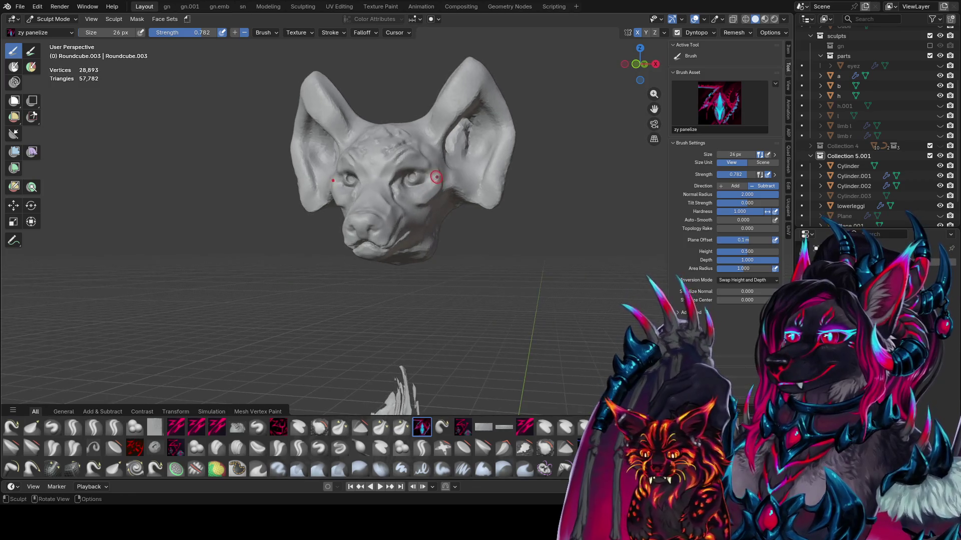
{"action": "middle_click_drag", "start_coordinate": [431, 178], "coordinate": [440, 194]}
{"action": "left_click_drag", "start_coordinate": [442, 196], "coordinate": [441, 194]}
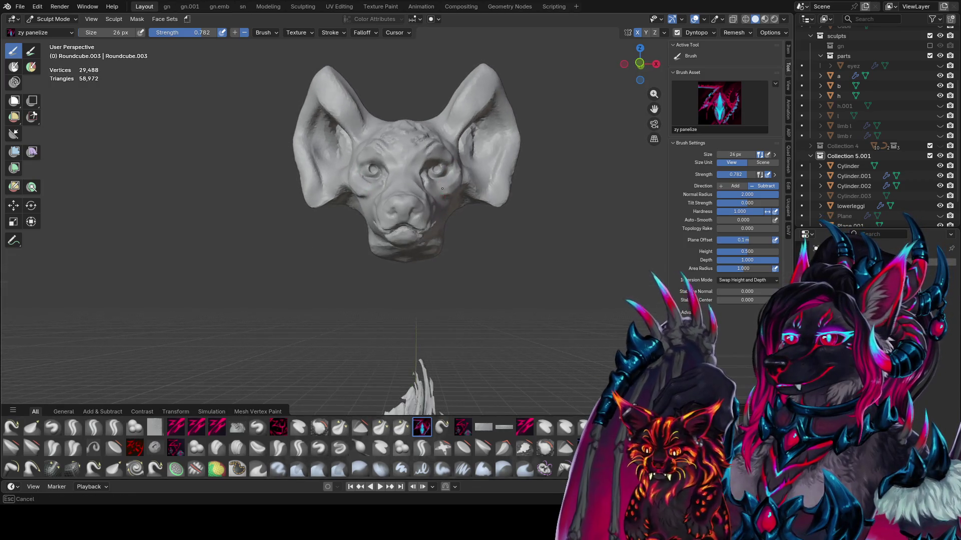
{"action": "mouse_move", "coordinate": [441, 194]}
{"action": "middle_mouse_down"}
{"action": "mouse_move", "coordinate": [443, 164]}
{"action": "mouse_move", "coordinate": [441, 192]}
{"action": "middle_mouse_up"}
{"action": "left_click_drag", "start_coordinate": [440, 193], "coordinate": [451, 200]}
{"action": "middle_click_drag", "start_coordinate": [450, 200], "coordinate": [464, 212]}
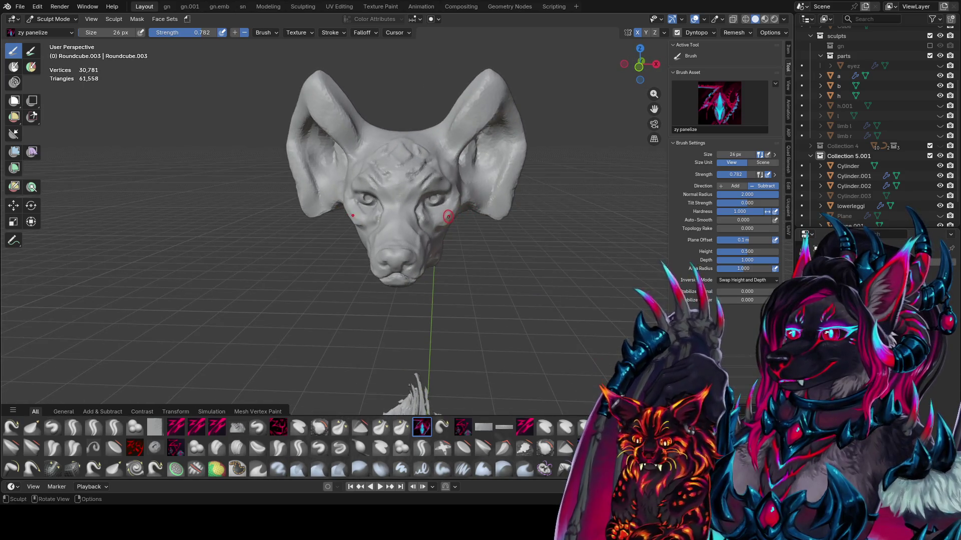
{"action": "left_click_drag", "start_coordinate": [439, 208], "coordinate": [436, 208]}
{"action": "mouse_move", "coordinate": [435, 208]}
{"action": "middle_mouse_down"}
{"action": "mouse_move", "coordinate": [440, 197]}
{"action": "mouse_move", "coordinate": [359, 191]}
{"action": "mouse_move", "coordinate": [441, 158]}
{"action": "mouse_move", "coordinate": [435, 210]}
{"action": "middle_mouse_up"}
- With a larger brush, detail beside the right eye and the cheek below the ear, then save
{"action": "key", "text": "f"}
{"action": "left_click", "coordinate": [425, 184]}
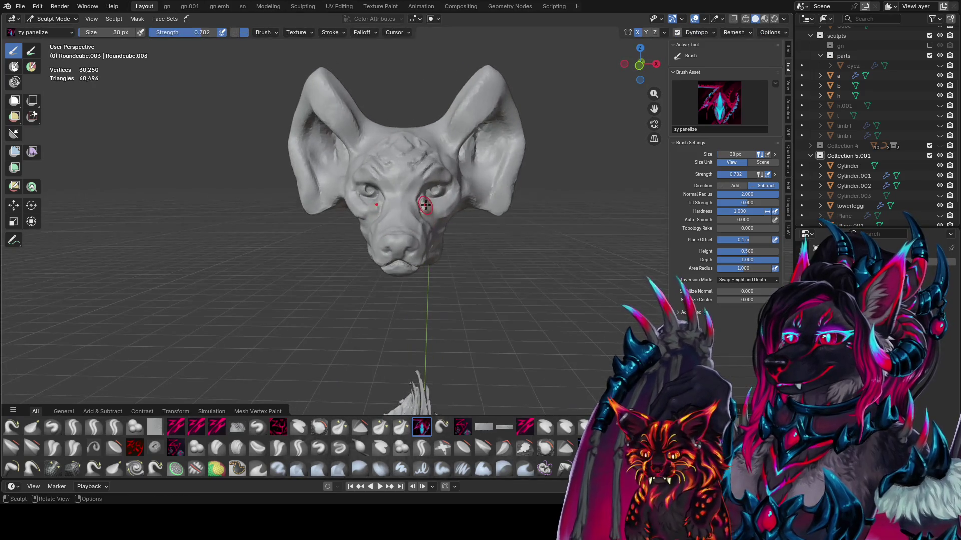
{"action": "left_click_drag", "start_coordinate": [435, 210], "coordinate": [428, 214]}
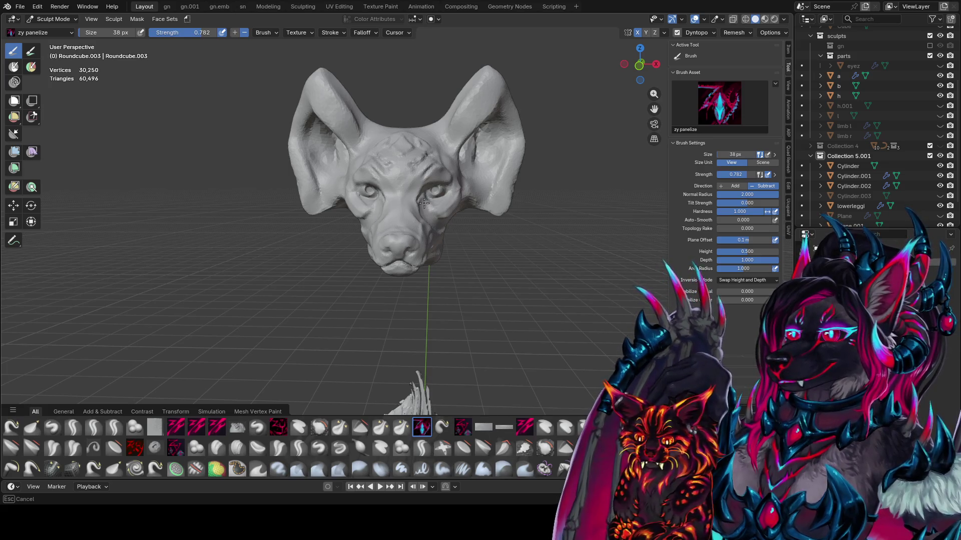
{"action": "left_click_drag", "start_coordinate": [440, 222], "coordinate": [442, 225]}
{"action": "middle_click_drag", "start_coordinate": [443, 225], "coordinate": [343, 214]}
{"action": "left_click_drag", "start_coordinate": [344, 214], "coordinate": [338, 215]}
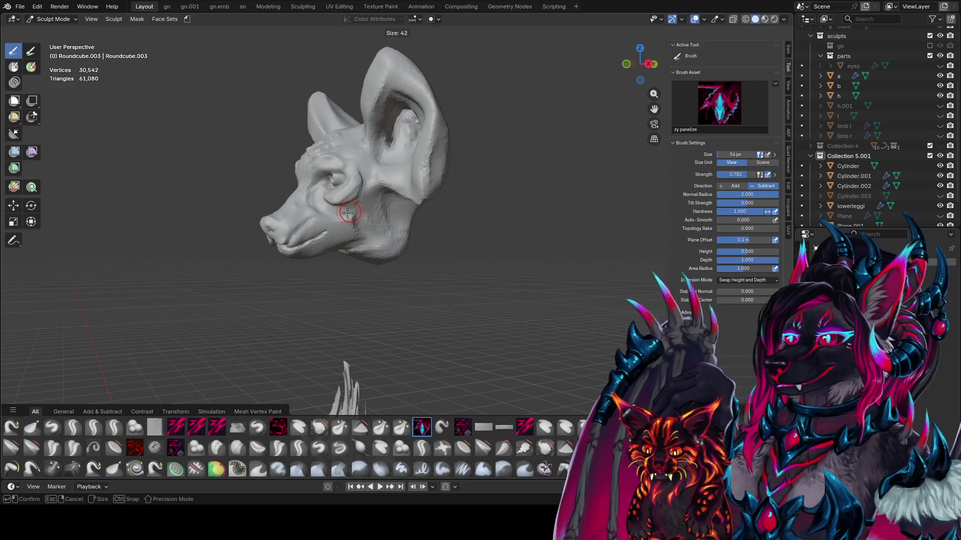
{"action": "middle_click_drag", "start_coordinate": [338, 215], "coordinate": [370, 199]}
{"action": "mouse_move", "coordinate": [393, 179]}
{"action": "left_mouse_down"}
{"action": "mouse_move", "coordinate": [397, 220]}
{"action": "mouse_move", "coordinate": [389, 182]}
{"action": "left_mouse_up"}
{"action": "key", "text": "f"}
{"action": "left_click", "coordinate": [397, 215]}
{"action": "key", "text": "ctrl+s"}
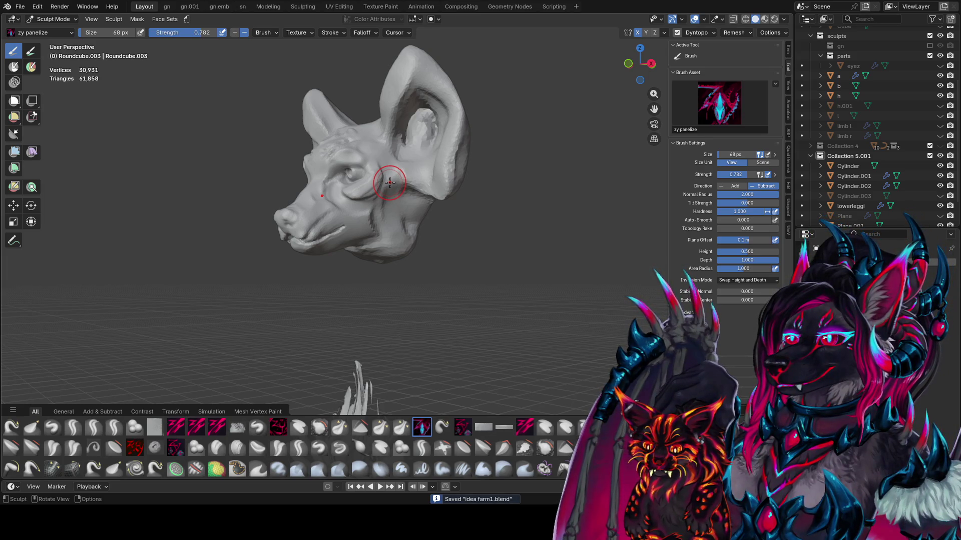
- Add several panelize strokes of detail into the ear from a three-quarter view
{"action": "middle_click_drag", "start_coordinate": [418, 157], "coordinate": [452, 152]}
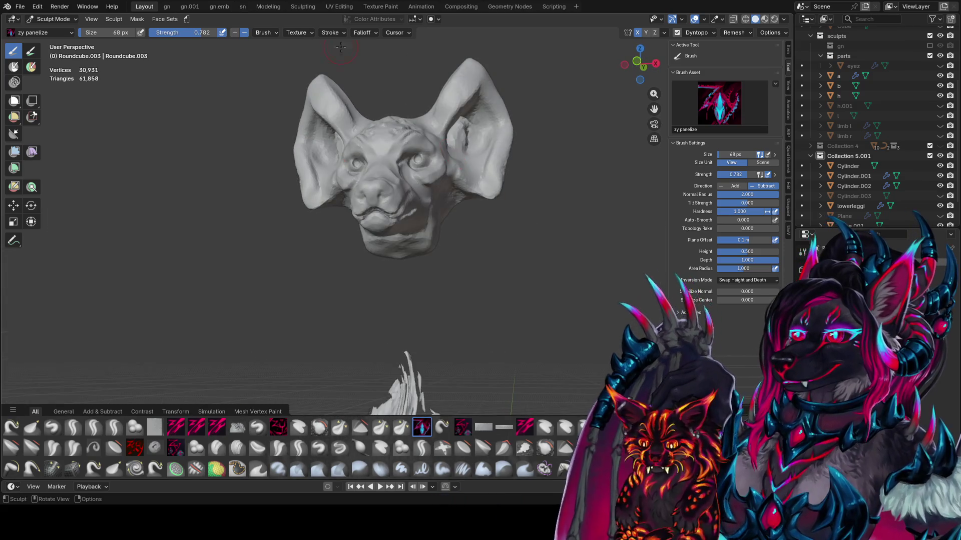
{"action": "mouse_move", "coordinate": [341, 48]}
{"action": "middle_mouse_down"}
{"action": "mouse_move", "coordinate": [414, 156]}
{"action": "mouse_move", "coordinate": [450, 118]}
{"action": "middle_mouse_up"}
{"action": "mouse_move", "coordinate": [451, 118]}
{"action": "left_mouse_down"}
{"action": "mouse_move", "coordinate": [442, 140]}
{"action": "mouse_move", "coordinate": [450, 127]}
{"action": "left_mouse_up"}
{"action": "middle_click_drag", "start_coordinate": [450, 127], "coordinate": [455, 130]}
{"action": "left_click_drag", "start_coordinate": [455, 120], "coordinate": [468, 136]}
{"action": "middle_click_drag", "start_coordinate": [468, 135], "coordinate": [453, 134]}
{"action": "left_click_drag", "start_coordinate": [458, 122], "coordinate": [468, 140]}
- Switch to the zy blobcarve brush with a smaller radius
{"action": "mouse_move", "coordinate": [468, 140]}
{"action": "middle_mouse_down"}
{"action": "mouse_move", "coordinate": [431, 142]}
{"action": "mouse_move", "coordinate": [453, 171]}
{"action": "mouse_move", "coordinate": [458, 160]}
{"action": "middle_mouse_up"}
{"action": "key", "text": "q"}
{"action": "left_click", "coordinate": [430, 142]}
{"action": "key", "text": "f"}
{"action": "left_click", "coordinate": [445, 175]}
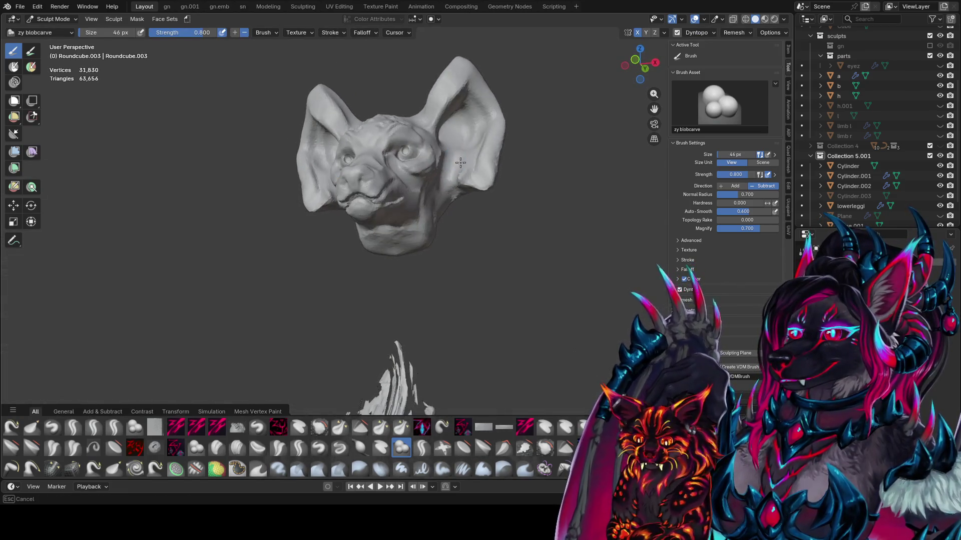
- Carve the side of the face and the underside of the head with a larger zy blobcarve brush
{"action": "mouse_move", "coordinate": [458, 161]}
{"action": "left_mouse_down"}
{"action": "mouse_move", "coordinate": [464, 177]}
{"action": "mouse_move", "coordinate": [489, 187]}
{"action": "left_mouse_up"}
{"action": "middle_click_drag", "start_coordinate": [489, 187], "coordinate": [470, 155]}
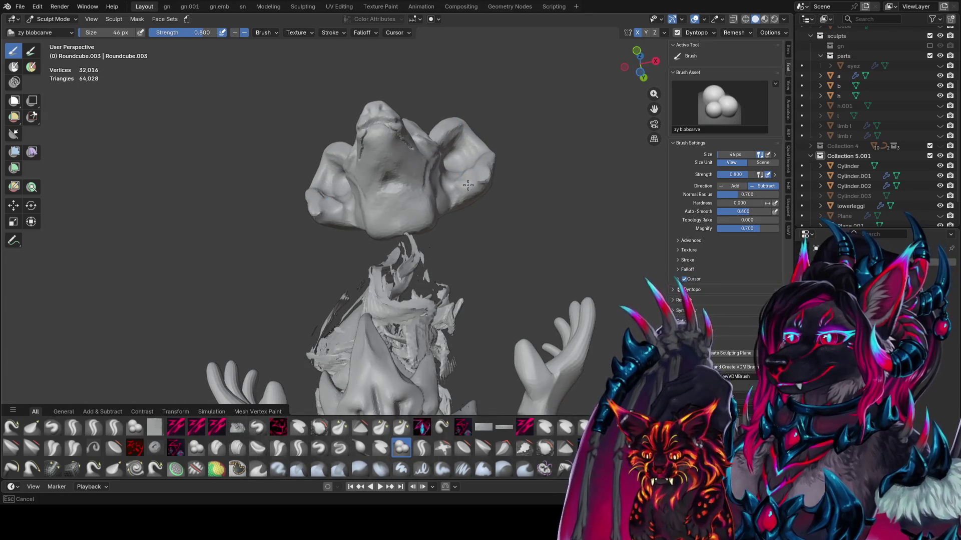
{"action": "left_click_drag", "start_coordinate": [466, 169], "coordinate": [461, 188]}
{"action": "middle_click_drag", "start_coordinate": [461, 189], "coordinate": [422, 193]}
{"action": "key", "text": "f"}
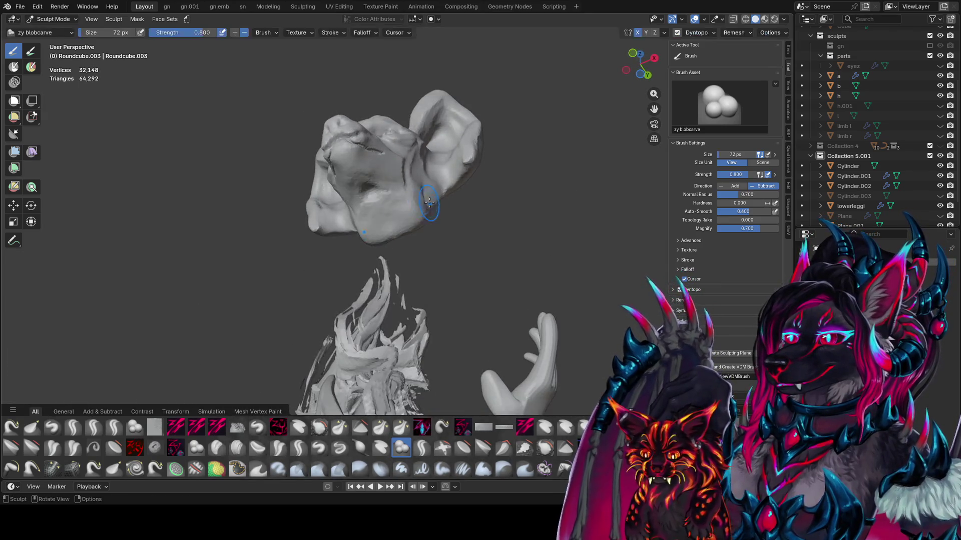
{"action": "left_click", "coordinate": [412, 193]}
{"action": "mouse_move", "coordinate": [411, 193]}
{"action": "left_mouse_down"}
{"action": "mouse_move", "coordinate": [422, 206]}
{"action": "mouse_move", "coordinate": [373, 195]}
{"action": "left_mouse_up"}
{"action": "mouse_move", "coordinate": [373, 195]}
{"action": "middle_mouse_down"}
{"action": "mouse_move", "coordinate": [450, 260]}
{"action": "mouse_move", "coordinate": [421, 215]}
{"action": "middle_mouse_up"}
{"action": "left_click_drag", "start_coordinate": [420, 215], "coordinate": [408, 214]}
{"action": "middle_click_drag", "start_coordinate": [407, 214], "coordinate": [423, 200]}
- Switch to zy cleave and carve marks below the chin to start a neck
{"action": "key", "text": "c"}
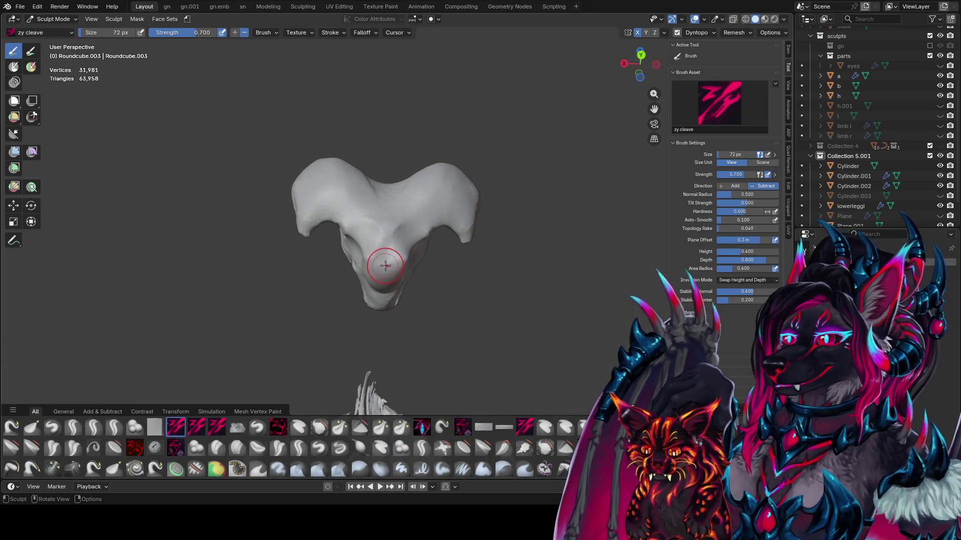
{"action": "middle_click_drag", "start_coordinate": [385, 282], "coordinate": [352, 272]}
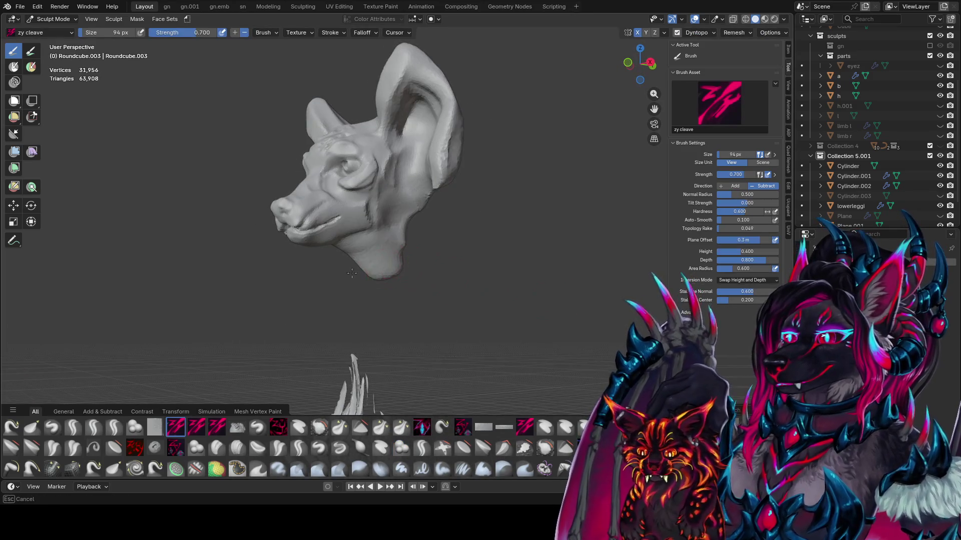
{"action": "left_click_drag", "start_coordinate": [377, 269], "coordinate": [379, 270]}
{"action": "mouse_move", "coordinate": [380, 270]}
{"action": "middle_mouse_down"}
{"action": "mouse_move", "coordinate": [400, 270]}
{"action": "mouse_move", "coordinate": [370, 259]}
{"action": "mouse_move", "coordinate": [427, 268]}
{"action": "mouse_move", "coordinate": [394, 235]}
{"action": "mouse_move", "coordinate": [389, 252]}
{"action": "mouse_move", "coordinate": [427, 277]}
{"action": "mouse_move", "coordinate": [415, 297]}
{"action": "mouse_move", "coordinate": [430, 253]}
{"action": "mouse_move", "coordinate": [381, 238]}
{"action": "middle_mouse_up"}
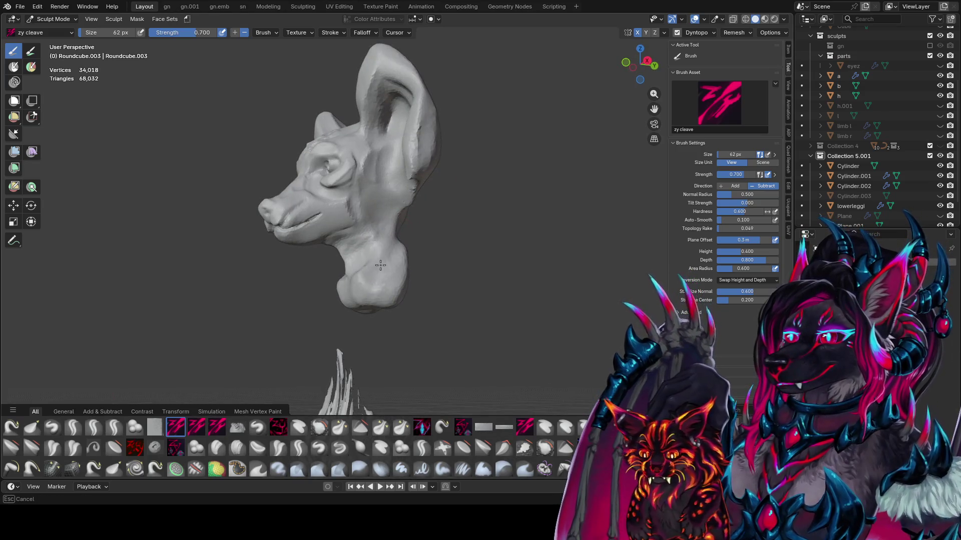
- Build up the neck and the base of the bust below the head with zy cleave
{"action": "mouse_move", "coordinate": [374, 273]}
{"action": "middle_mouse_down"}
{"action": "mouse_move", "coordinate": [439, 281]}
{"action": "mouse_move", "coordinate": [386, 268]}
{"action": "mouse_move", "coordinate": [360, 285]}
{"action": "mouse_move", "coordinate": [412, 284]}
{"action": "middle_mouse_up"}
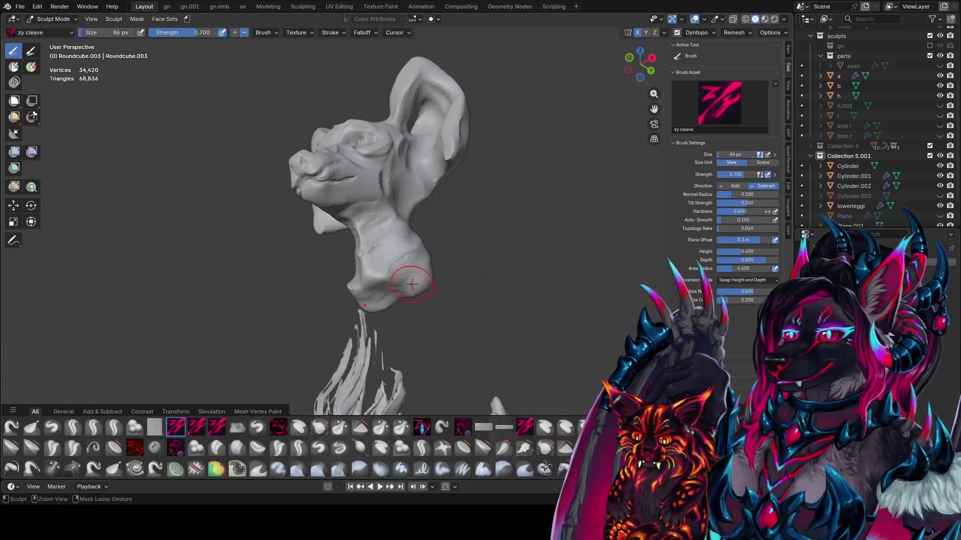
{"action": "left_click_drag", "start_coordinate": [410, 289], "coordinate": [412, 285]}
{"action": "mouse_move", "coordinate": [412, 285]}
{"action": "middle_mouse_down"}
{"action": "mouse_move", "coordinate": [413, 258]}
{"action": "mouse_move", "coordinate": [468, 296]}
{"action": "middle_mouse_up"}
{"action": "left_click_drag", "start_coordinate": [467, 296], "coordinate": [352, 321]}
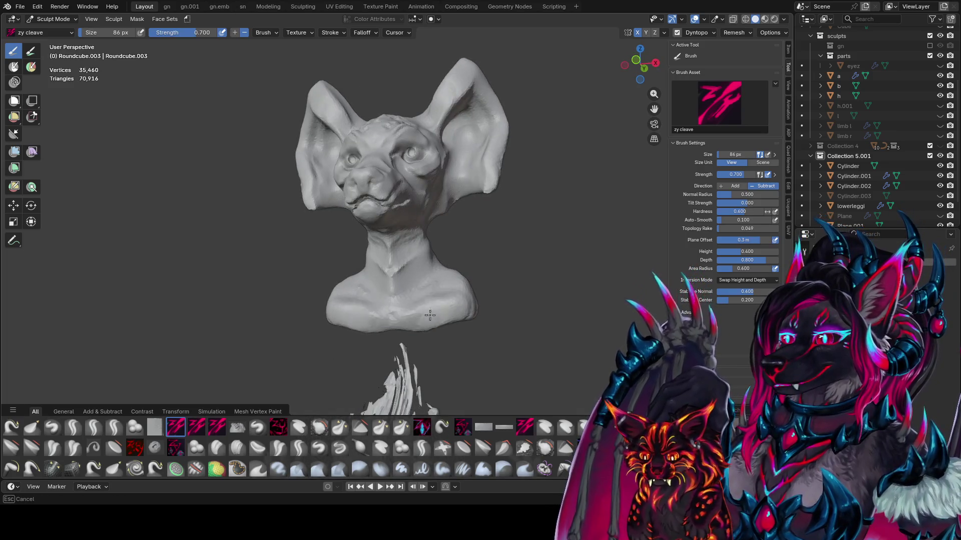
{"action": "middle_click_drag", "start_coordinate": [430, 314], "coordinate": [376, 332]}
{"action": "left_click_drag", "start_coordinate": [375, 332], "coordinate": [334, 319]}
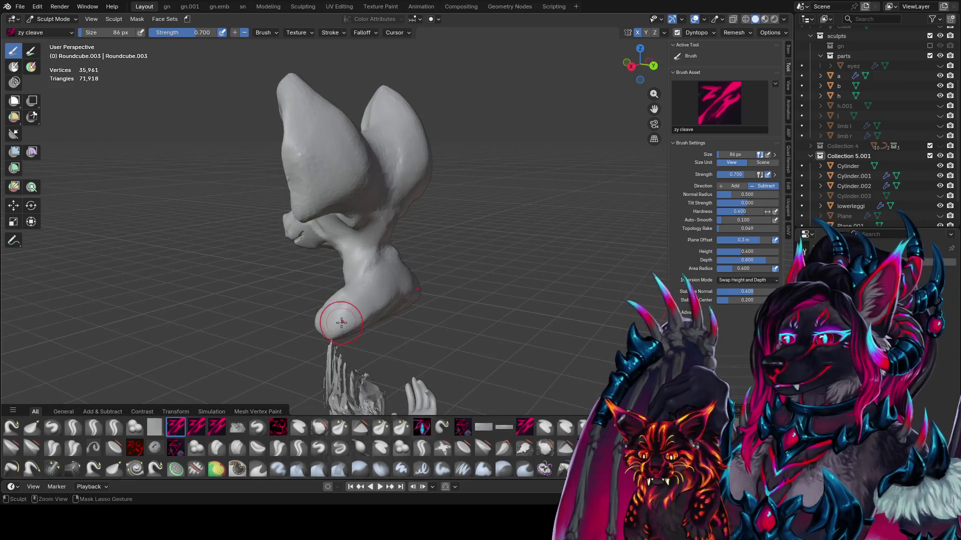
{"action": "mouse_move", "coordinate": [342, 323]}
{"action": "middle_mouse_down"}
{"action": "mouse_move", "coordinate": [423, 279]}
{"action": "mouse_move", "coordinate": [388, 274]}
{"action": "mouse_move", "coordinate": [460, 297]}
{"action": "middle_mouse_up"}
- Enlarge the brush and build out the bust's broad shoulders
{"action": "key", "text": "f"}
{"action": "left_click", "coordinate": [422, 279]}
{"action": "mouse_move", "coordinate": [396, 310]}
{"action": "middle_mouse_down"}
{"action": "mouse_move", "coordinate": [440, 332]}
{"action": "mouse_move", "coordinate": [318, 319]}
{"action": "mouse_move", "coordinate": [420, 320]}
{"action": "middle_mouse_up"}
{"action": "left_click_drag", "start_coordinate": [421, 319], "coordinate": [425, 319]}
{"action": "left_click_drag", "start_coordinate": [436, 355], "coordinate": [432, 350]}
{"action": "mouse_move", "coordinate": [433, 350]}
{"action": "middle_mouse_down"}
{"action": "mouse_move", "coordinate": [410, 263]}
{"action": "mouse_move", "coordinate": [489, 280]}
{"action": "middle_mouse_up"}
{"action": "left_click_drag", "start_coordinate": [489, 280], "coordinate": [386, 307]}
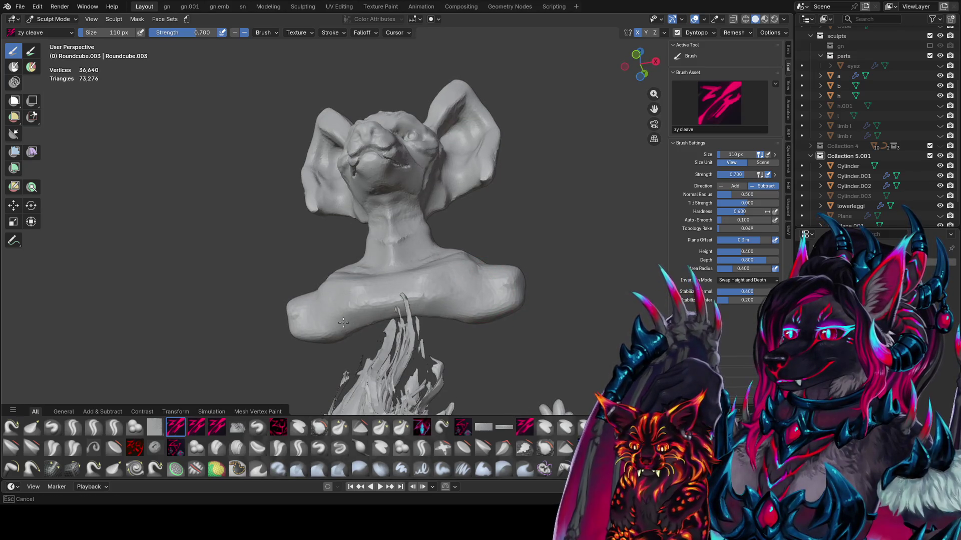
{"action": "middle_click_drag", "start_coordinate": [334, 308], "coordinate": [448, 338]}
{"action": "left_click_drag", "start_coordinate": [448, 339], "coordinate": [453, 341]}
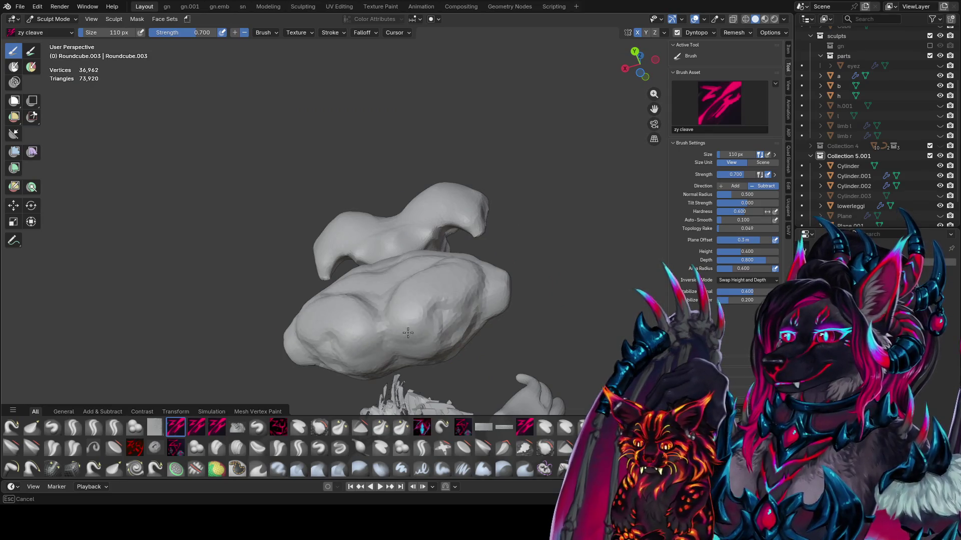
- Build up and reshape the back of the bust
{"action": "middle_click_drag", "start_coordinate": [392, 292], "coordinate": [410, 350]}
{"action": "left_click_drag", "start_coordinate": [410, 350], "coordinate": [415, 360]}
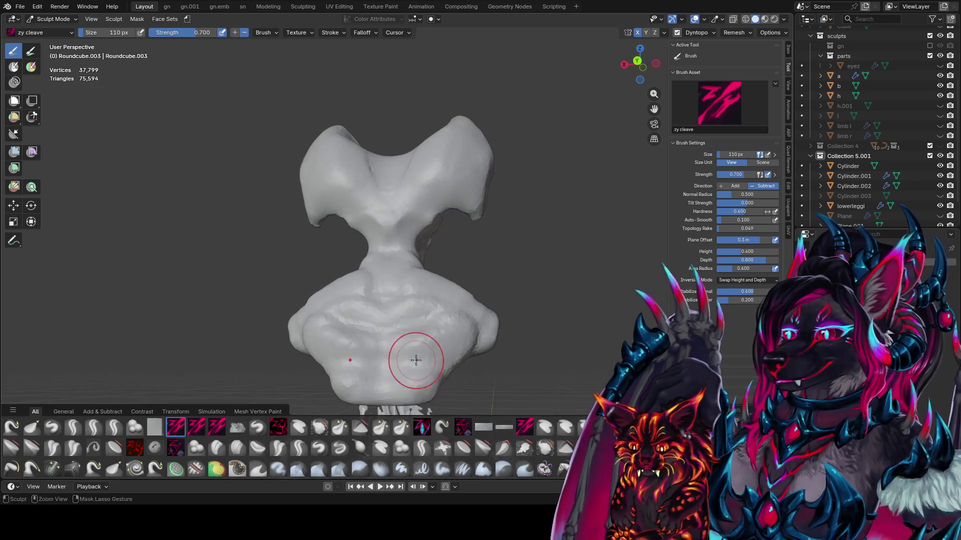
{"action": "middle_click_drag", "start_coordinate": [456, 305], "coordinate": [444, 316]}
{"action": "left_click_drag", "start_coordinate": [444, 316], "coordinate": [393, 300]}
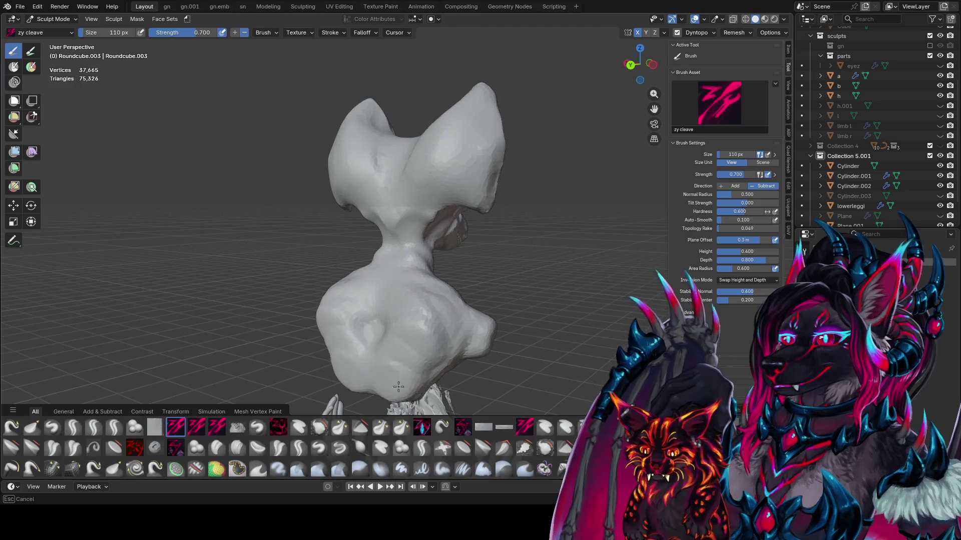
{"action": "mouse_move", "coordinate": [398, 386]}
{"action": "middle_mouse_down"}
{"action": "mouse_move", "coordinate": [375, 332]}
{"action": "mouse_move", "coordinate": [401, 317]}
{"action": "mouse_move", "coordinate": [397, 397]}
{"action": "mouse_move", "coordinate": [460, 307]}
{"action": "mouse_move", "coordinate": [446, 317]}
{"action": "mouse_move", "coordinate": [397, 268]}
{"action": "middle_mouse_up"}
- With a smaller zy fin brush, carve a groove down between the ears
{"action": "key", "text": "f"}
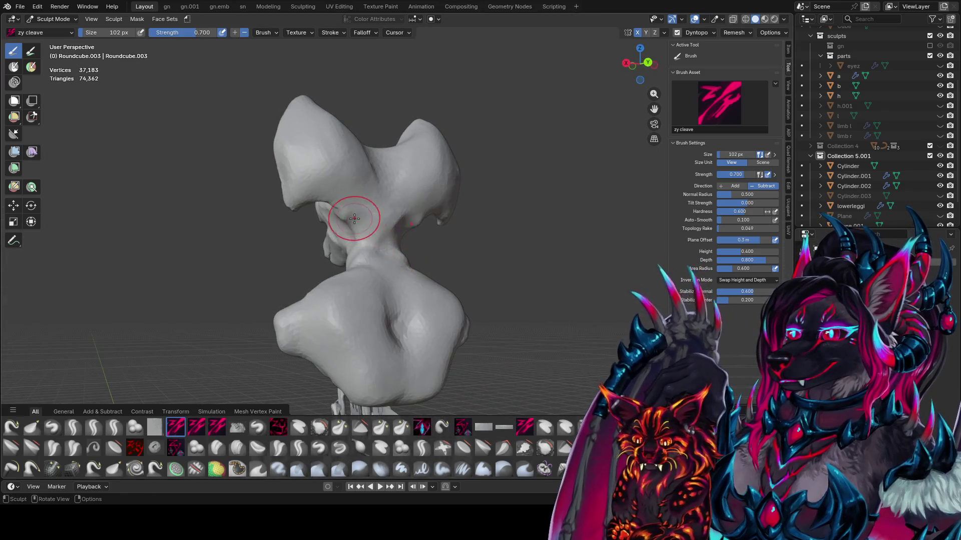
{"action": "key", "text": "1"}
{"action": "middle_click_drag", "start_coordinate": [386, 215], "coordinate": [379, 187]}
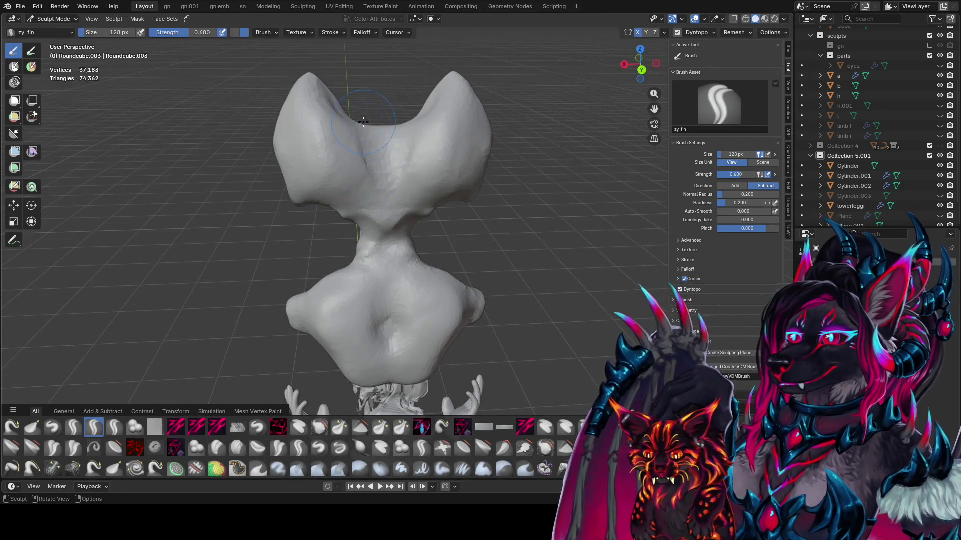
{"action": "mouse_move", "coordinate": [363, 122]}
{"action": "left_mouse_down"}
{"action": "mouse_move", "coordinate": [376, 150]}
{"action": "mouse_move", "coordinate": [360, 200]}
{"action": "left_mouse_up"}
{"action": "mouse_move", "coordinate": [360, 200]}
{"action": "middle_mouse_down"}
{"action": "mouse_move", "coordinate": [379, 200]}
{"action": "mouse_move", "coordinate": [385, 236]}
{"action": "middle_mouse_up"}
{"action": "left_click_drag", "start_coordinate": [380, 210], "coordinate": [383, 250]}
{"action": "mouse_move", "coordinate": [385, 258]}
{"action": "middle_mouse_down"}
{"action": "mouse_move", "coordinate": [393, 279]}
{"action": "mouse_move", "coordinate": [375, 267]}
{"action": "mouse_move", "coordinate": [385, 257]}
{"action": "middle_mouse_up"}
- Shrink the brush and refine the crease and lower-left area of the bust's back and shoulder
{"action": "key", "text": "bracketleft"}
{"action": "key", "text": "bracketleft"}
{"action": "key", "text": "bracketleft"}
{"action": "left_click_drag", "start_coordinate": [380, 252], "coordinate": [388, 263]}
{"action": "middle_click_drag", "start_coordinate": [387, 263], "coordinate": [360, 297]}
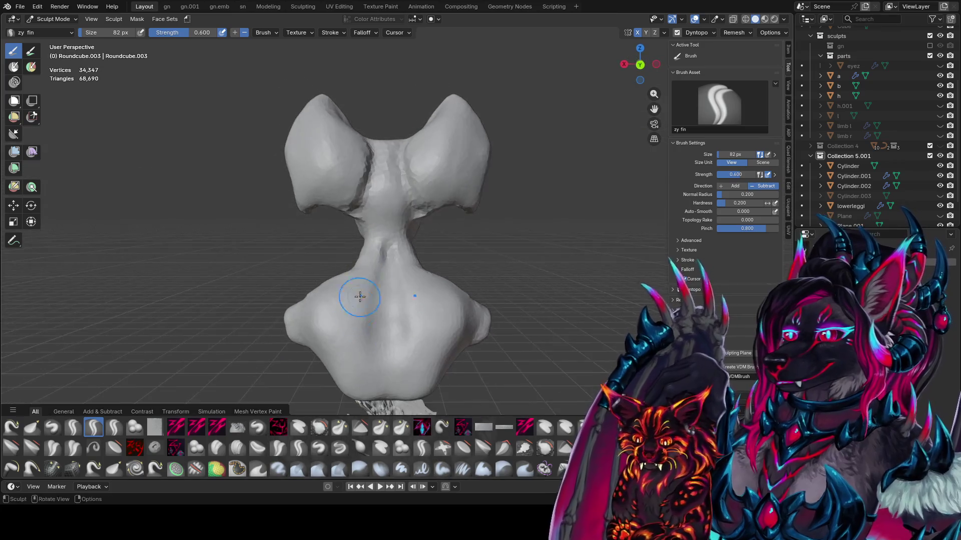
{"action": "mouse_move", "coordinate": [380, 258]}
{"action": "left_mouse_down"}
{"action": "mouse_move", "coordinate": [365, 370]}
{"action": "mouse_move", "coordinate": [385, 391]}
{"action": "mouse_move", "coordinate": [395, 280]}
{"action": "mouse_move", "coordinate": [419, 378]}
{"action": "left_mouse_up"}
{"action": "left_click_drag", "start_coordinate": [354, 279], "coordinate": [322, 332]}
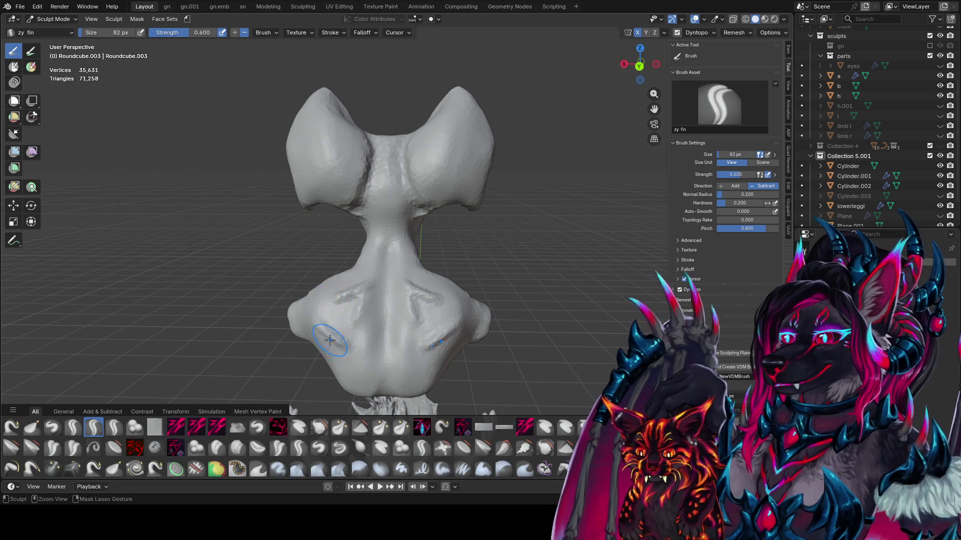
{"action": "mouse_move", "coordinate": [322, 332]}
{"action": "middle_mouse_down"}
{"action": "mouse_move", "coordinate": [273, 319]}
{"action": "mouse_move", "coordinate": [321, 320]}
{"action": "mouse_move", "coordinate": [405, 351]}
{"action": "middle_mouse_up"}
{"action": "mouse_move", "coordinate": [405, 350]}
{"action": "left_mouse_down"}
{"action": "mouse_move", "coordinate": [415, 395]}
{"action": "mouse_move", "coordinate": [438, 280]}
{"action": "left_mouse_up"}
{"action": "middle_click_drag", "start_coordinate": [437, 280], "coordinate": [372, 348]}
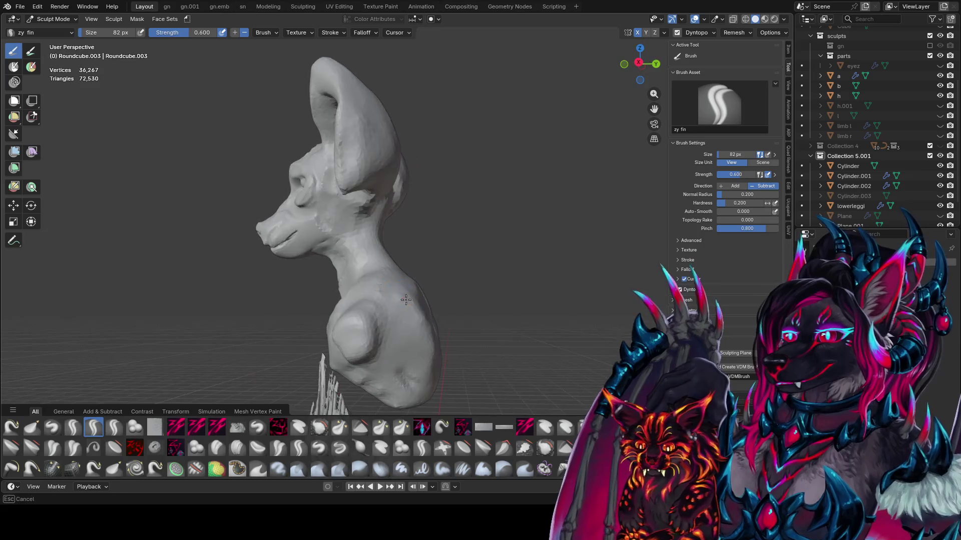
{"action": "mouse_move", "coordinate": [372, 303]}
{"action": "left_mouse_down"}
{"action": "mouse_move", "coordinate": [395, 320]}
{"action": "mouse_move", "coordinate": [408, 300]}
{"action": "mouse_move", "coordinate": [362, 317]}
{"action": "mouse_move", "coordinate": [406, 322]}
{"action": "left_mouse_up"}
- Reshape both shoulders with zy cleave, adjusting the brush radius as needed
{"action": "key", "text": "2"}
{"action": "mouse_move", "coordinate": [406, 322]}
{"action": "middle_mouse_down"}
{"action": "mouse_move", "coordinate": [485, 349]}
{"action": "mouse_move", "coordinate": [526, 327]}
{"action": "middle_mouse_up"}
{"action": "left_click_drag", "start_coordinate": [515, 342], "coordinate": [498, 340]}
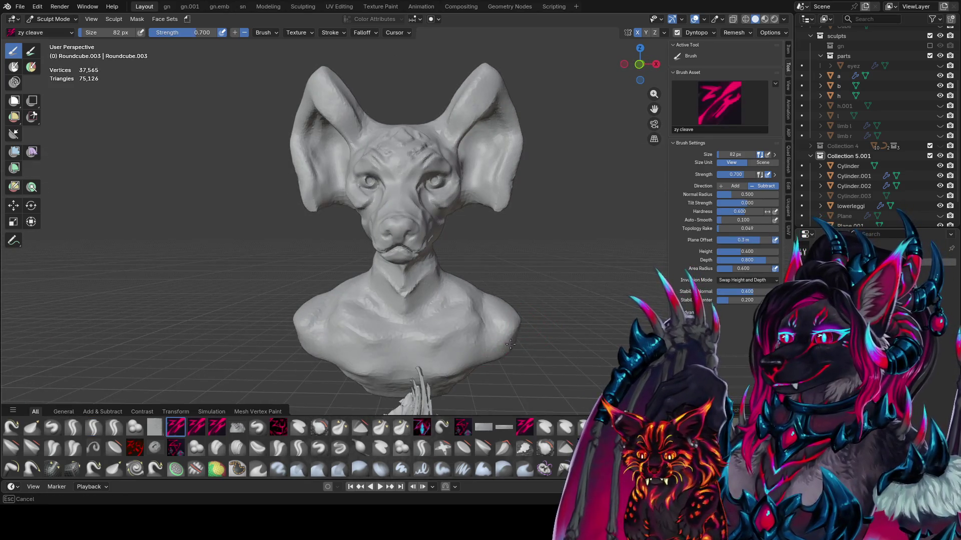
{"action": "key", "text": "f"}
{"action": "left_click", "coordinate": [495, 338]}
{"action": "key", "text": "f"}
{"action": "left_click", "coordinate": [468, 343]}
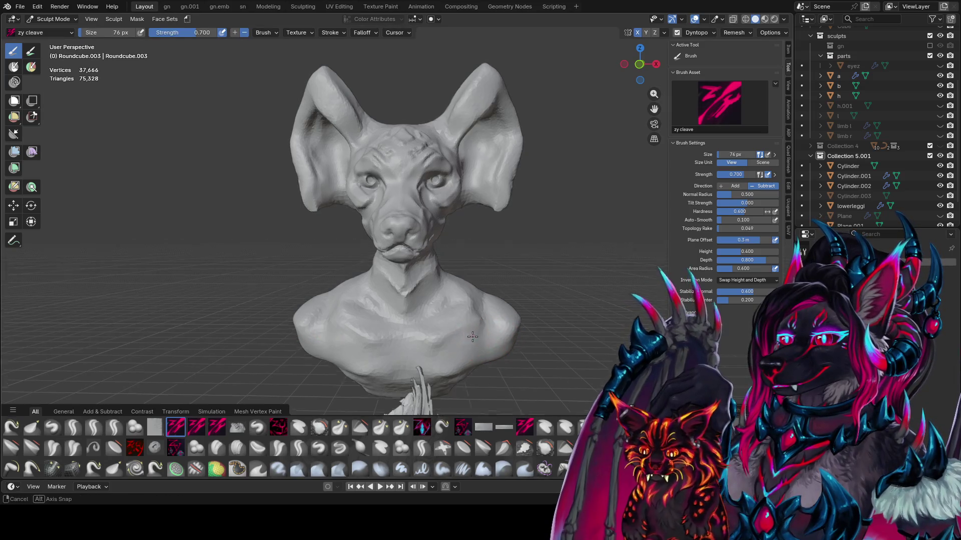
{"action": "mouse_move", "coordinate": [469, 344]}
{"action": "middle_mouse_down"}
{"action": "mouse_move", "coordinate": [476, 284]}
{"action": "mouse_move", "coordinate": [451, 220]}
{"action": "middle_mouse_up"}
{"action": "left_click_drag", "start_coordinate": [451, 220], "coordinate": [455, 235]}
{"action": "middle_click_drag", "start_coordinate": [455, 235], "coordinate": [450, 241]}
{"action": "left_click_drag", "start_coordinate": [451, 241], "coordinate": [443, 235]}
- Carve small strokes into the front of the bust, then switch to Elastic Grab
{"action": "key", "text": "f"}
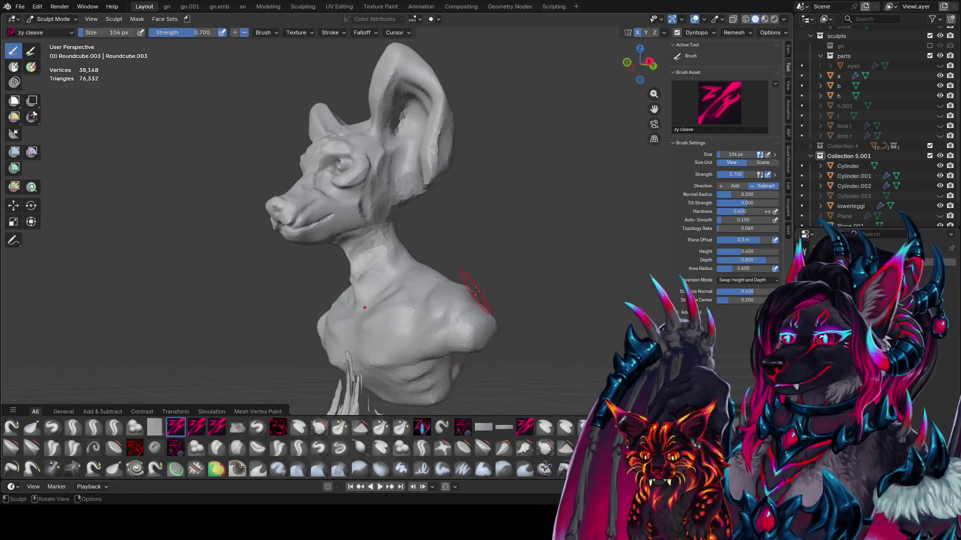
{"action": "middle_click_drag", "start_coordinate": [442, 235], "coordinate": [463, 300]}
{"action": "left_click_drag", "start_coordinate": [463, 300], "coordinate": [465, 308]}
{"action": "mouse_move", "coordinate": [465, 308]}
{"action": "middle_mouse_down"}
{"action": "mouse_move", "coordinate": [368, 311]}
{"action": "mouse_move", "coordinate": [508, 290]}
{"action": "mouse_move", "coordinate": [531, 345]}
{"action": "middle_mouse_up"}
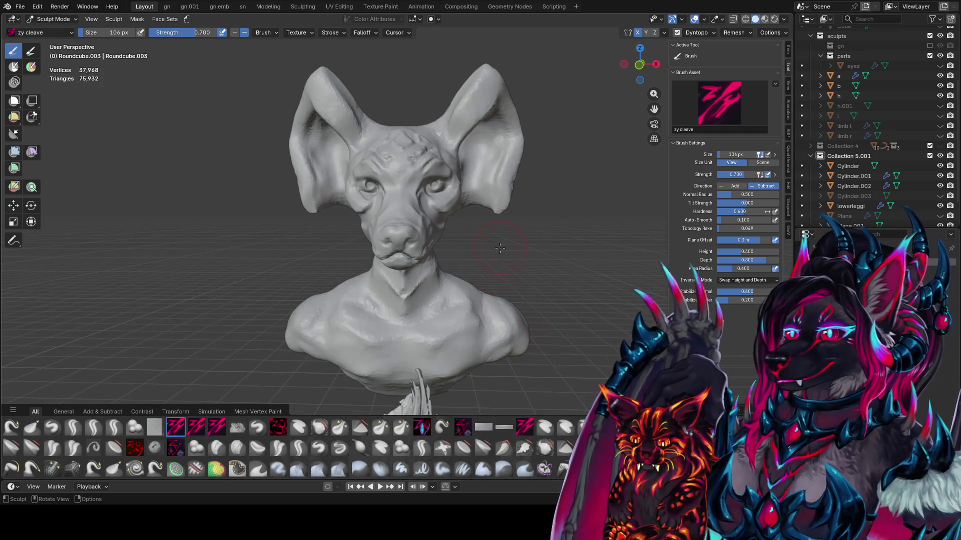
{"action": "key", "text": "f"}
{"action": "left_click", "coordinate": [451, 214]}
{"action": "mouse_move", "coordinate": [450, 214]}
{"action": "middle_mouse_down"}
{"action": "mouse_move", "coordinate": [455, 188]}
{"action": "mouse_move", "coordinate": [318, 231]}
{"action": "middle_mouse_up"}
{"action": "key", "text": "g"}
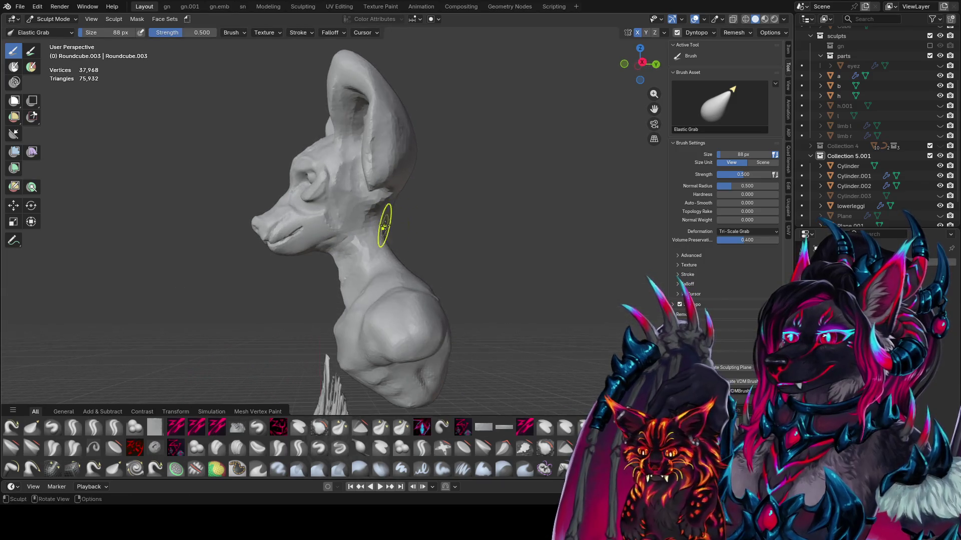
- Resize the Elastic Grab brush and drag the brow and eyes downward into an angrier look
{"action": "key", "text": "f"}
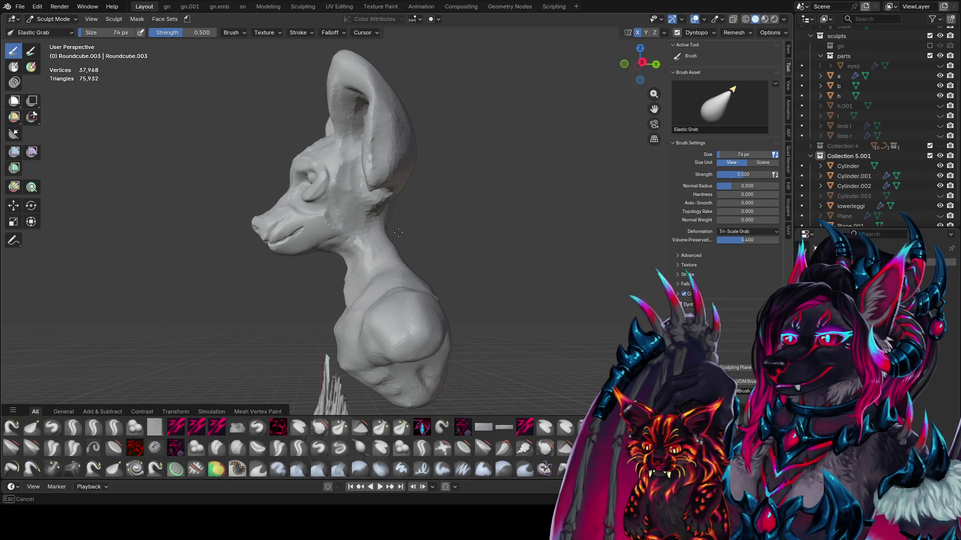
{"action": "key", "text": "bracketright"}
{"action": "key", "text": "bracketright"}
{"action": "key", "text": "bracketright"}
{"action": "mouse_move", "coordinate": [393, 210]}
{"action": "middle_mouse_down"}
{"action": "mouse_move", "coordinate": [377, 159]}
{"action": "mouse_move", "coordinate": [433, 225]}
{"action": "middle_mouse_up"}
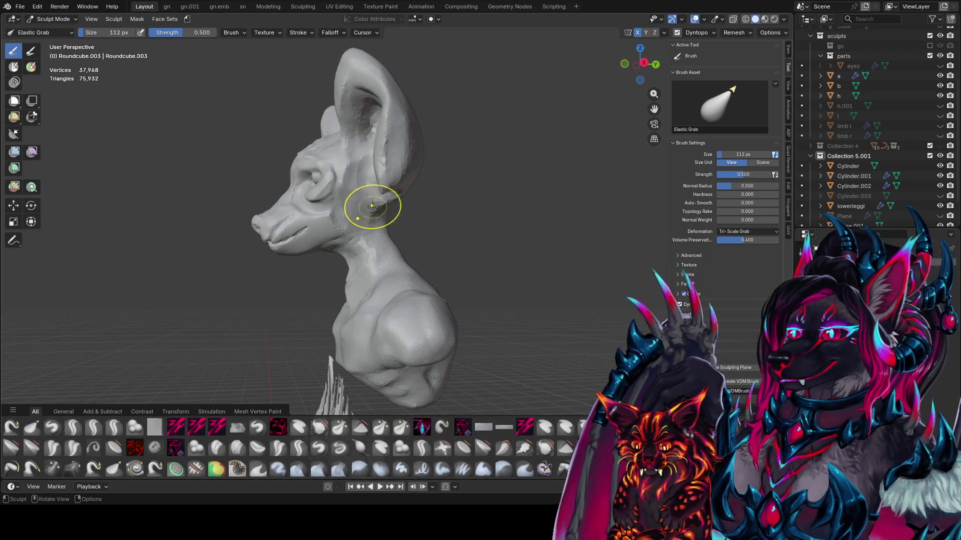
{"action": "key", "text": "bracketleft"}
{"action": "key", "text": "bracketleft"}
{"action": "key", "text": "bracketleft"}
{"action": "key", "text": "bracketleft"}
{"action": "key", "text": "bracketleft"}
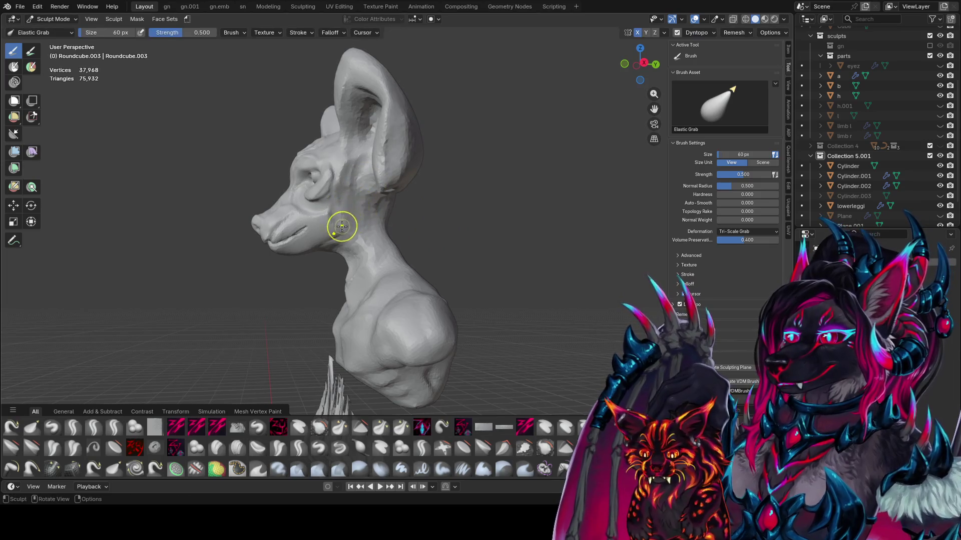
{"action": "mouse_move", "coordinate": [345, 225]}
{"action": "middle_mouse_down"}
{"action": "mouse_move", "coordinate": [474, 210]}
{"action": "mouse_move", "coordinate": [398, 203]}
{"action": "mouse_move", "coordinate": [445, 197]}
{"action": "middle_mouse_up"}
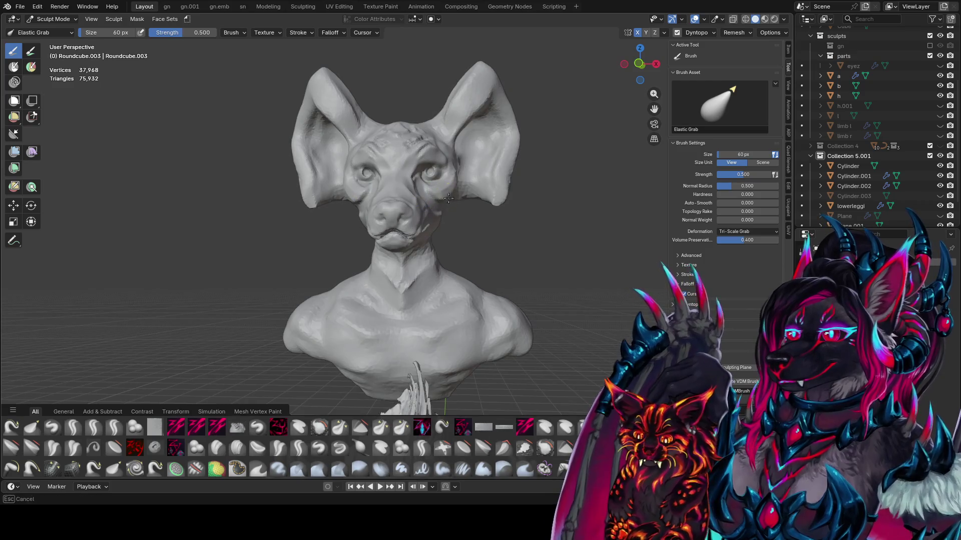
{"action": "mouse_move", "coordinate": [422, 156]}
{"action": "left_mouse_down"}
{"action": "mouse_move", "coordinate": [403, 185]}
{"action": "mouse_move", "coordinate": [415, 193]}
{"action": "mouse_move", "coordinate": [419, 158]}
{"action": "left_mouse_up"}
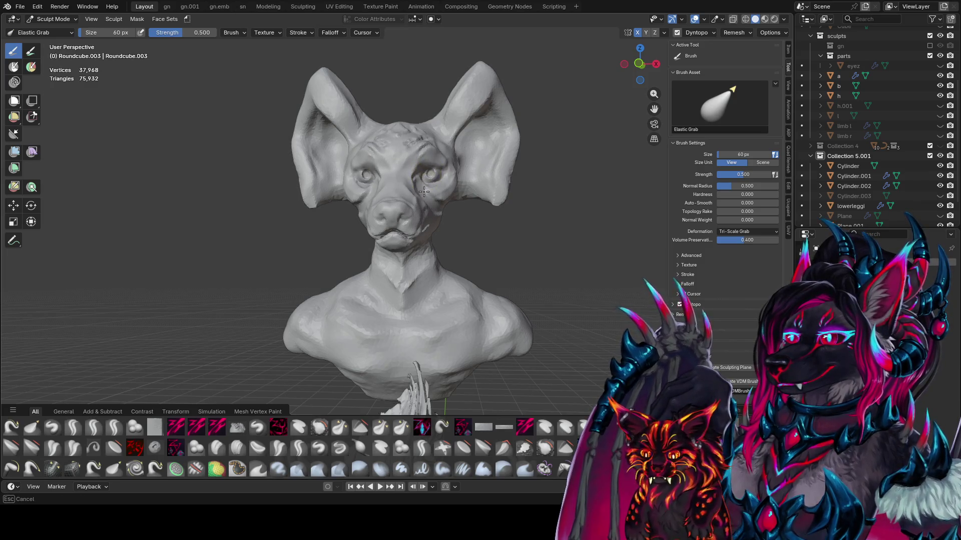
{"action": "left_click_drag", "start_coordinate": [422, 164], "coordinate": [424, 166]}
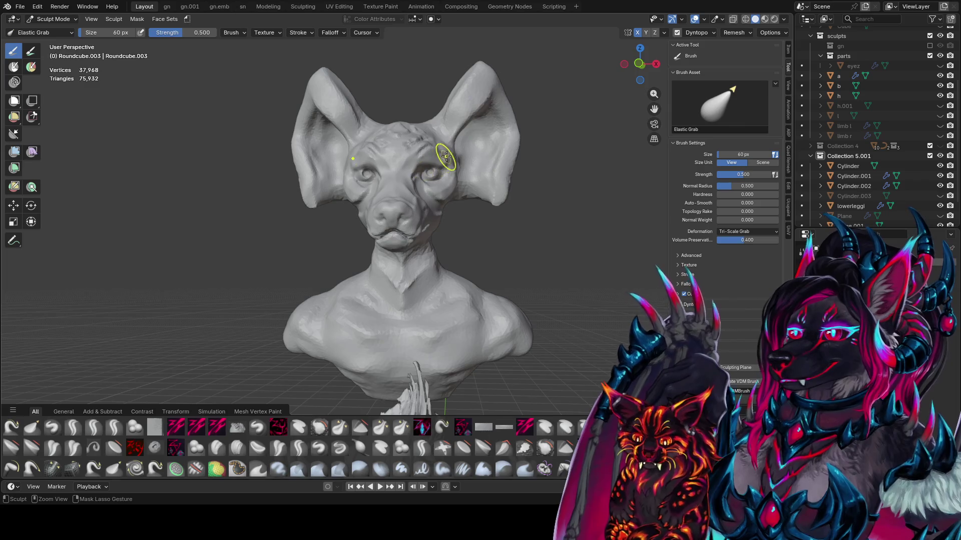
- Nudge the face with a small pull, check it from several angles, then return to zy cleave
{"action": "key", "text": "bracketleft"}
{"action": "key", "text": "bracketleft"}
{"action": "key", "text": "bracketleft"}
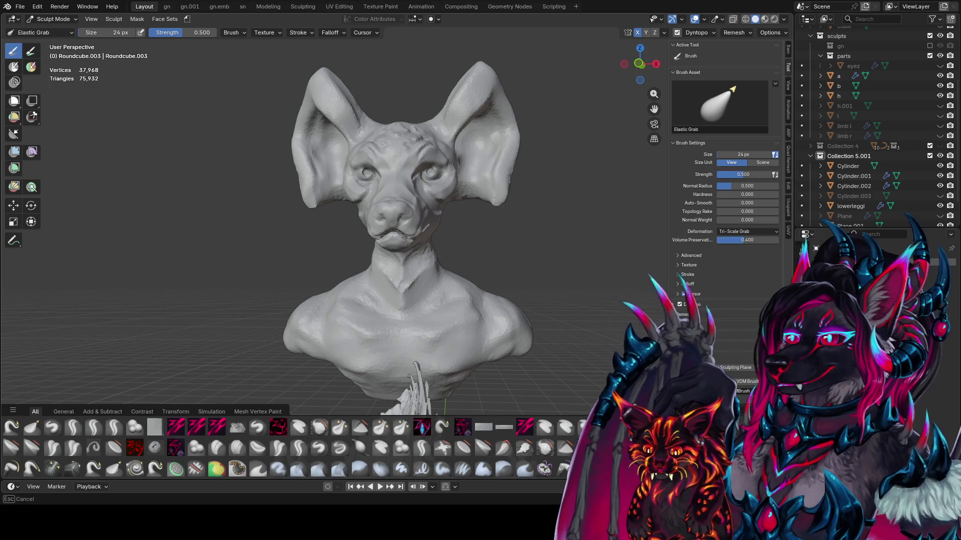
{"action": "key", "text": "bracketright"}
{"action": "key", "text": "bracketright"}
{"action": "key", "text": "bracketright"}
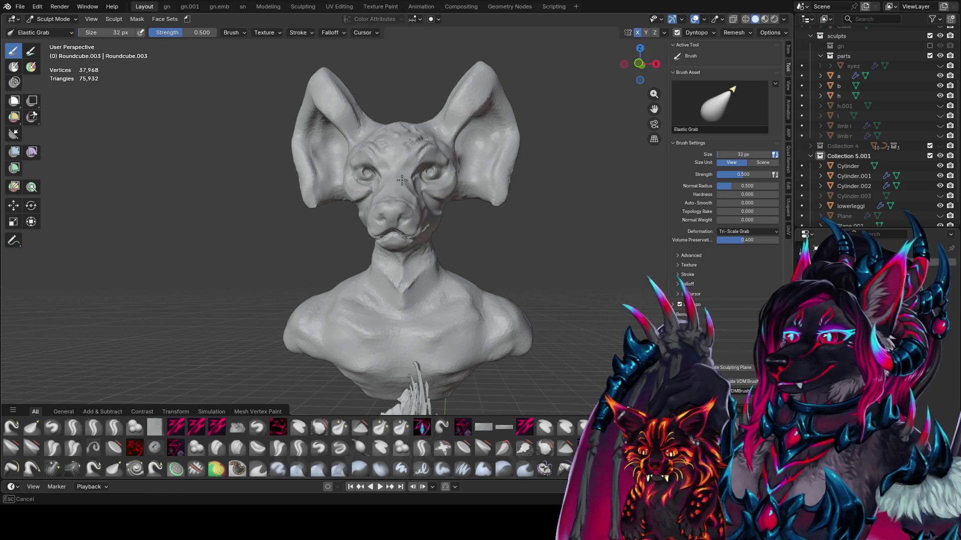
{"action": "left_click_drag", "start_coordinate": [402, 180], "coordinate": [398, 168]}
{"action": "mouse_move", "coordinate": [397, 168]}
{"action": "middle_mouse_down"}
{"action": "mouse_move", "coordinate": [451, 217]}
{"action": "mouse_move", "coordinate": [431, 214]}
{"action": "middle_mouse_up"}
{"action": "key", "text": "bracketright"}
{"action": "key", "text": "bracketright"}
{"action": "key", "text": "bracketright"}
{"action": "left_click_drag", "start_coordinate": [431, 215], "coordinate": [439, 223]}
{"action": "mouse_move", "coordinate": [441, 213]}
{"action": "middle_mouse_down"}
{"action": "mouse_move", "coordinate": [440, 182]}
{"action": "mouse_move", "coordinate": [450, 184]}
{"action": "mouse_move", "coordinate": [431, 220]}
{"action": "middle_mouse_up"}
{"action": "key", "text": "shift+c"}
{"action": "key", "text": "bracketleft"}
{"action": "key", "text": "bracketleft"}
{"action": "key", "text": "bracketleft"}
{"action": "left_click_drag", "start_coordinate": [431, 220], "coordinate": [453, 243]}
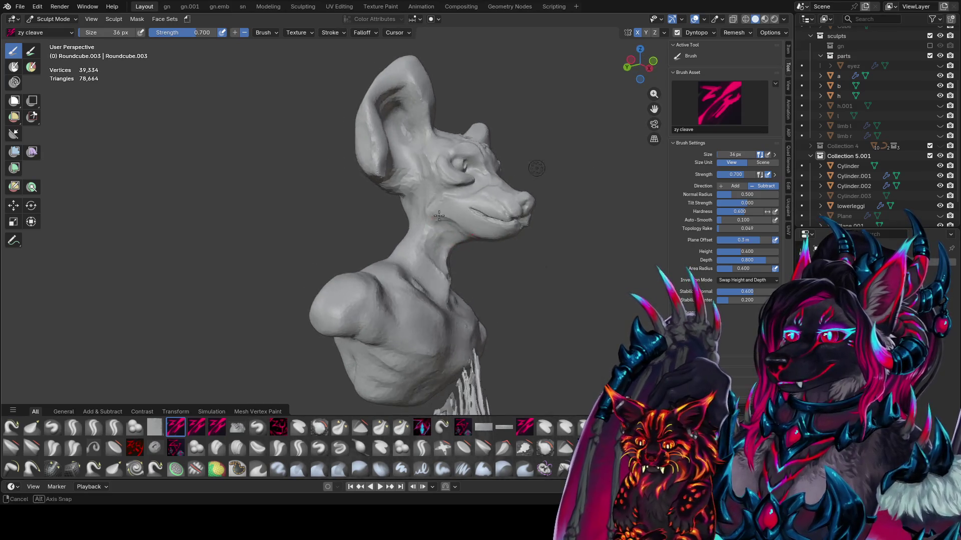
- Carve short crease strokes along the face and near the cheek with zy cleave
{"action": "mouse_move", "coordinate": [453, 242]}
{"action": "middle_mouse_down"}
{"action": "mouse_move", "coordinate": [472, 238]}
{"action": "mouse_move", "coordinate": [300, 209]}
{"action": "mouse_move", "coordinate": [316, 245]}
{"action": "mouse_move", "coordinate": [377, 204]}
{"action": "middle_mouse_up"}
{"action": "left_click_drag", "start_coordinate": [370, 207], "coordinate": [372, 208]}
{"action": "mouse_move", "coordinate": [373, 208]}
{"action": "middle_mouse_down"}
{"action": "mouse_move", "coordinate": [421, 219]}
{"action": "mouse_move", "coordinate": [422, 197]}
{"action": "middle_mouse_up"}
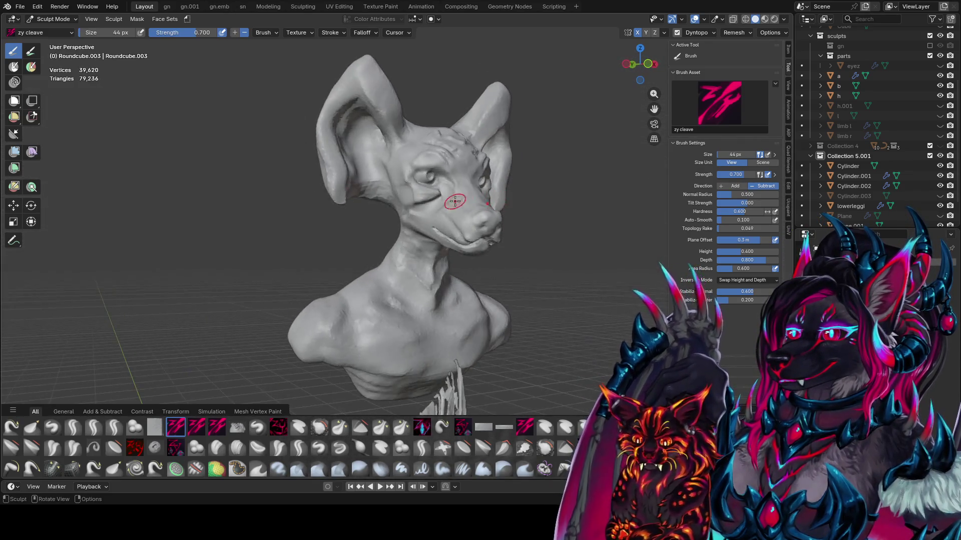
{"action": "key", "text": "bracketleft"}
{"action": "key", "text": "bracketleft"}
{"action": "middle_click_drag", "start_coordinate": [414, 231], "coordinate": [377, 219]}
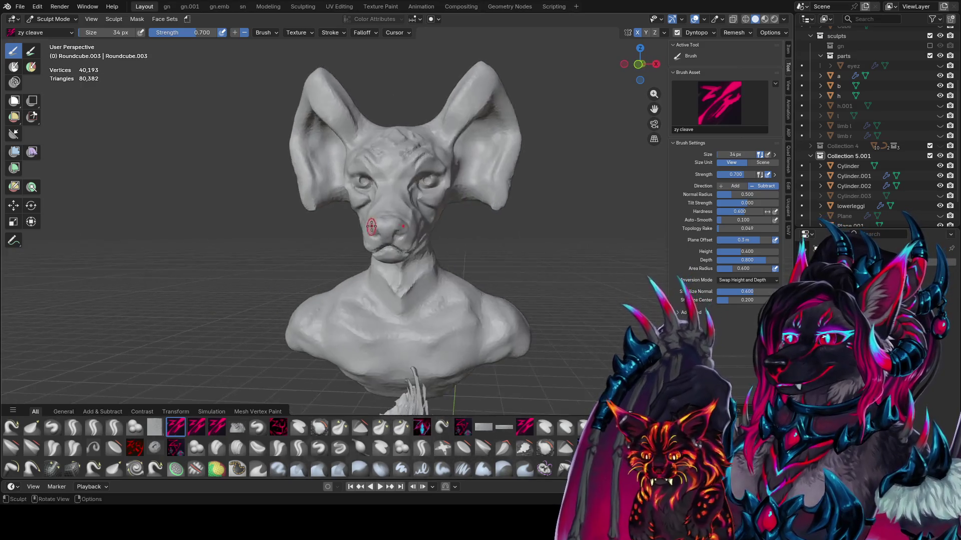
{"action": "left_click_drag", "start_coordinate": [378, 219], "coordinate": [394, 202]}
{"action": "mouse_move", "coordinate": [385, 207]}
{"action": "middle_mouse_down"}
{"action": "mouse_move", "coordinate": [314, 223]}
{"action": "mouse_move", "coordinate": [365, 210]}
{"action": "middle_mouse_up"}
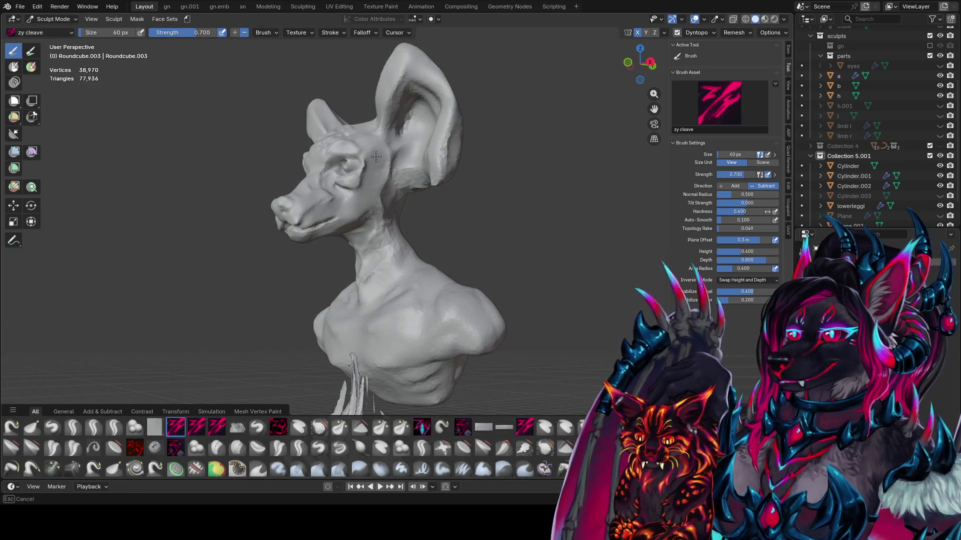
{"action": "middle_click_drag", "start_coordinate": [376, 157], "coordinate": [355, 169]}
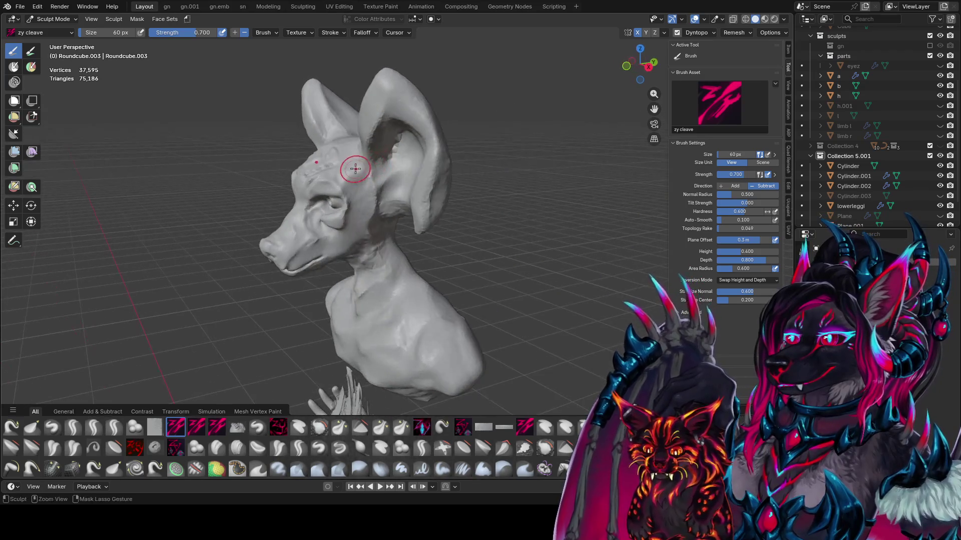
{"action": "mouse_move", "coordinate": [371, 228]}
{"action": "middle_mouse_down"}
{"action": "mouse_move", "coordinate": [459, 172]}
{"action": "mouse_move", "coordinate": [407, 213]}
{"action": "mouse_move", "coordinate": [453, 196]}
{"action": "mouse_move", "coordinate": [454, 188]}
{"action": "middle_mouse_up"}
- Dab small wrinkle details onto the cheeks and face with a smaller brush
{"action": "left_click", "coordinate": [402, 214]}
{"action": "key", "text": "bracketleft"}
{"action": "key", "text": "bracketleft"}
{"action": "key", "text": "bracketleft"}
{"action": "left_click", "coordinate": [422, 198]}
{"action": "left_click", "coordinate": [453, 187]}
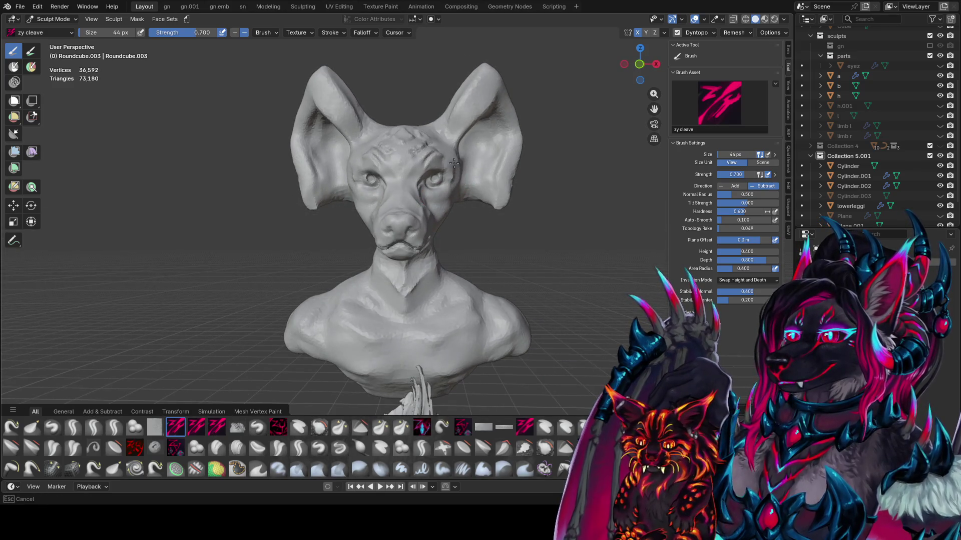
{"action": "left_click", "coordinate": [450, 196]}
{"action": "middle_click_drag", "start_coordinate": [451, 197], "coordinate": [417, 185]}
{"action": "key", "text": "bracketright"}
{"action": "key", "text": "bracketright"}
{"action": "key", "text": "bracketright"}
{"action": "mouse_move", "coordinate": [383, 213]}
{"action": "middle_mouse_down"}
{"action": "mouse_move", "coordinate": [452, 193]}
{"action": "mouse_move", "coordinate": [442, 207]}
{"action": "mouse_move", "coordinate": [429, 182]}
{"action": "middle_mouse_up"}
{"action": "left_click", "coordinate": [451, 193]}
{"action": "left_click", "coordinate": [431, 201]}
- With Elastic Grab, shift the face left, lift the cheek, and pull both ears up and narrower
{"action": "key", "text": "g"}
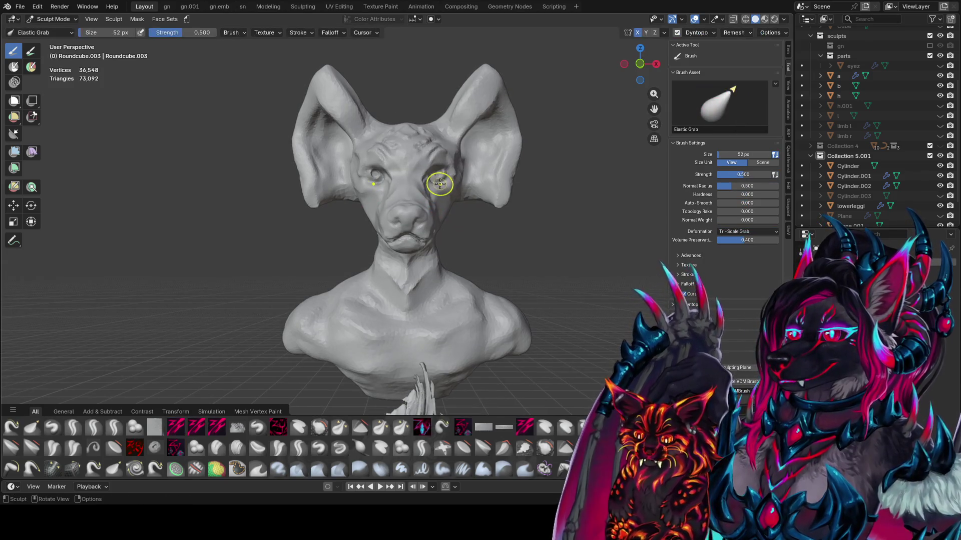
{"action": "mouse_move", "coordinate": [440, 178]}
{"action": "left_mouse_down"}
{"action": "mouse_move", "coordinate": [424, 204]}
{"action": "mouse_move", "coordinate": [416, 177]}
{"action": "left_mouse_up"}
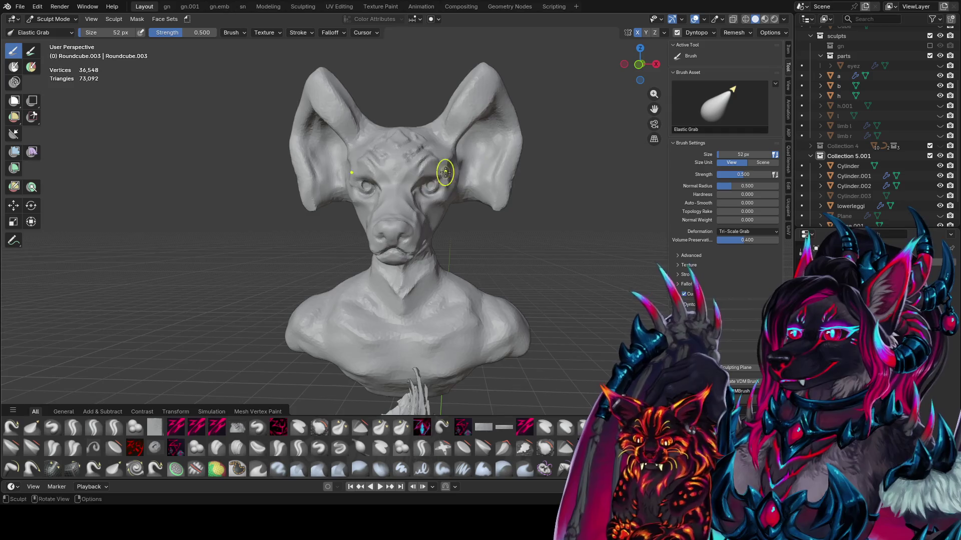
{"action": "middle_click_drag", "start_coordinate": [444, 172], "coordinate": [460, 171]}
{"action": "mouse_move", "coordinate": [459, 139]}
{"action": "left_mouse_down"}
{"action": "mouse_move", "coordinate": [483, 95]}
{"action": "mouse_move", "coordinate": [482, 76]}
{"action": "left_mouse_up"}
{"action": "key", "text": "f"}
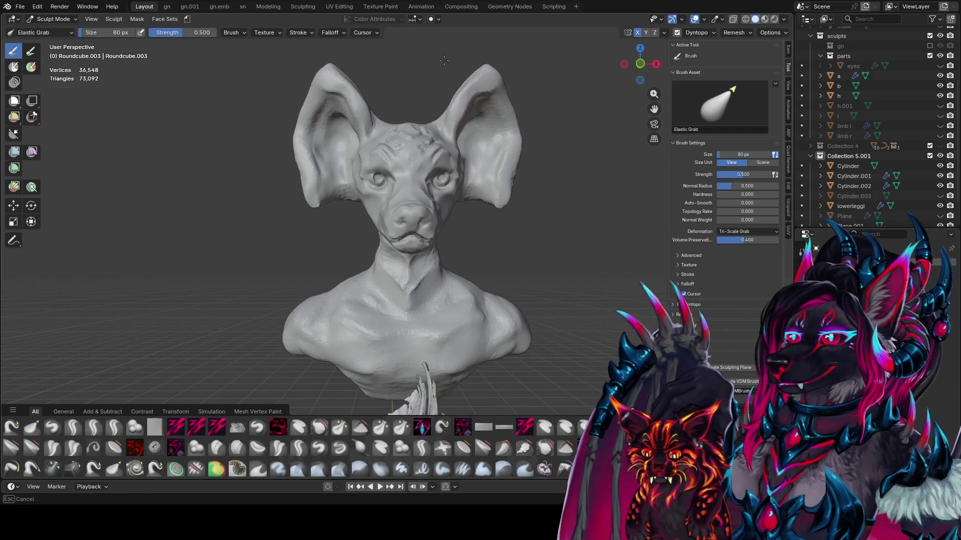
{"action": "key", "text": "f"}
{"action": "left_click", "coordinate": [482, 74]}
{"action": "middle_click_drag", "start_coordinate": [492, 115], "coordinate": [375, 97]}
{"action": "mouse_move", "coordinate": [392, 133]}
{"action": "middle_mouse_down"}
{"action": "mouse_move", "coordinate": [446, 118]}
{"action": "mouse_move", "coordinate": [443, 220]}
{"action": "mouse_move", "coordinate": [444, 133]}
{"action": "mouse_move", "coordinate": [409, 165]}
{"action": "mouse_move", "coordinate": [325, 189]}
{"action": "middle_mouse_up"}
- Keep Elastic Grab active and adjust its size while orbiting around the head
{"action": "key", "text": "c"}
{"action": "key", "text": "g"}
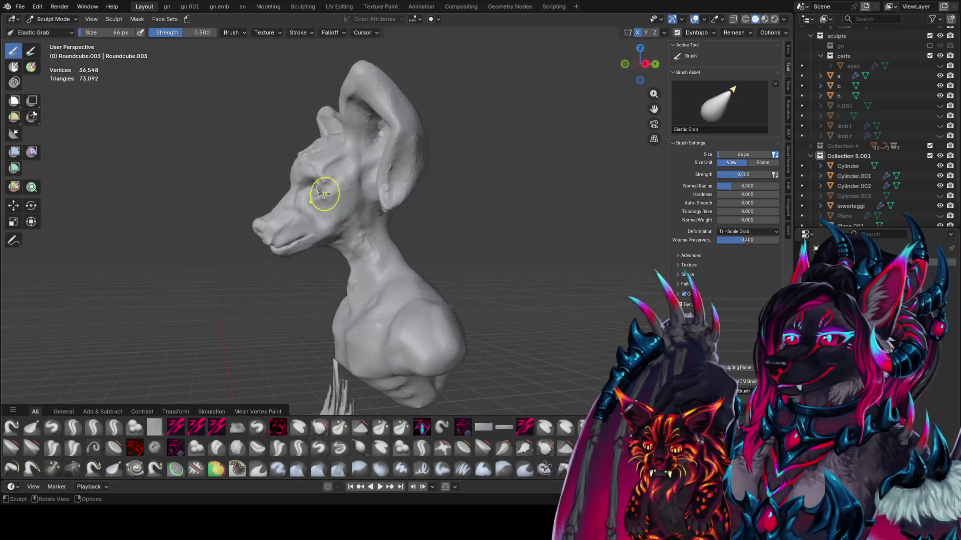
{"action": "key", "text": "bracketright"}
{"action": "key", "text": "bracketright"}
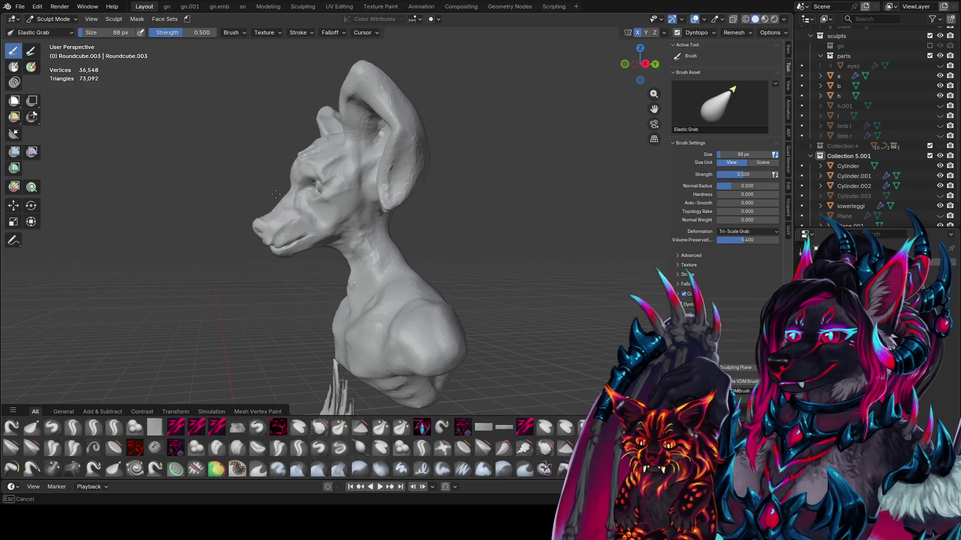
{"action": "mouse_move", "coordinate": [279, 195]}
{"action": "middle_mouse_down"}
{"action": "mouse_move", "coordinate": [279, 242]}
{"action": "mouse_move", "coordinate": [314, 250]}
{"action": "mouse_move", "coordinate": [430, 225]}
{"action": "mouse_move", "coordinate": [514, 225]}
{"action": "middle_mouse_up"}
{"action": "key", "text": "bracketleft"}
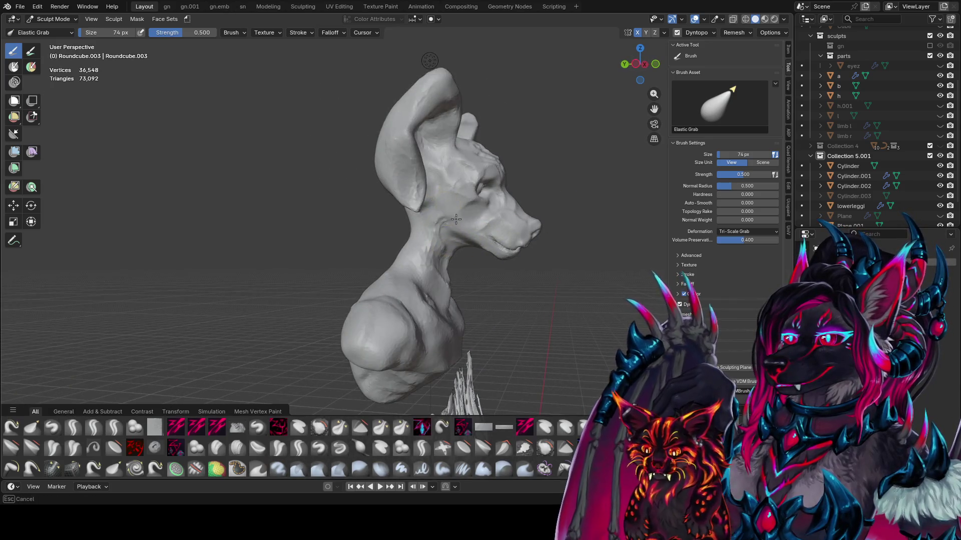
{"action": "middle_click_drag", "start_coordinate": [456, 219], "coordinate": [417, 232]}
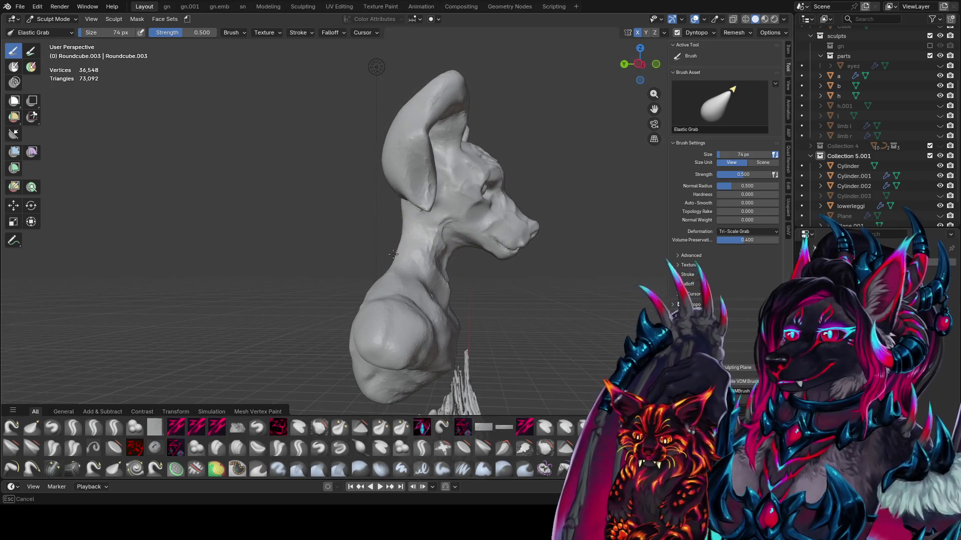
{"action": "key", "text": "bracketleft"}
{"action": "key", "text": "bracketleft"}
{"action": "key", "text": "bracketleft"}
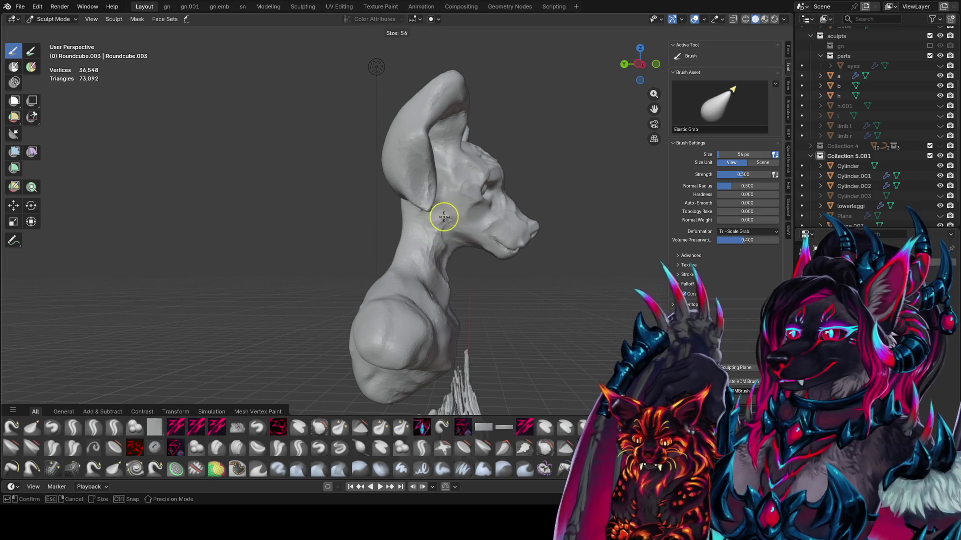
{"action": "mouse_move", "coordinate": [444, 211]}
{"action": "middle_mouse_down"}
{"action": "mouse_move", "coordinate": [392, 225]}
{"action": "mouse_move", "coordinate": [405, 207]}
{"action": "mouse_move", "coordinate": [386, 187]}
{"action": "mouse_move", "coordinate": [407, 189]}
{"action": "mouse_move", "coordinate": [387, 181]}
{"action": "mouse_move", "coordinate": [426, 197]}
{"action": "mouse_move", "coordinate": [444, 227]}
{"action": "mouse_move", "coordinate": [369, 142]}
{"action": "mouse_move", "coordinate": [450, 230]}
{"action": "middle_mouse_up"}
{"action": "key", "text": "bracketright"}
{"action": "key", "text": "bracketright"}
{"action": "key", "text": "bracketright"}
{"action": "key", "text": "bracketright"}
{"action": "key", "text": "bracketleft"}
{"action": "key", "text": "bracketleft"}
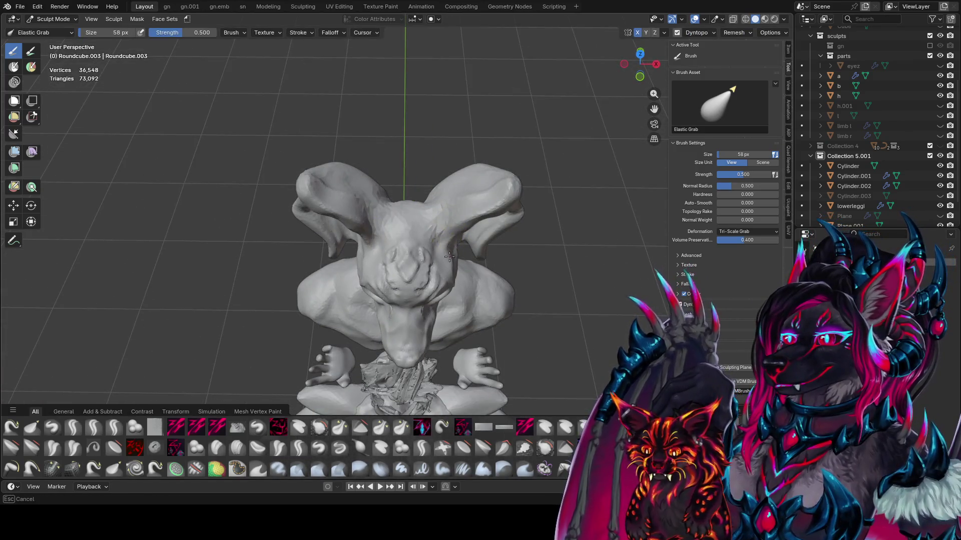
- Inspect the bust from profile and front, set the brush to 66 px, and switch to zy cleave
{"action": "middle_click_drag", "start_coordinate": [446, 274], "coordinate": [526, 189]}
{"action": "key", "text": "bracketright"}
{"action": "key", "text": "bracketright"}
{"action": "key", "text": "bracketright"}
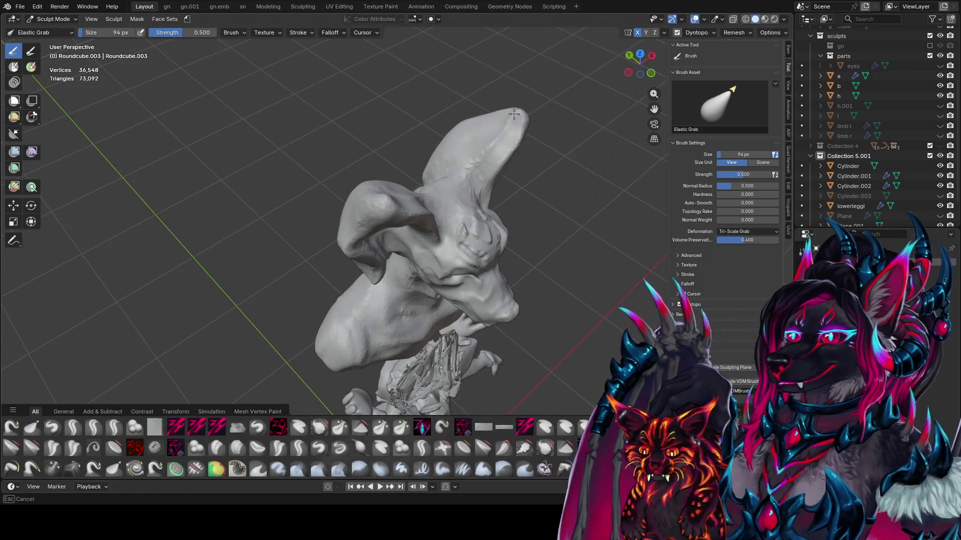
{"action": "middle_click_drag", "start_coordinate": [514, 115], "coordinate": [354, 66]}
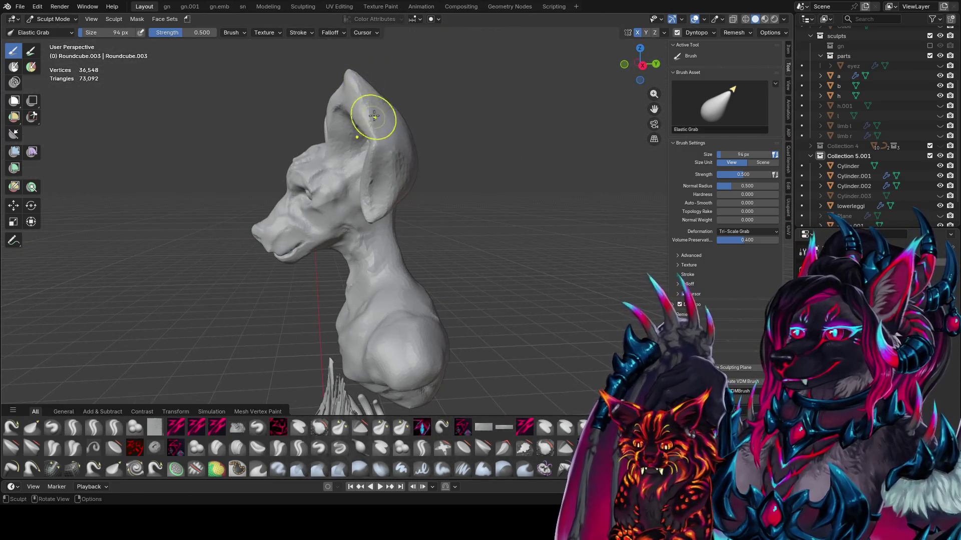
{"action": "mouse_move", "coordinate": [319, 186]}
{"action": "middle_mouse_down"}
{"action": "mouse_move", "coordinate": [475, 165]}
{"action": "mouse_move", "coordinate": [416, 165]}
{"action": "mouse_move", "coordinate": [509, 161]}
{"action": "mouse_move", "coordinate": [501, 136]}
{"action": "middle_mouse_up"}
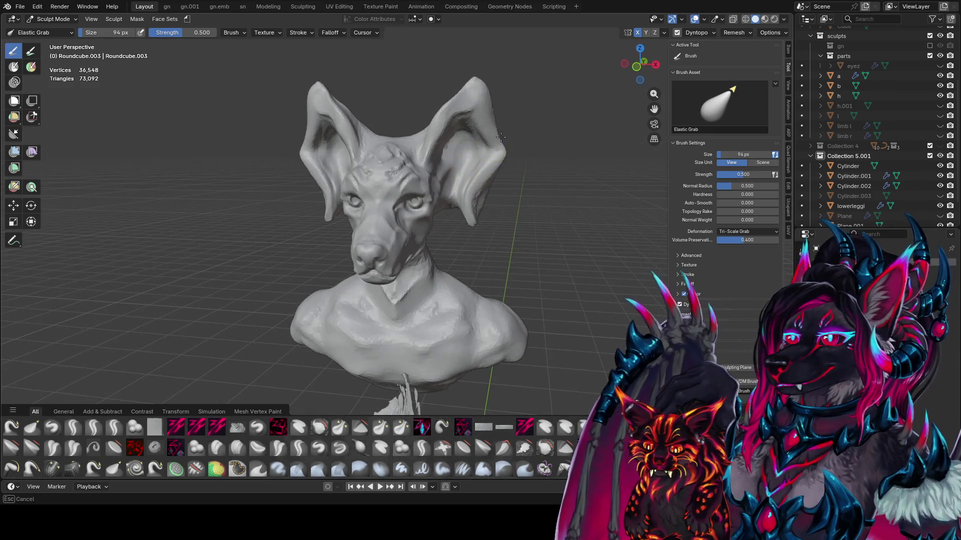
{"action": "mouse_move", "coordinate": [495, 196]}
{"action": "middle_mouse_down"}
{"action": "mouse_move", "coordinate": [403, 136]}
{"action": "mouse_move", "coordinate": [385, 161]}
{"action": "mouse_move", "coordinate": [610, 165]}
{"action": "middle_mouse_up"}
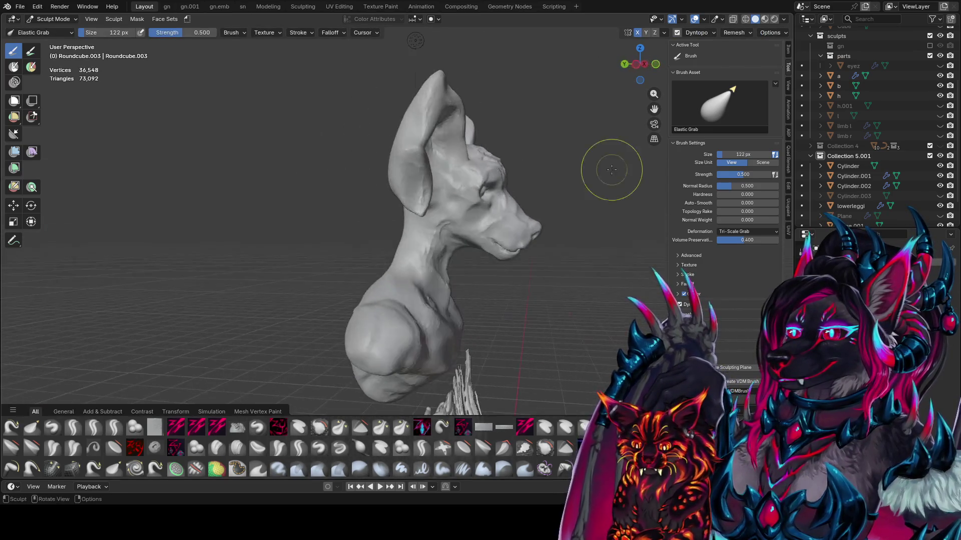
{"action": "middle_click_drag", "start_coordinate": [483, 159], "coordinate": [443, 169]}
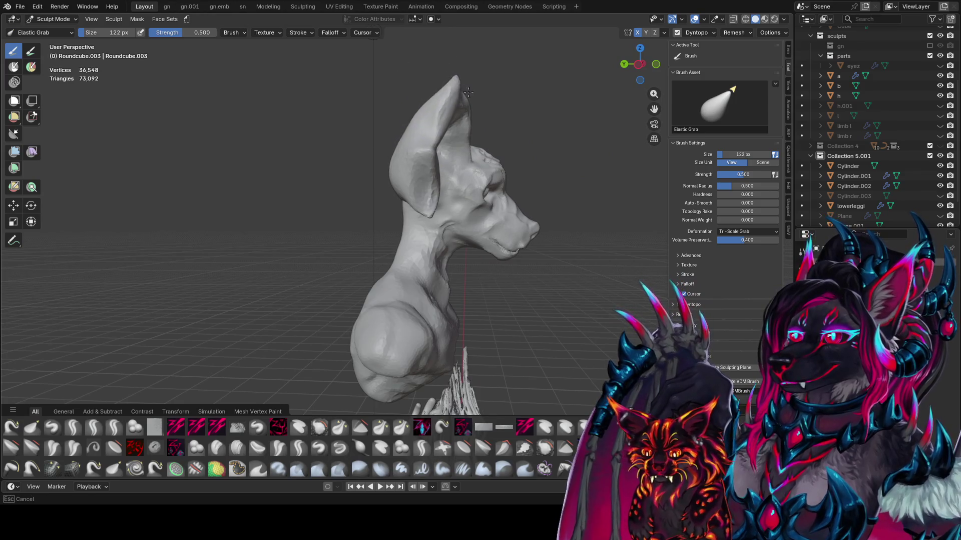
{"action": "middle_click_drag", "start_coordinate": [517, 119], "coordinate": [475, 111]}
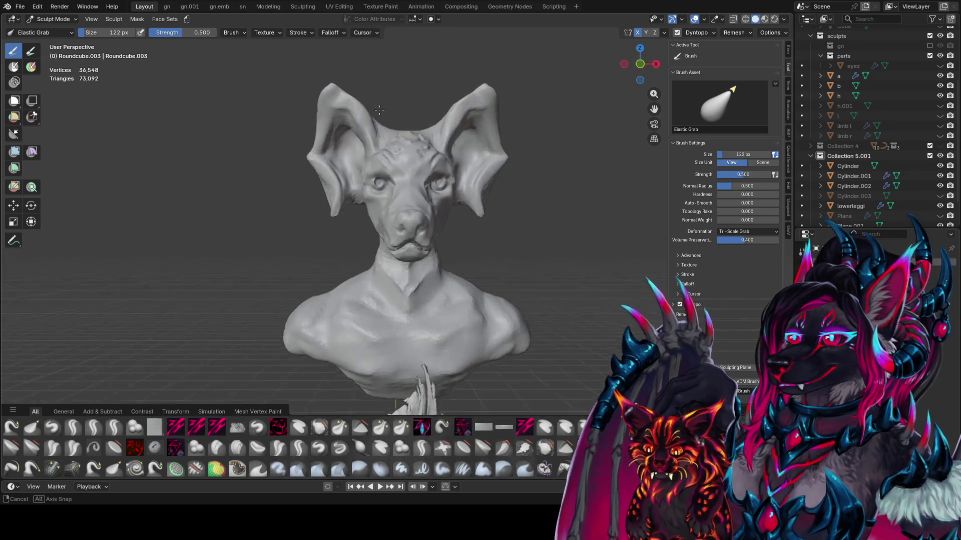
{"action": "key", "text": "f"}
{"action": "left_click", "coordinate": [459, 97]}
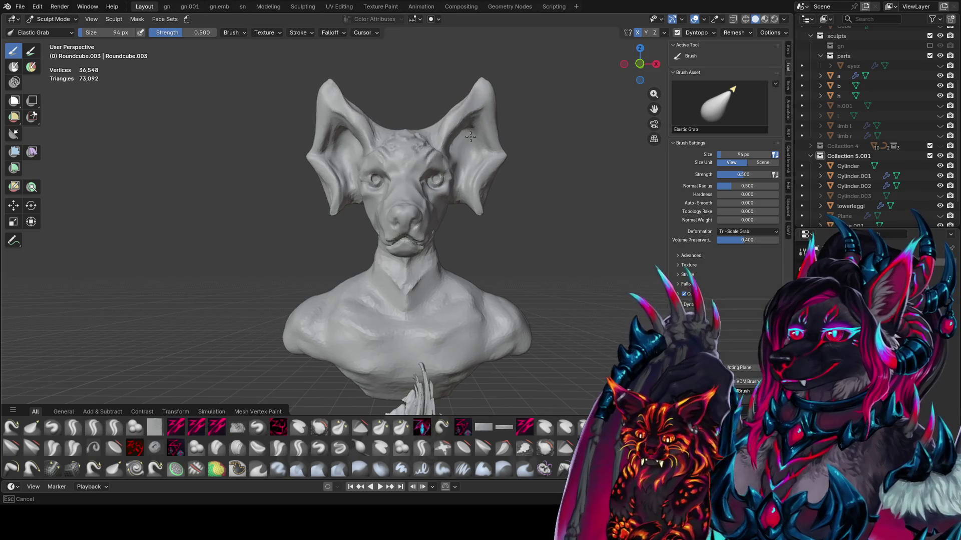
{"action": "key", "text": "bracketleft"}
{"action": "key", "text": "bracketleft"}
{"action": "key", "text": "bracketleft"}
{"action": "mouse_move", "coordinate": [476, 112]}
{"action": "middle_mouse_down"}
{"action": "mouse_move", "coordinate": [445, 109]}
{"action": "mouse_move", "coordinate": [461, 150]}
{"action": "middle_mouse_up"}
{"action": "key", "text": "c"}
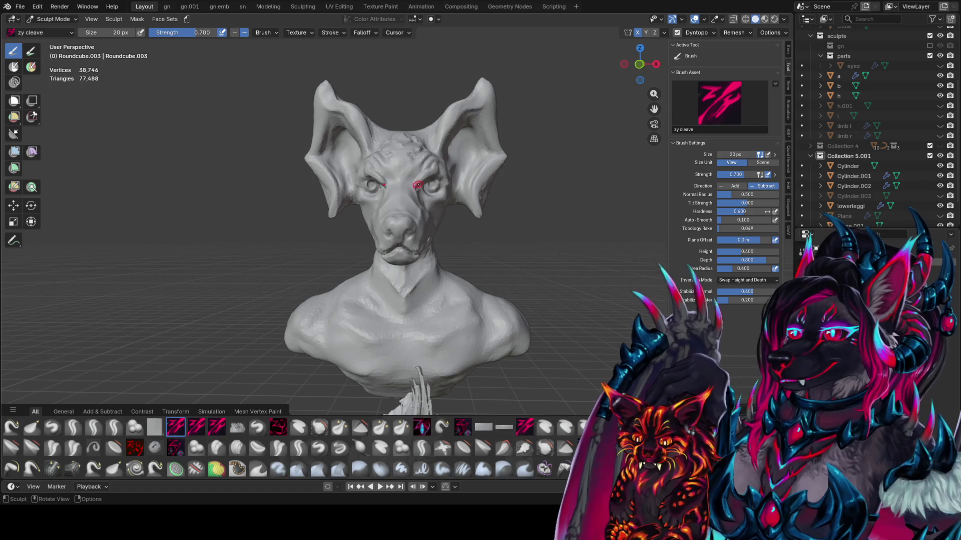
- Carve creases beside the eyes with zy cleave, then sculpt eye detail with zy slay at 28 px
{"action": "mouse_move", "coordinate": [434, 172]}
{"action": "middle_mouse_down"}
{"action": "mouse_move", "coordinate": [369, 172]}
{"action": "mouse_move", "coordinate": [450, 160]}
{"action": "mouse_move", "coordinate": [365, 165]}
{"action": "mouse_move", "coordinate": [440, 172]}
{"action": "mouse_move", "coordinate": [392, 176]}
{"action": "middle_mouse_up"}
{"action": "mouse_move", "coordinate": [391, 175]}
{"action": "left_mouse_down"}
{"action": "mouse_move", "coordinate": [420, 180]}
{"action": "mouse_move", "coordinate": [388, 181]}
{"action": "left_mouse_up"}
{"action": "mouse_move", "coordinate": [388, 181]}
{"action": "middle_mouse_down"}
{"action": "mouse_move", "coordinate": [424, 195]}
{"action": "mouse_move", "coordinate": [433, 185]}
{"action": "middle_mouse_up"}
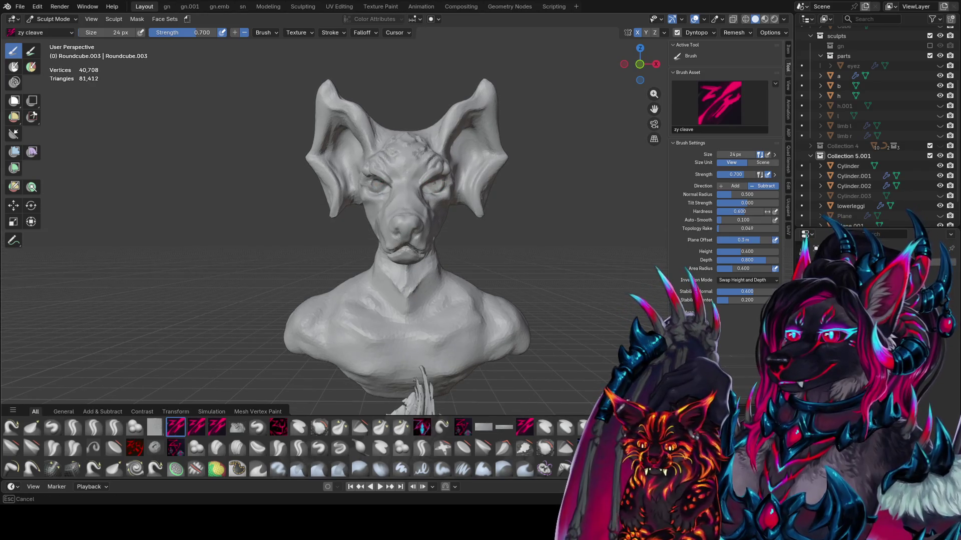
{"action": "left_click", "coordinate": [422, 426]}
{"action": "mouse_move", "coordinate": [401, 190]}
{"action": "middle_mouse_down"}
{"action": "mouse_move", "coordinate": [388, 162]}
{"action": "mouse_move", "coordinate": [440, 195]}
{"action": "middle_mouse_up"}
{"action": "key", "text": "f"}
{"action": "left_click", "coordinate": [434, 183]}
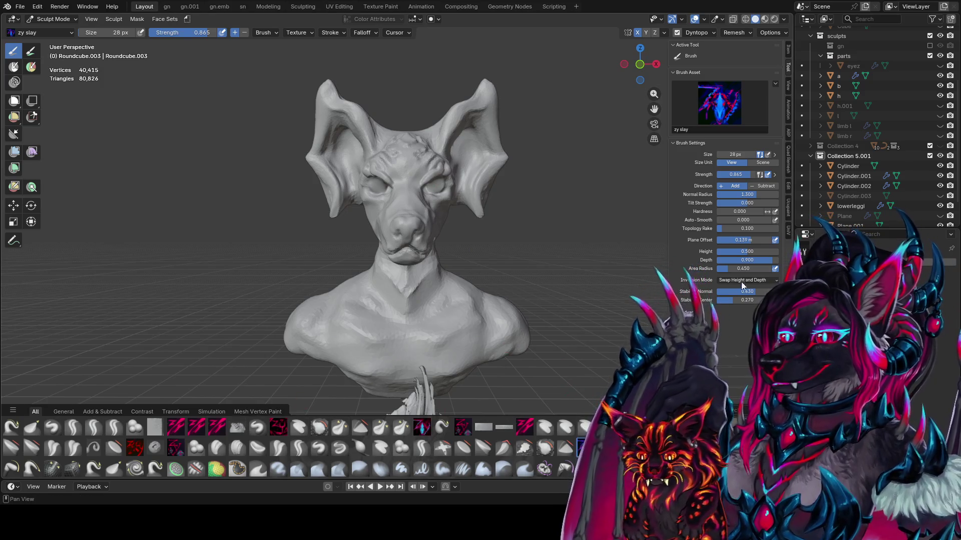
{"action": "mouse_move", "coordinate": [430, 165]}
{"action": "middle_mouse_down"}
{"action": "mouse_move", "coordinate": [439, 157]}
{"action": "mouse_move", "coordinate": [435, 187]}
{"action": "middle_mouse_up"}
{"action": "left_click_drag", "start_coordinate": [435, 187], "coordinate": [423, 178]}
- Carve detail around the right eye with zy slay at 22 px
{"action": "key", "text": "bracketleft"}
{"action": "key", "text": "bracketleft"}
{"action": "mouse_move", "coordinate": [422, 178]}
{"action": "middle_mouse_down"}
{"action": "mouse_move", "coordinate": [387, 172]}
{"action": "mouse_move", "coordinate": [400, 173]}
{"action": "middle_mouse_up"}
{"action": "left_click_drag", "start_coordinate": [400, 174], "coordinate": [401, 170]}
{"action": "mouse_move", "coordinate": [400, 171]}
{"action": "middle_mouse_down"}
{"action": "mouse_move", "coordinate": [417, 185]}
{"action": "mouse_move", "coordinate": [428, 165]}
{"action": "middle_mouse_up"}
{"action": "key", "text": "bracketleft"}
- Switch to zy blobcarve and carve around the right eye at 22–38 px
{"action": "key", "text": "q"}
{"action": "left_click", "coordinate": [421, 186]}
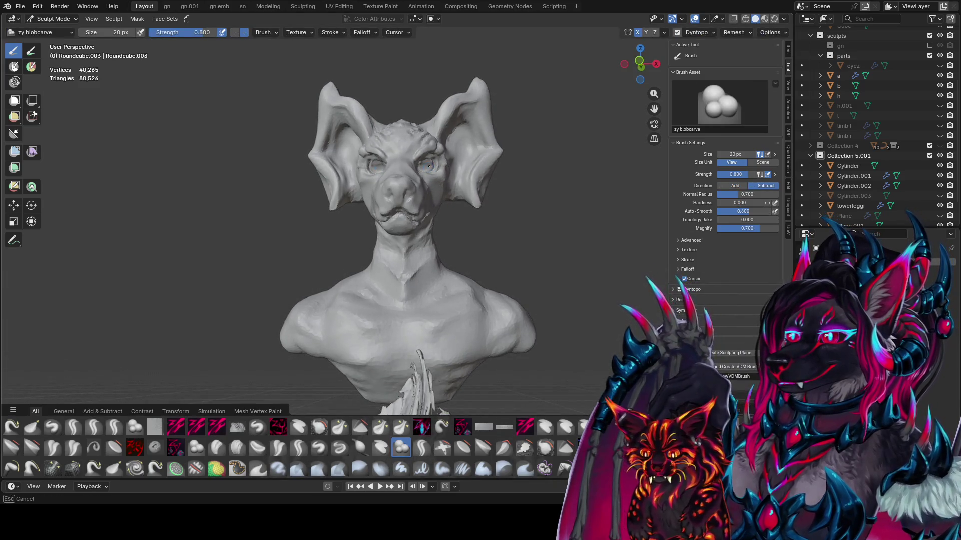
{"action": "key", "text": "bracketright"}
{"action": "left_click_drag", "start_coordinate": [429, 166], "coordinate": [429, 169]}
{"action": "mouse_move", "coordinate": [429, 166]}
{"action": "middle_mouse_down"}
{"action": "mouse_move", "coordinate": [400, 155]}
{"action": "mouse_move", "coordinate": [387, 160]}
{"action": "mouse_move", "coordinate": [464, 196]}
{"action": "mouse_move", "coordinate": [443, 200]}
{"action": "middle_mouse_up"}
{"action": "key", "text": "bracketright"}
{"action": "key", "text": "bracketright"}
{"action": "key", "text": "bracketright"}
{"action": "left_click_drag", "start_coordinate": [443, 200], "coordinate": [446, 200]}
{"action": "middle_click_drag", "start_coordinate": [445, 200], "coordinate": [436, 205]}
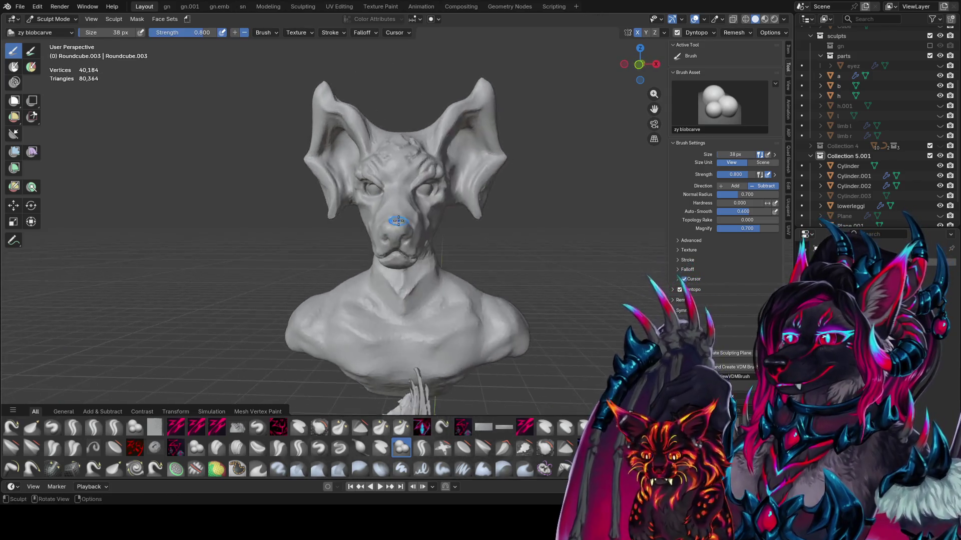
- Add short blobcarve strokes on the muzzle, jaw, nose and mouth, then switch to Elastic Grab
{"action": "left_click_drag", "start_coordinate": [425, 165], "coordinate": [430, 206]}
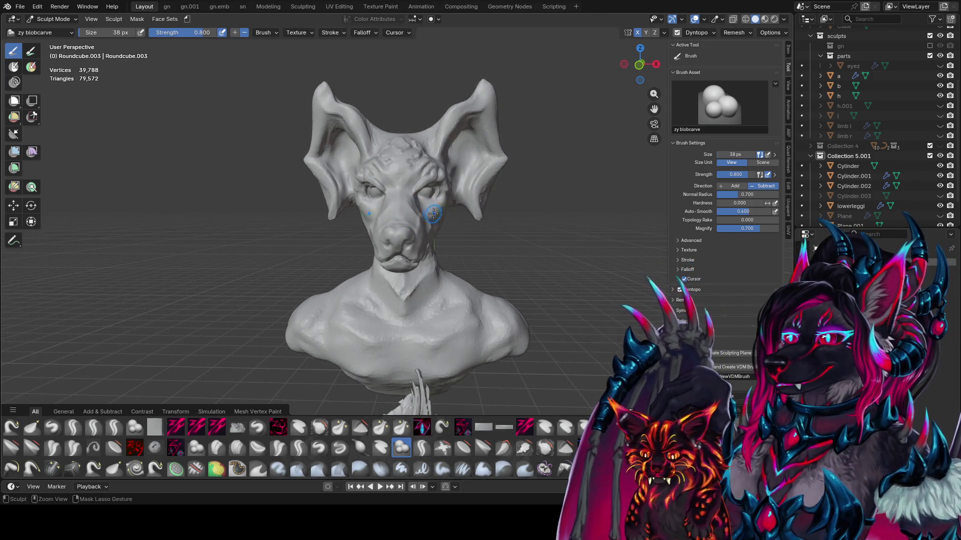
{"action": "mouse_move", "coordinate": [433, 222]}
{"action": "middle_mouse_down"}
{"action": "mouse_move", "coordinate": [396, 213]}
{"action": "mouse_move", "coordinate": [433, 191]}
{"action": "middle_mouse_up"}
{"action": "left_click_drag", "start_coordinate": [434, 190], "coordinate": [435, 189]}
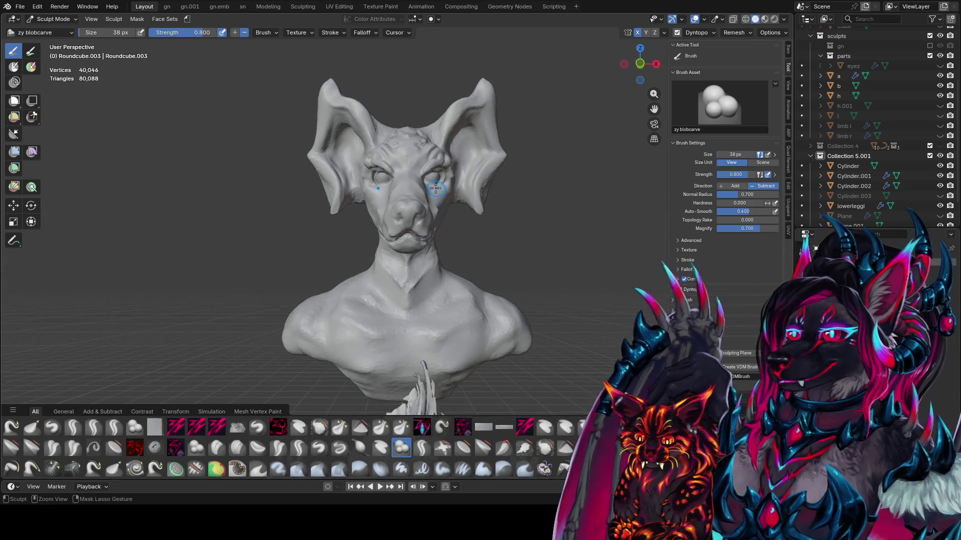
{"action": "mouse_move", "coordinate": [432, 206]}
{"action": "middle_mouse_down"}
{"action": "mouse_move", "coordinate": [465, 210]}
{"action": "mouse_move", "coordinate": [397, 198]}
{"action": "middle_mouse_up"}
{"action": "left_click_drag", "start_coordinate": [398, 197], "coordinate": [403, 195]}
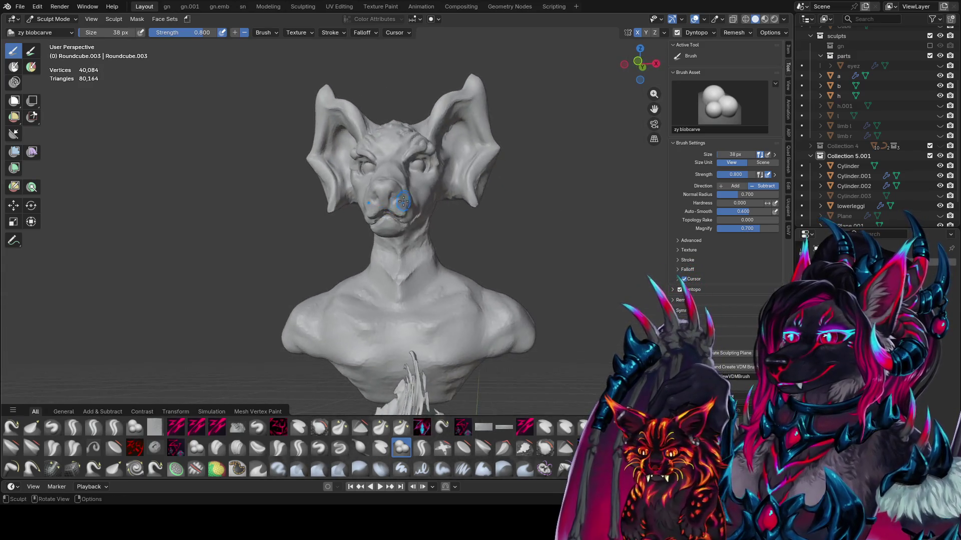
{"action": "middle_click_drag", "start_coordinate": [402, 195], "coordinate": [371, 210]}
{"action": "left_click", "coordinate": [371, 209]}
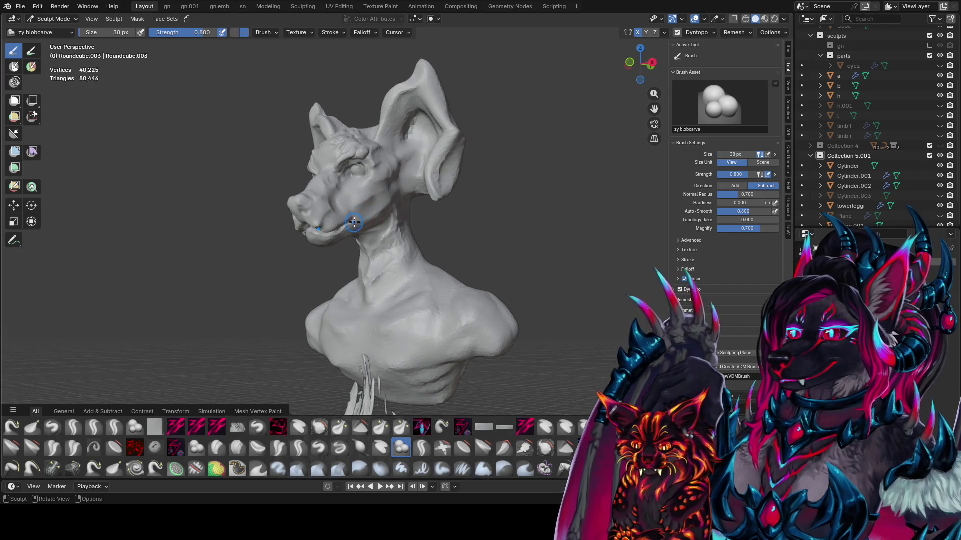
{"action": "left_click_drag", "start_coordinate": [339, 234], "coordinate": [350, 228]}
{"action": "mouse_move", "coordinate": [351, 228]}
{"action": "middle_mouse_down"}
{"action": "mouse_move", "coordinate": [369, 194]}
{"action": "mouse_move", "coordinate": [423, 156]}
{"action": "middle_mouse_up"}
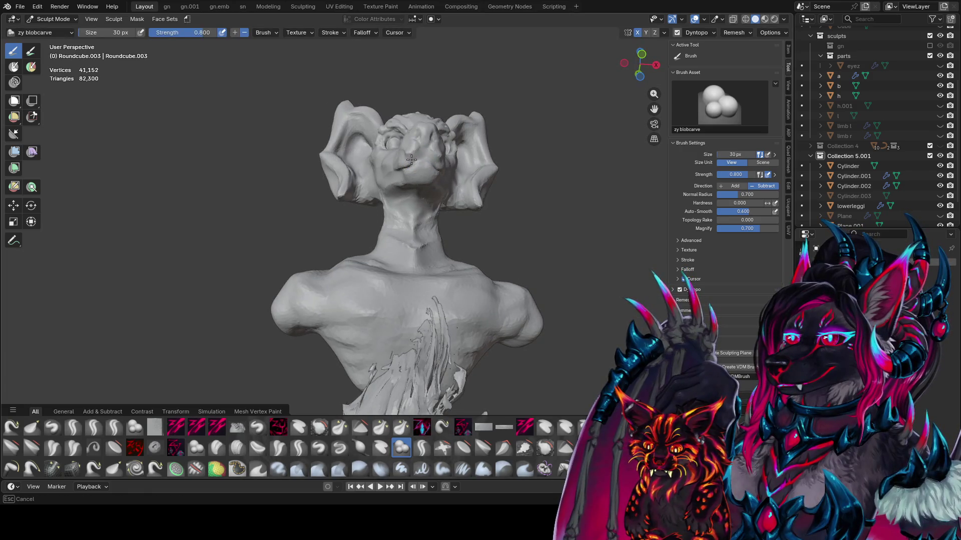
{"action": "left_click_drag", "start_coordinate": [426, 154], "coordinate": [415, 160]}
{"action": "mouse_move", "coordinate": [415, 160]}
{"action": "middle_mouse_down"}
{"action": "mouse_move", "coordinate": [288, 217]}
{"action": "mouse_move", "coordinate": [309, 233]}
{"action": "mouse_move", "coordinate": [391, 199]}
{"action": "middle_mouse_up"}
{"action": "mouse_move", "coordinate": [390, 198]}
{"action": "left_mouse_down"}
{"action": "mouse_move", "coordinate": [414, 196]}
{"action": "mouse_move", "coordinate": [395, 196]}
{"action": "left_mouse_up"}
{"action": "middle_click_drag", "start_coordinate": [395, 196], "coordinate": [378, 212]}
{"action": "key", "text": "shift+g"}
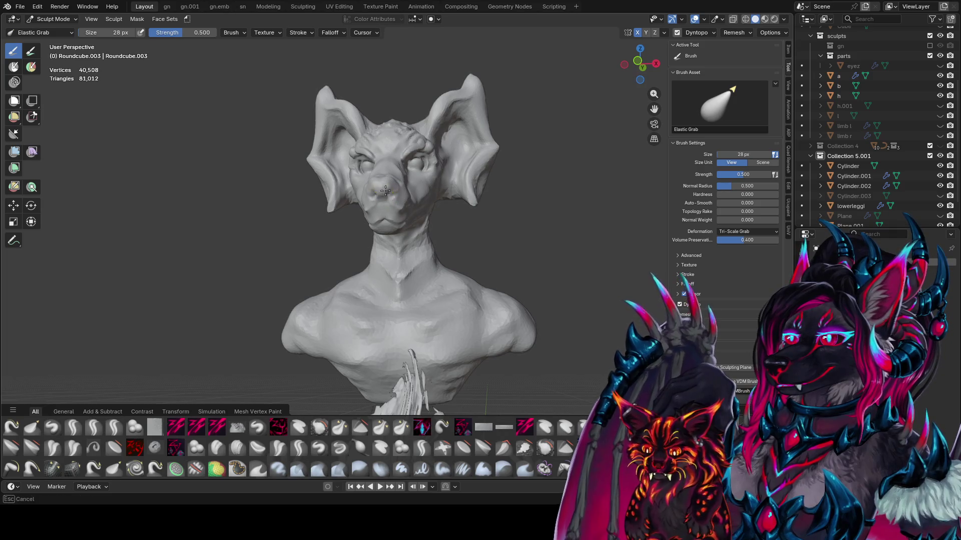
{"action": "middle_click_drag", "start_coordinate": [368, 186], "coordinate": [298, 211]}
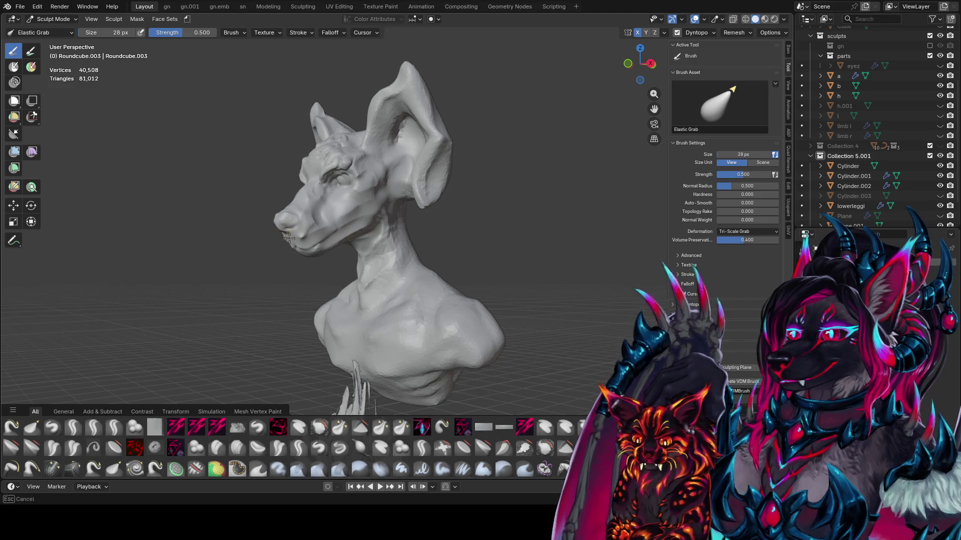
{"action": "left_click", "coordinate": [289, 238]}
{"action": "middle_click_drag", "start_coordinate": [289, 238], "coordinate": [402, 214]}
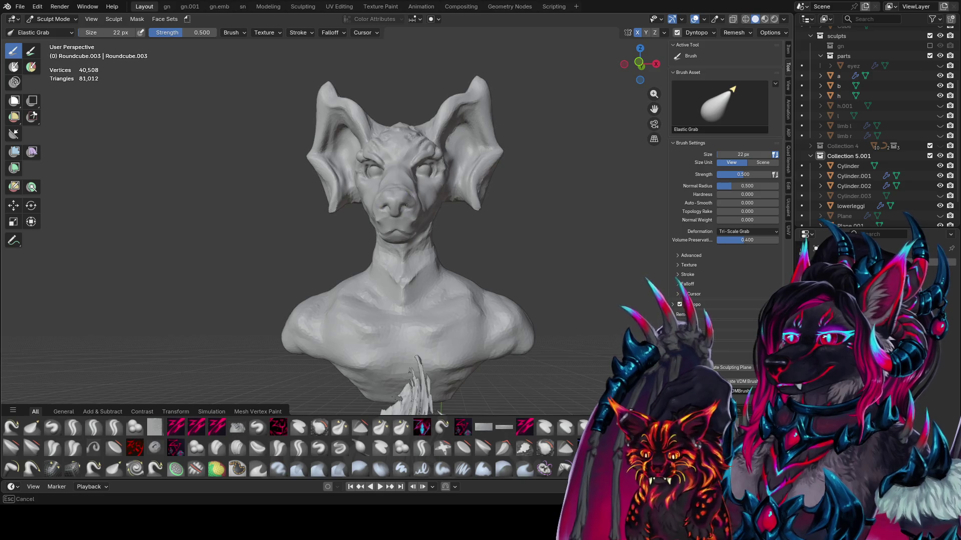
{"action": "middle_click_drag", "start_coordinate": [393, 201], "coordinate": [326, 211]}
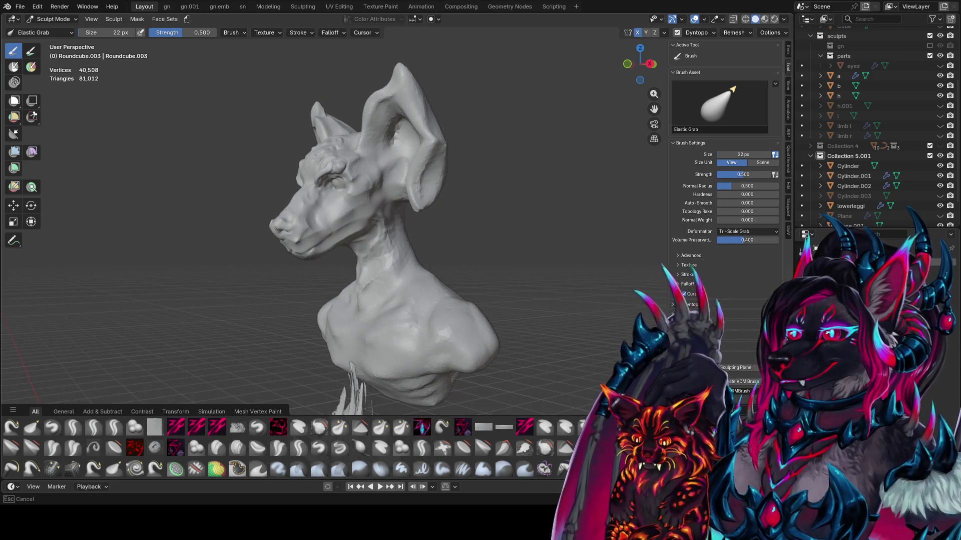
{"action": "mouse_move", "coordinate": [276, 234]}
{"action": "middle_mouse_down"}
{"action": "mouse_move", "coordinate": [426, 220]}
{"action": "mouse_move", "coordinate": [423, 191]}
{"action": "mouse_move", "coordinate": [370, 214]}
{"action": "mouse_move", "coordinate": [310, 223]}
{"action": "mouse_move", "coordinate": [331, 201]}
{"action": "mouse_move", "coordinate": [316, 200]}
{"action": "mouse_move", "coordinate": [476, 216]}
{"action": "mouse_move", "coordinate": [322, 221]}
{"action": "mouse_move", "coordinate": [333, 211]}
{"action": "middle_mouse_up"}
{"action": "key", "text": "bracketright"}
{"action": "key", "text": "bracketleft"}
{"action": "key", "text": "bracketleft"}
{"action": "key", "text": "bracketleft"}
{"action": "key", "text": "shift+c"}
{"action": "key", "text": "bracketright"}
{"action": "key", "text": "bracketright"}
{"action": "key", "text": "bracketright"}
{"action": "left_click_drag", "start_coordinate": [352, 204], "coordinate": [352, 205]}
{"action": "mouse_move", "coordinate": [352, 204]}
{"action": "middle_mouse_down"}
{"action": "mouse_move", "coordinate": [332, 210]}
{"action": "mouse_move", "coordinate": [391, 188]}
{"action": "middle_mouse_up"}
- Carve fine lines along the mouth and lips with zy fin at 40 px
{"action": "key", "text": "bracketright"}
{"action": "key", "text": "bracketright"}
{"action": "key", "text": "bracketright"}
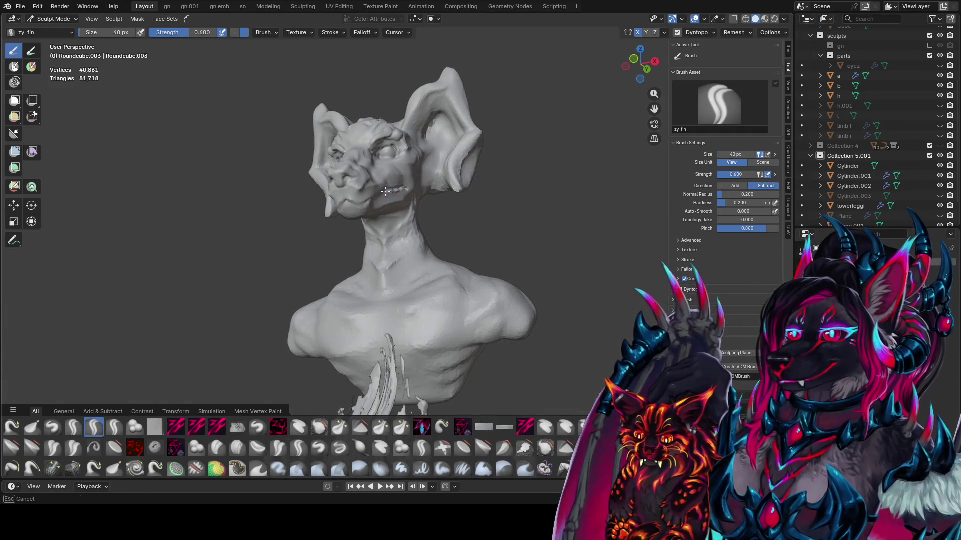
{"action": "left_click_drag", "start_coordinate": [369, 200], "coordinate": [370, 194]}
{"action": "mouse_move", "coordinate": [371, 194]}
{"action": "middle_mouse_down"}
{"action": "mouse_move", "coordinate": [369, 175]}
{"action": "mouse_move", "coordinate": [380, 190]}
{"action": "mouse_move", "coordinate": [486, 223]}
{"action": "middle_mouse_up"}
{"action": "left_click_drag", "start_coordinate": [485, 222], "coordinate": [501, 227]}
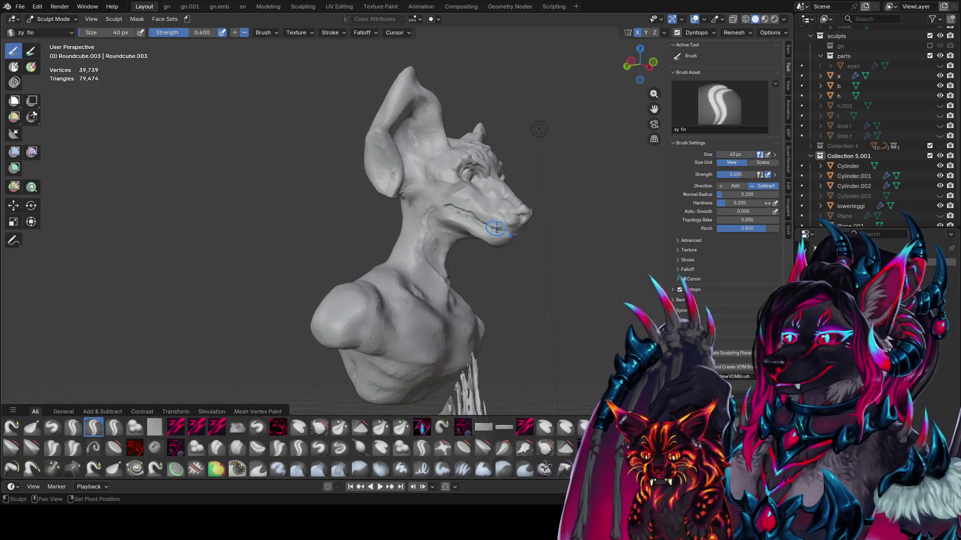
{"action": "mouse_move", "coordinate": [500, 228]}
{"action": "middle_mouse_down"}
{"action": "mouse_move", "coordinate": [385, 205]}
{"action": "mouse_move", "coordinate": [426, 210]}
{"action": "mouse_move", "coordinate": [439, 158]}
{"action": "middle_mouse_up"}
- Save idea farm1.blend and orbit the bust to a three-quarter view
{"action": "key", "text": "ctrl+s"}
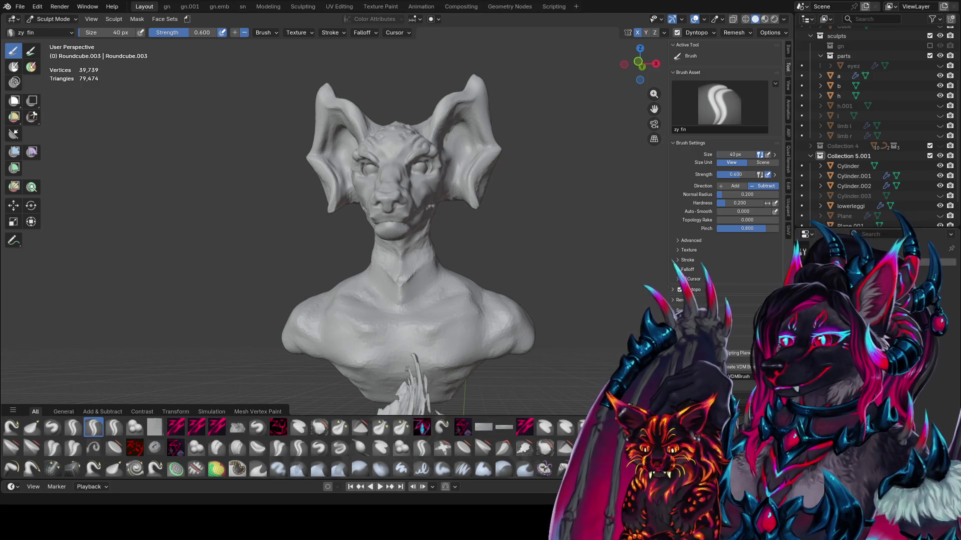
{"action": "middle_click_drag", "start_coordinate": [426, 268], "coordinate": [460, 205]}
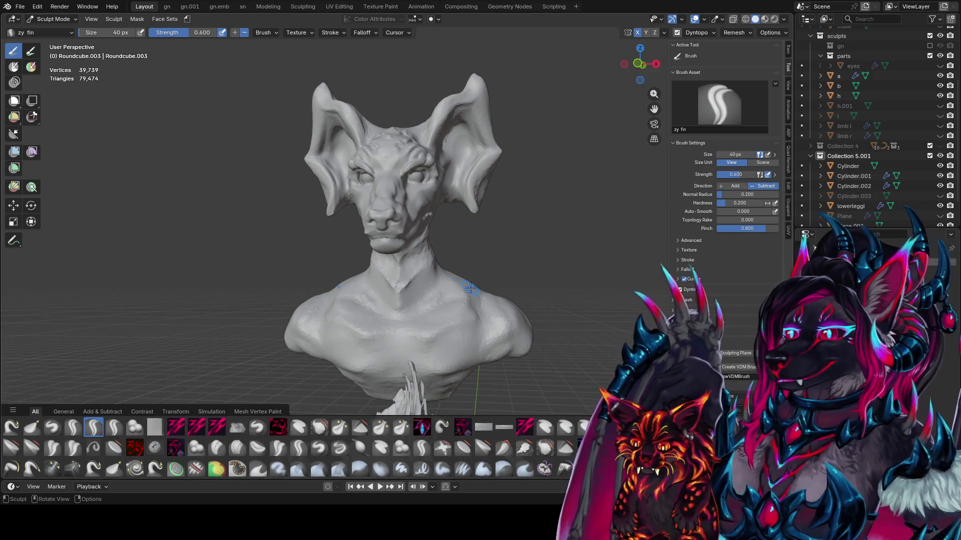
{"action": "mouse_move", "coordinate": [470, 288]}
{"action": "middle_mouse_down"}
{"action": "mouse_move", "coordinate": [357, 204]}
{"action": "mouse_move", "coordinate": [328, 215]}
{"action": "middle_mouse_up"}
- Set zy cleave to 30 px, switch to zy panelize, and add a panel stroke on the chin
{"action": "key", "text": "c"}
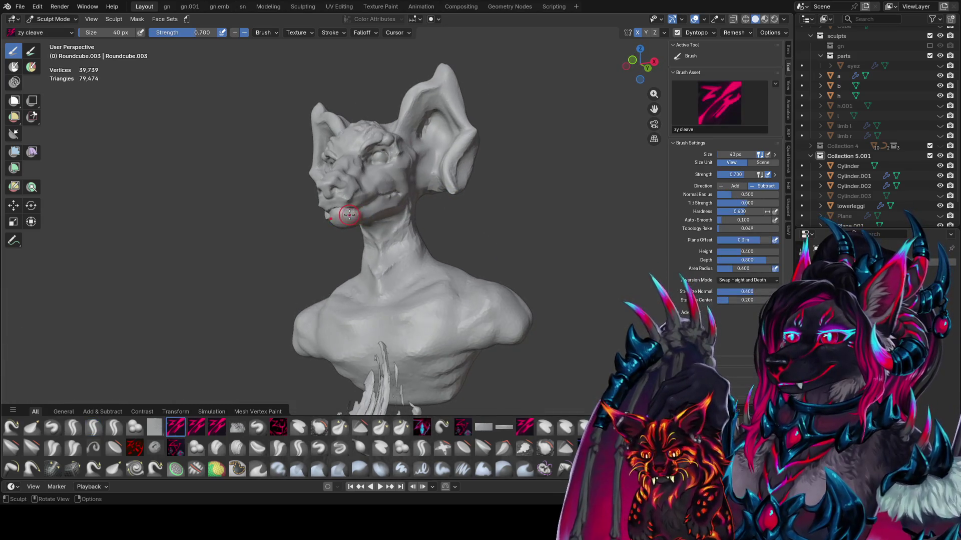
{"action": "key", "text": "f"}
{"action": "left_click", "coordinate": [347, 218]}
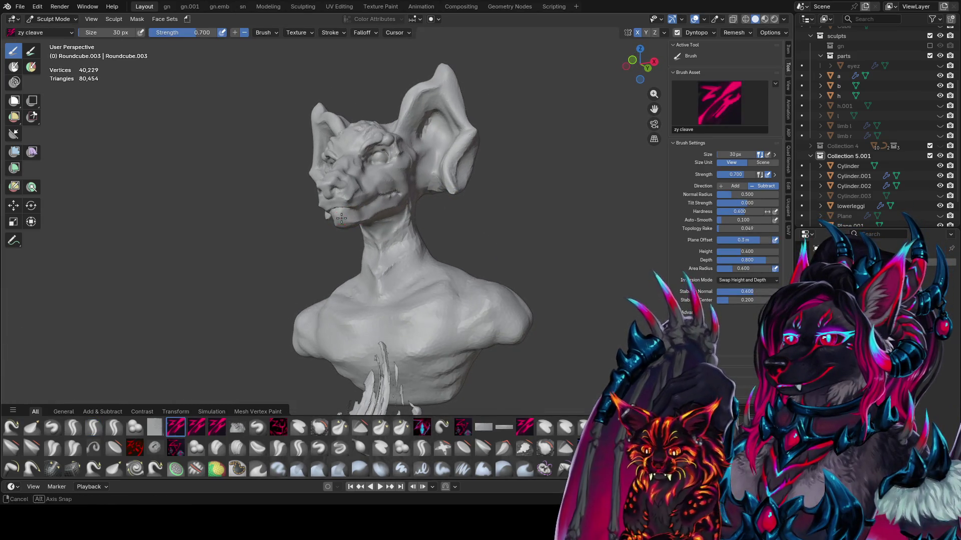
{"action": "middle_click_drag", "start_coordinate": [341, 218], "coordinate": [349, 217]}
{"action": "key", "text": "p"}
{"action": "left_click_drag", "start_coordinate": [351, 221], "coordinate": [345, 219]}
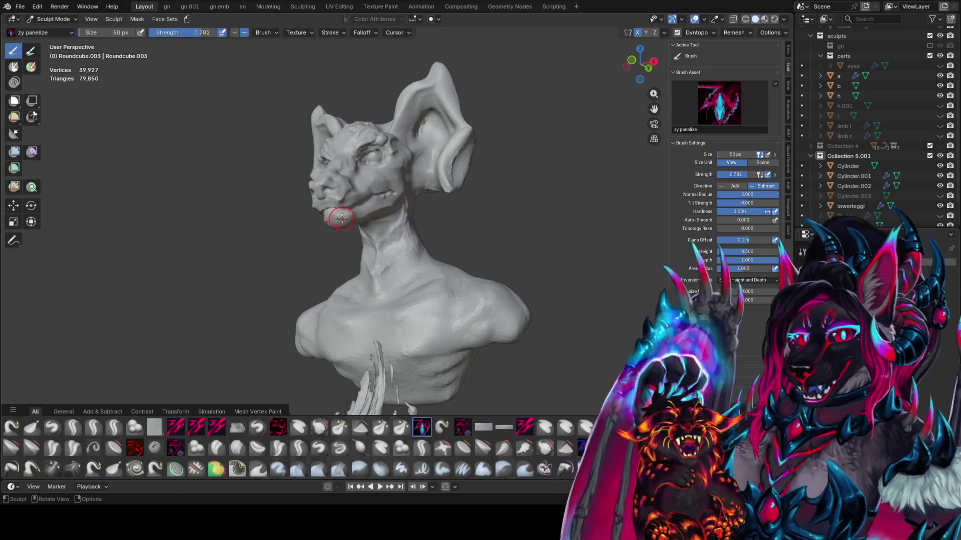
- Add panel detail across the neck and shoulder while orbiting the bust
{"action": "mouse_move", "coordinate": [357, 214]}
{"action": "middle_mouse_down"}
{"action": "mouse_move", "coordinate": [471, 218]}
{"action": "mouse_move", "coordinate": [434, 187]}
{"action": "mouse_move", "coordinate": [443, 189]}
{"action": "mouse_move", "coordinate": [366, 240]}
{"action": "middle_mouse_up"}
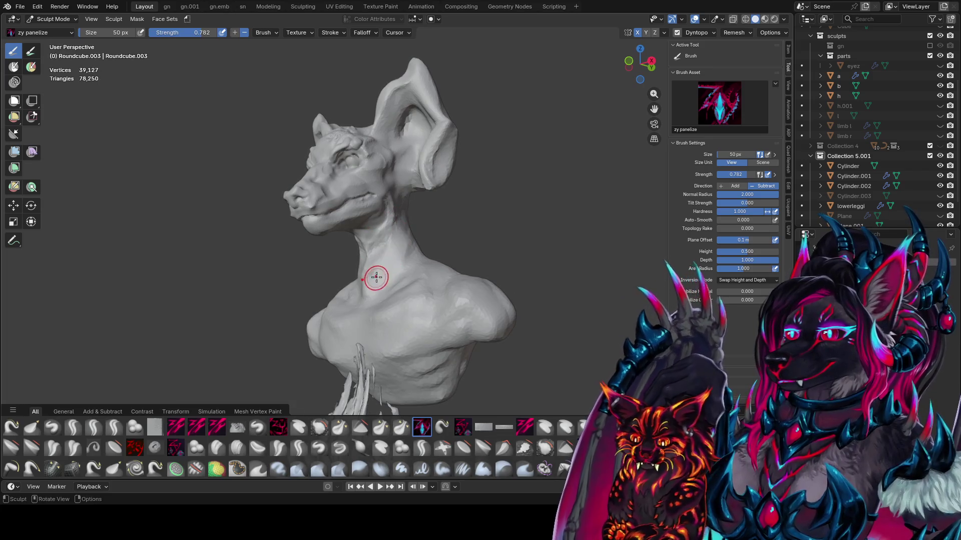
{"action": "middle_click_drag", "start_coordinate": [376, 277], "coordinate": [379, 280]}
{"action": "left_click_drag", "start_coordinate": [379, 280], "coordinate": [382, 278]}
{"action": "middle_click_drag", "start_coordinate": [382, 279], "coordinate": [393, 234]}
{"action": "left_click_drag", "start_coordinate": [393, 234], "coordinate": [369, 287]}
{"action": "middle_click_drag", "start_coordinate": [368, 287], "coordinate": [355, 282]}
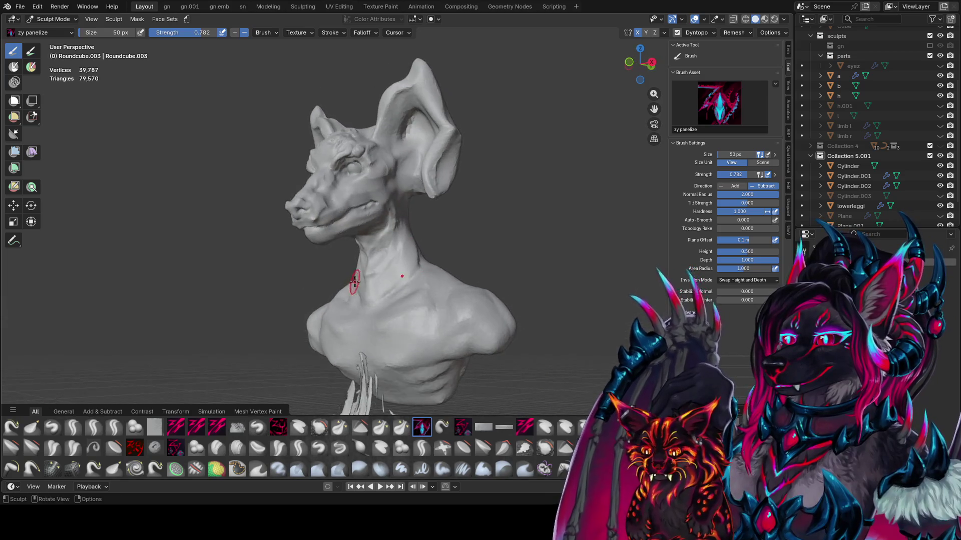
{"action": "middle_click_drag", "start_coordinate": [408, 229], "coordinate": [446, 275]}
{"action": "left_click_drag", "start_coordinate": [445, 275], "coordinate": [454, 288]}
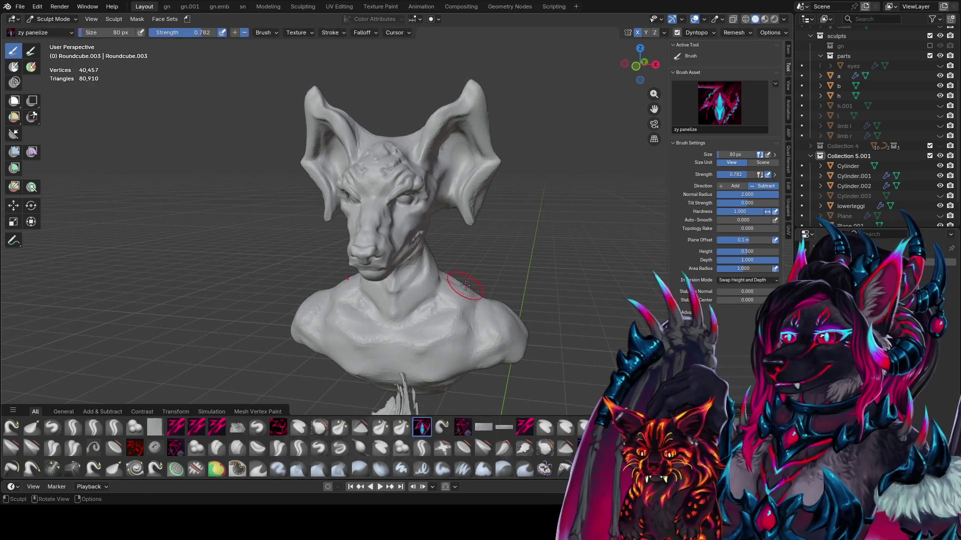
{"action": "middle_click_drag", "start_coordinate": [446, 274], "coordinate": [425, 265]}
{"action": "left_click_drag", "start_coordinate": [425, 265], "coordinate": [442, 275]}
{"action": "middle_click_drag", "start_coordinate": [442, 274], "coordinate": [365, 278]}
{"action": "left_click_drag", "start_coordinate": [353, 296], "coordinate": [364, 290]}
{"action": "mouse_move", "coordinate": [365, 290]}
{"action": "middle_mouse_down"}
{"action": "mouse_move", "coordinate": [455, 281]}
{"action": "mouse_move", "coordinate": [454, 291]}
{"action": "middle_mouse_up"}
- Resize the panelize brush to 66 then 84 px and add panel detail to the chest
{"action": "key", "text": "f"}
{"action": "left_click", "coordinate": [454, 291]}
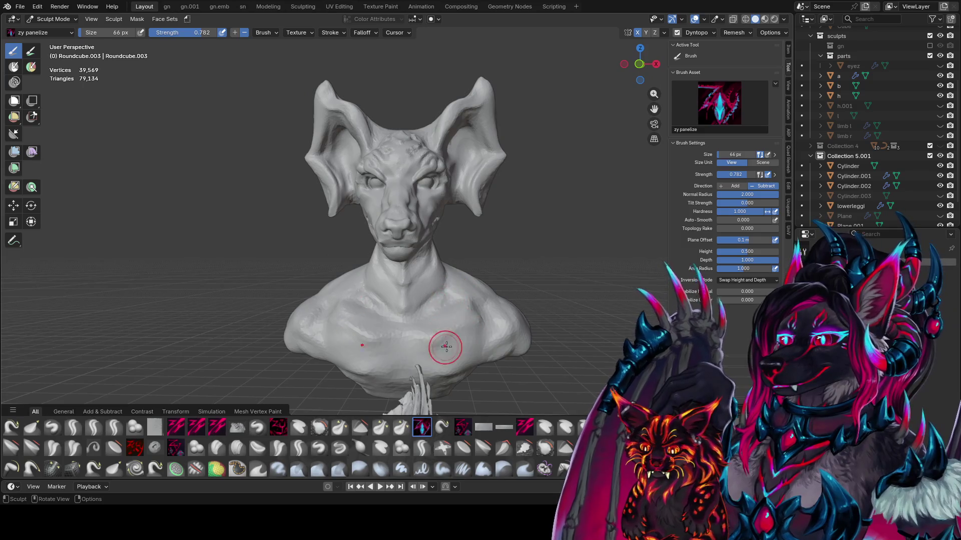
{"action": "middle_click_drag", "start_coordinate": [445, 347], "coordinate": [422, 317]}
{"action": "key", "text": "f"}
{"action": "left_click", "coordinate": [414, 322]}
{"action": "mouse_move", "coordinate": [414, 322]}
{"action": "left_mouse_down"}
{"action": "mouse_move", "coordinate": [400, 345]}
{"action": "mouse_move", "coordinate": [437, 372]}
{"action": "mouse_move", "coordinate": [457, 358]}
{"action": "mouse_move", "coordinate": [443, 367]}
{"action": "mouse_move", "coordinate": [454, 337]}
{"action": "left_mouse_up"}
{"action": "middle_click_drag", "start_coordinate": [454, 336], "coordinate": [384, 359]}
- Carve and smooth the bust's chest with the zy cleave brush at 110 px
{"action": "key", "text": "f"}
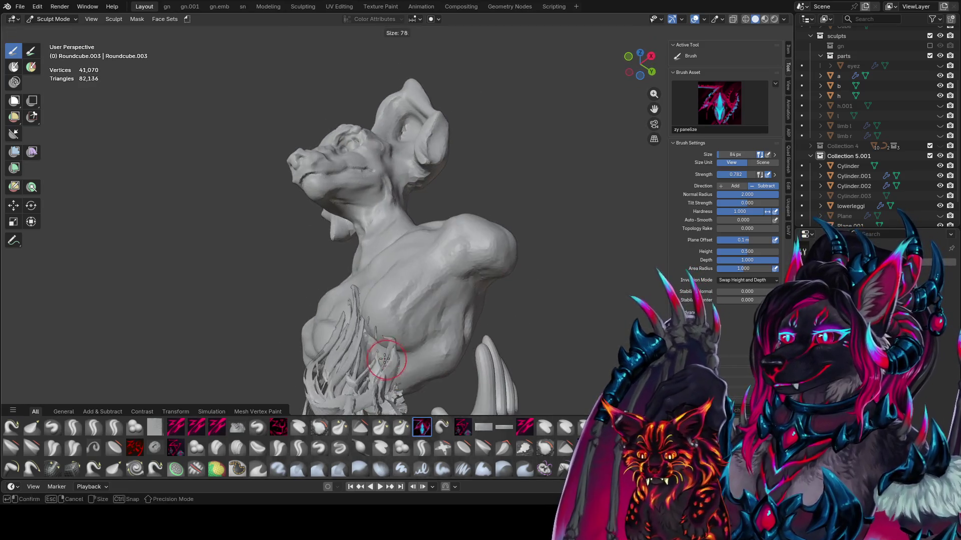
{"action": "left_click", "coordinate": [384, 358]}
{"action": "left_click_drag", "start_coordinate": [384, 359], "coordinate": [411, 368]}
{"action": "middle_click_drag", "start_coordinate": [411, 367], "coordinate": [419, 354]}
{"action": "key", "text": "shift+t"}
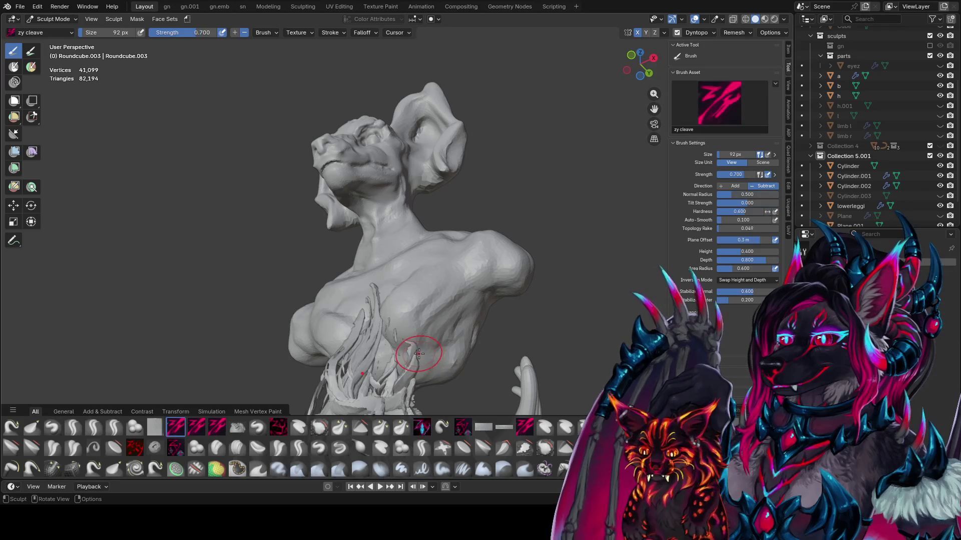
{"action": "left_click_drag", "start_coordinate": [365, 344], "coordinate": [455, 355]}
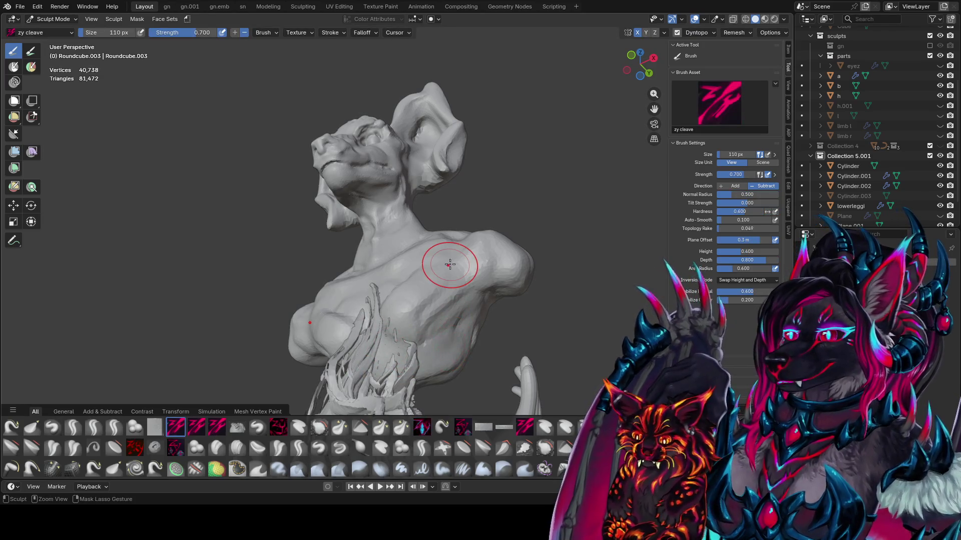
- Save the file and zoom out to view the bust and full-body figure
{"action": "key", "text": "ctrl+s"}
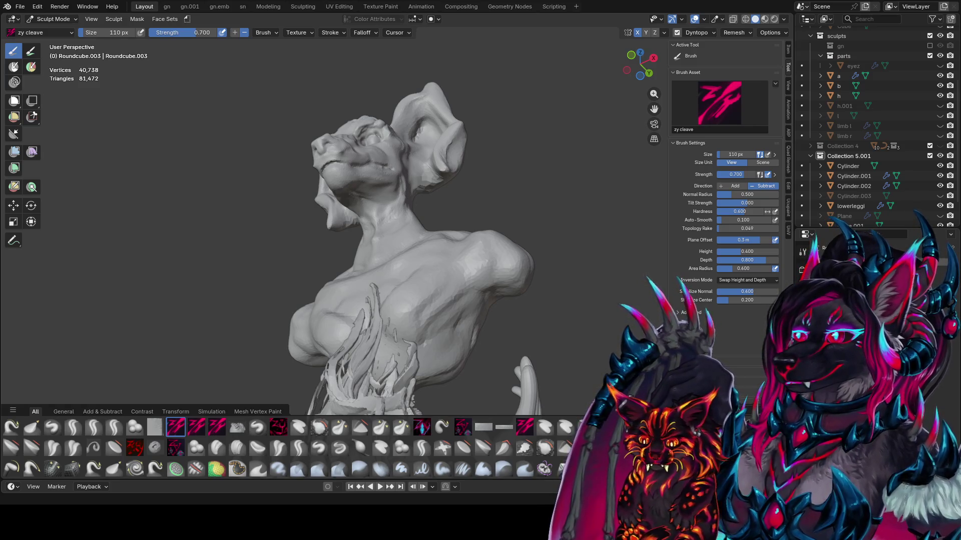
{"action": "scroll", "coordinate": [464, 256], "scroll_direction": "down", "scroll_amount": 5}
{"action": "mouse_move", "coordinate": [450, 250]}
{"action": "middle_mouse_down"}
{"action": "mouse_move", "coordinate": [565, 257]}
{"action": "mouse_move", "coordinate": [445, 248]}
{"action": "middle_mouse_up"}
{"action": "scroll", "coordinate": [445, 248], "scroll_direction": "up", "scroll_amount": 3}
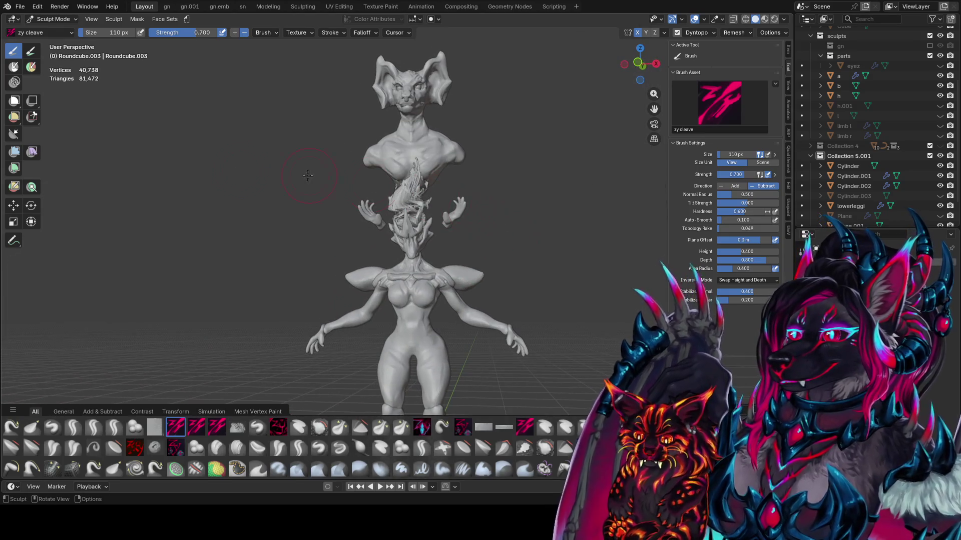
{"action": "left_click", "coordinate": [91, 19]}
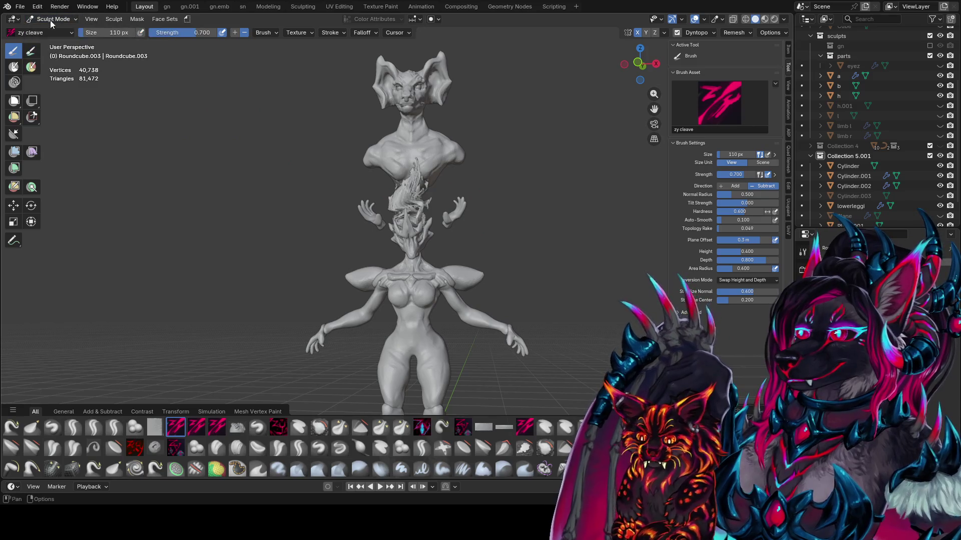
- Switch to Object Mode and move the bust to the left of the figure
{"action": "left_click", "coordinate": [52, 19]}
{"action": "left_click", "coordinate": [45, 31]}
{"action": "key", "text": "g"}
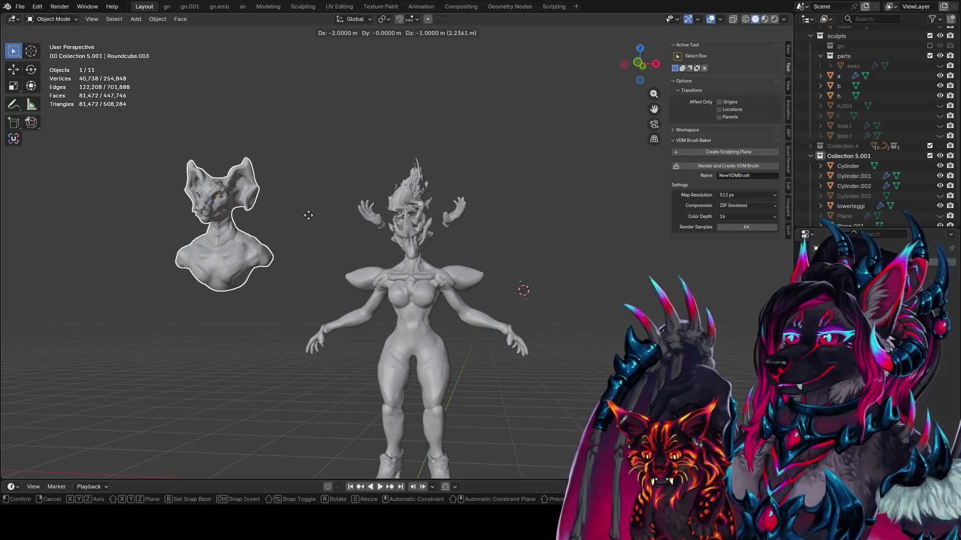
{"action": "left_click", "coordinate": [344, 244]}
{"action": "mouse_move", "coordinate": [344, 243]}
{"action": "middle_mouse_down"}
{"action": "mouse_move", "coordinate": [440, 236]}
{"action": "mouse_move", "coordinate": [662, 254]}
{"action": "mouse_move", "coordinate": [771, 237]}
{"action": "middle_mouse_up"}
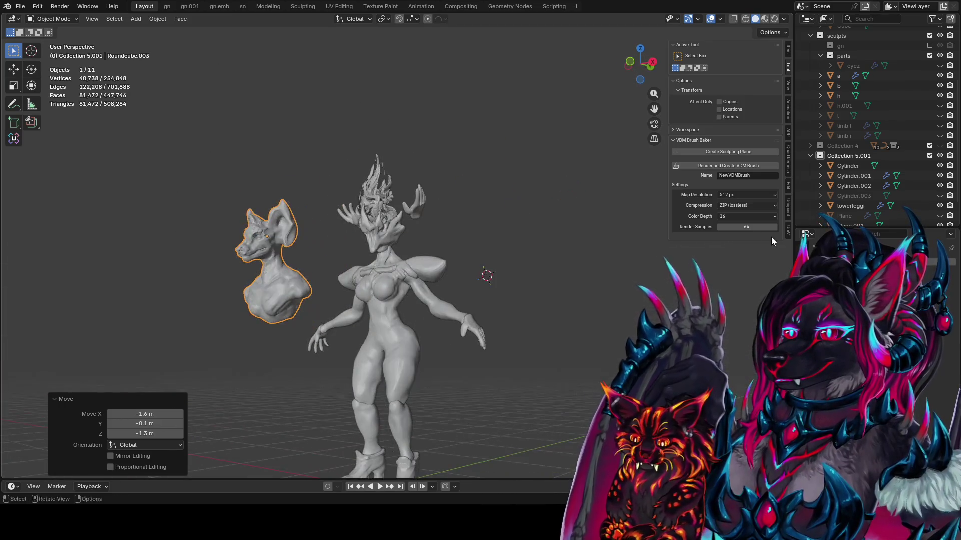
{"action": "mouse_move", "coordinate": [465, 219]}
{"action": "middle_mouse_down"}
{"action": "mouse_move", "coordinate": [509, 230]}
{"action": "mouse_move", "coordinate": [515, 218]}
{"action": "mouse_move", "coordinate": [503, 210]}
{"action": "mouse_move", "coordinate": [480, 214]}
{"action": "mouse_move", "coordinate": [579, 243]}
{"action": "middle_mouse_up"}
{"action": "left_click", "coordinate": [572, 238]}
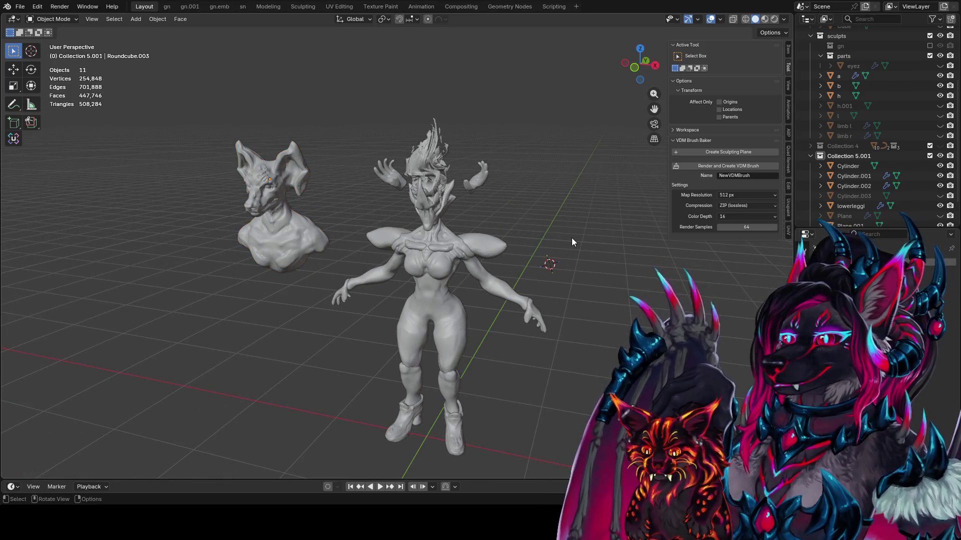
- Check front and side views, then scale the bust to 0.8 and reposition it
{"action": "key", "text": "KP_1"}
{"action": "key", "text": "KP_3"}
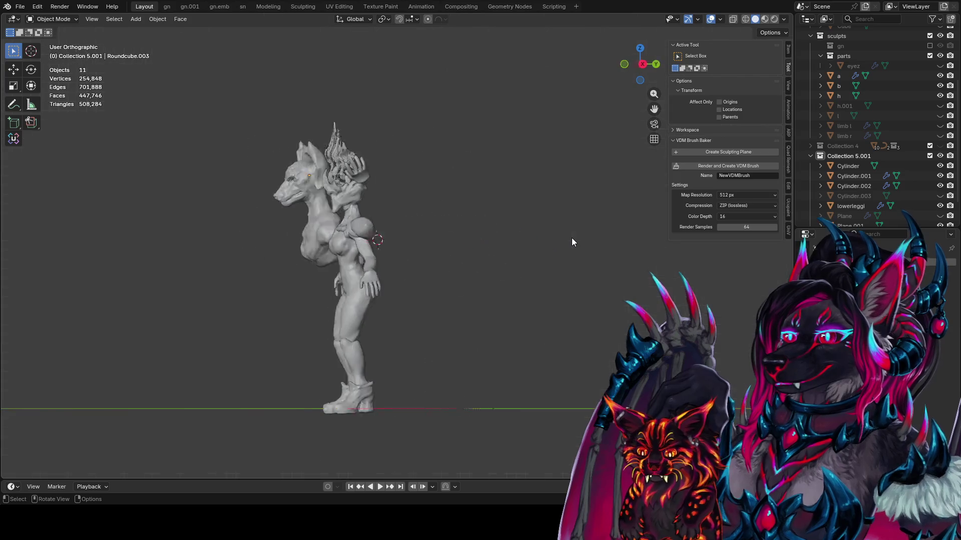
{"action": "key", "text": "ctrl+KP_3"}
{"action": "key", "text": "KP_1"}
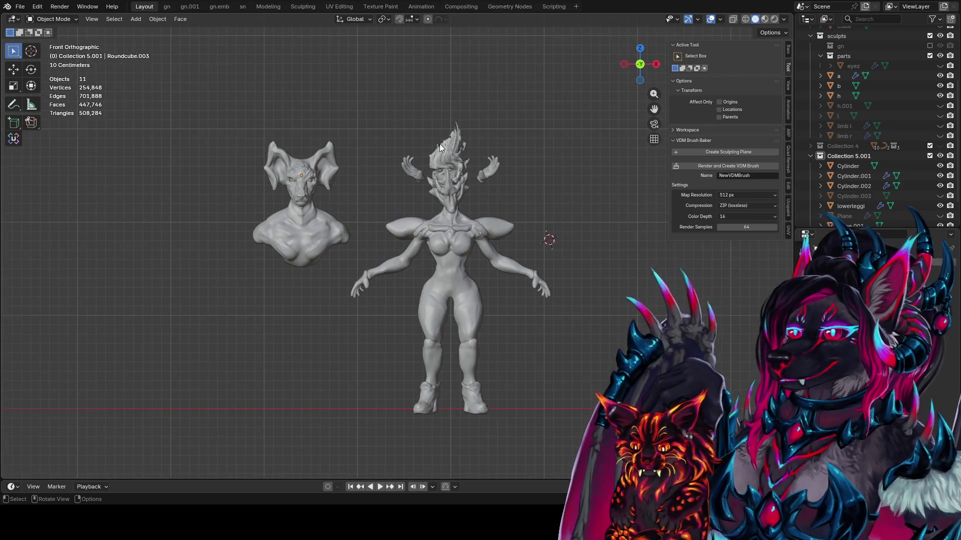
{"action": "left_click", "coordinate": [301, 210]}
{"action": "key", "text": "s"}
{"action": "left_click", "coordinate": [470, 161]}
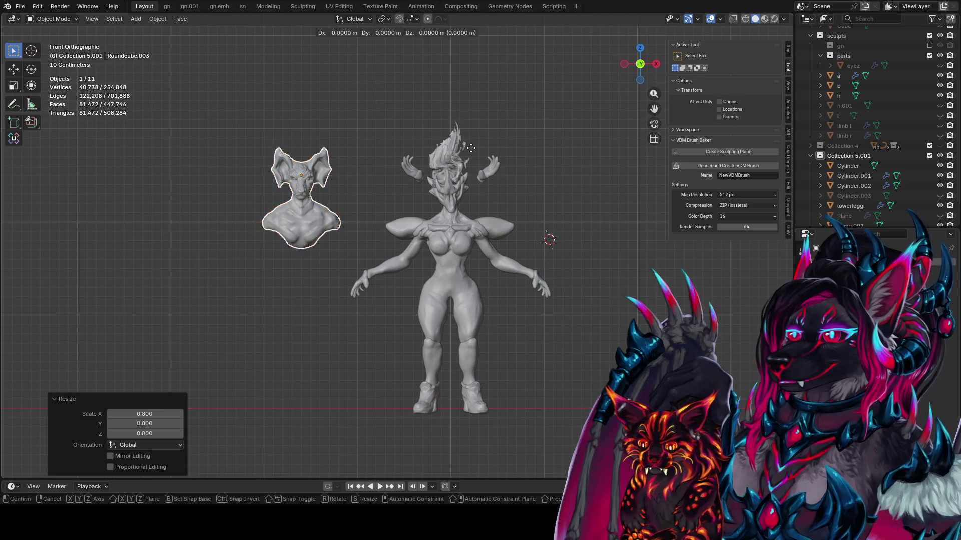
{"action": "key", "text": "g"}
{"action": "left_click", "coordinate": [504, 170]}
{"action": "mouse_move", "coordinate": [504, 174]}
{"action": "middle_mouse_down"}
{"action": "mouse_move", "coordinate": [386, 180]}
{"action": "mouse_move", "coordinate": [567, 185]}
{"action": "mouse_move", "coordinate": [487, 170]}
{"action": "mouse_move", "coordinate": [391, 201]}
{"action": "mouse_move", "coordinate": [308, 205]}
{"action": "mouse_move", "coordinate": [394, 203]}
{"action": "mouse_move", "coordinate": [312, 209]}
{"action": "mouse_move", "coordinate": [320, 210]}
{"action": "middle_mouse_up"}
- Try a 45° snapped turn of the bust around Z, then undo it
{"action": "key", "text": "r"}
{"action": "key", "text": "x"}
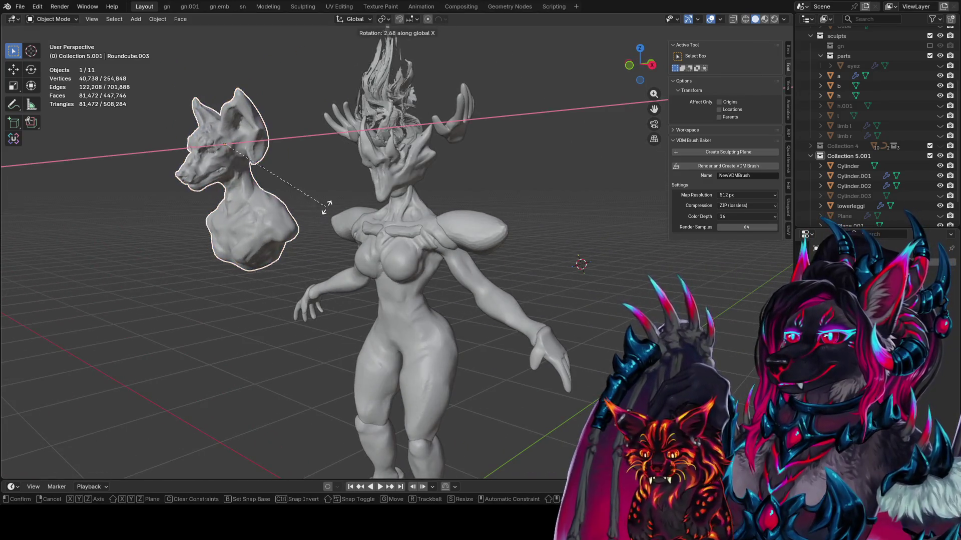
{"action": "key", "text": "z"}
{"action": "key", "text": "ctrl"}
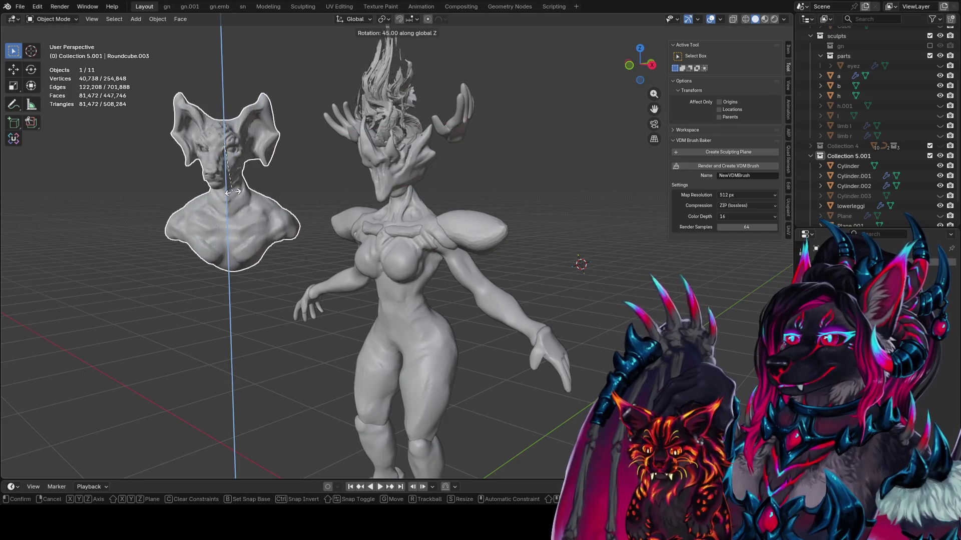
{"action": "left_click", "coordinate": [232, 191]}
{"action": "mouse_move", "coordinate": [260, 189]}
{"action": "middle_mouse_down"}
{"action": "mouse_move", "coordinate": [368, 194]}
{"action": "mouse_move", "coordinate": [324, 178]}
{"action": "mouse_move", "coordinate": [335, 194]}
{"action": "middle_mouse_up"}
{"action": "key", "text": "ctrl+z"}
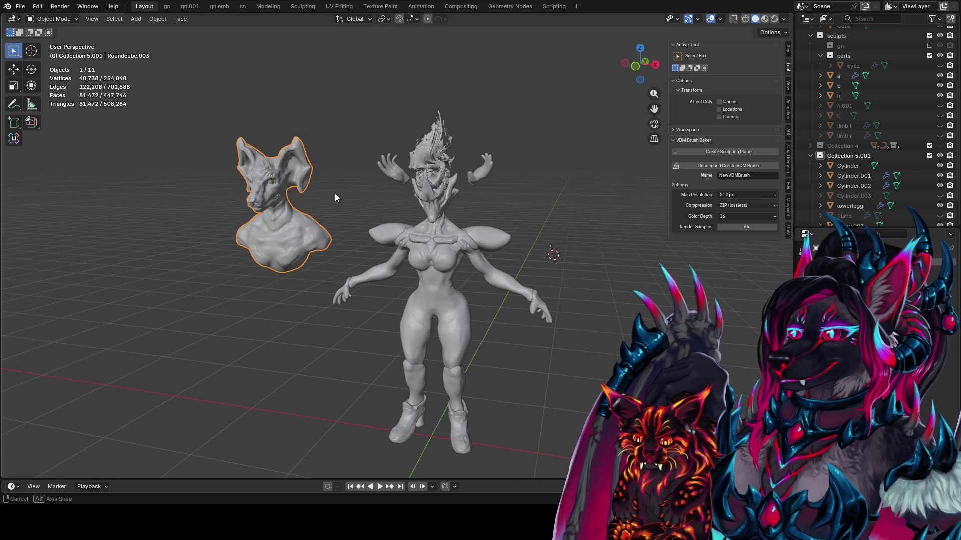
- Rotate the bust around the Z axis in several turns toward the front
{"action": "key", "text": "r"}
{"action": "key", "text": "z"}
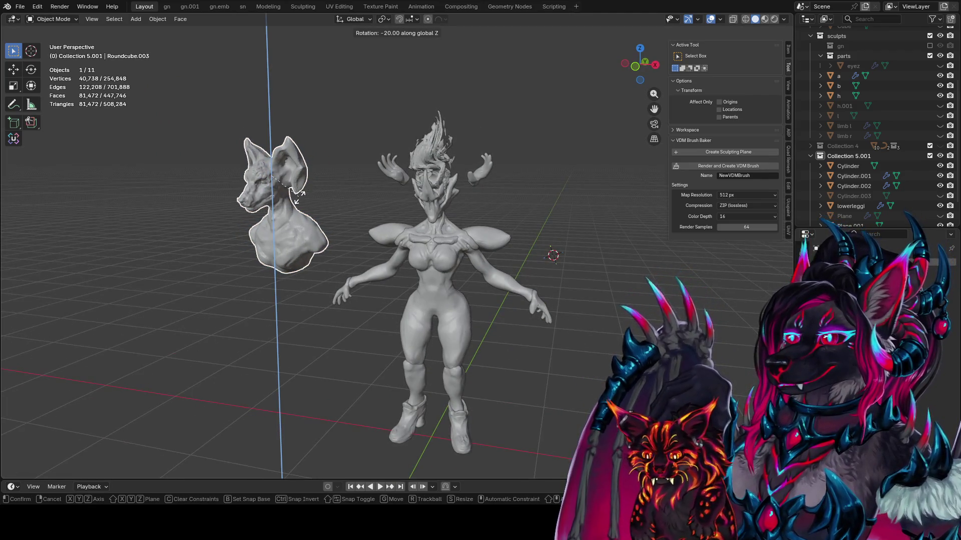
{"action": "left_click", "coordinate": [299, 196]}
{"action": "mouse_move", "coordinate": [299, 195]}
{"action": "middle_mouse_down"}
{"action": "mouse_move", "coordinate": [351, 172]}
{"action": "mouse_move", "coordinate": [396, 194]}
{"action": "mouse_move", "coordinate": [440, 179]}
{"action": "mouse_move", "coordinate": [477, 181]}
{"action": "middle_mouse_up"}
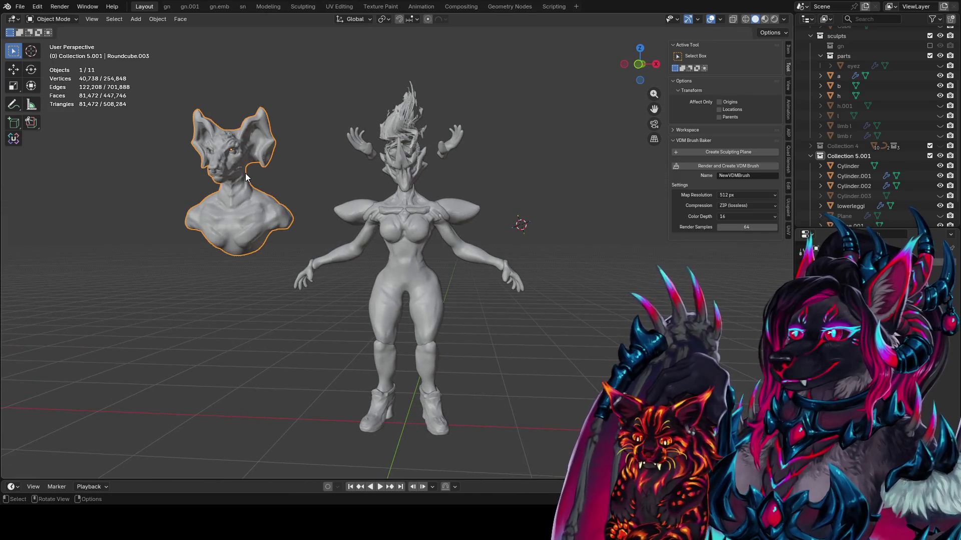
{"action": "key", "text": "r"}
{"action": "key", "text": "z"}
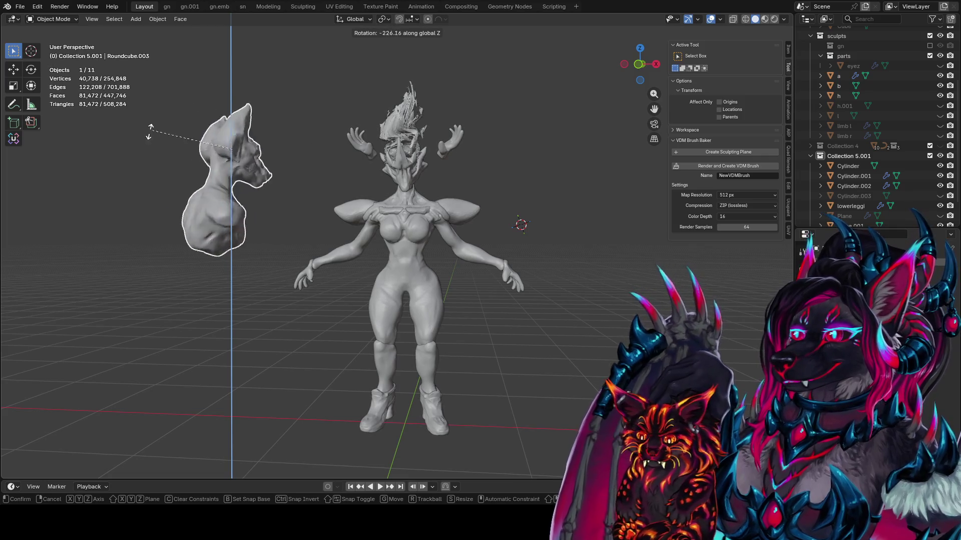
{"action": "left_click", "coordinate": [229, 236]}
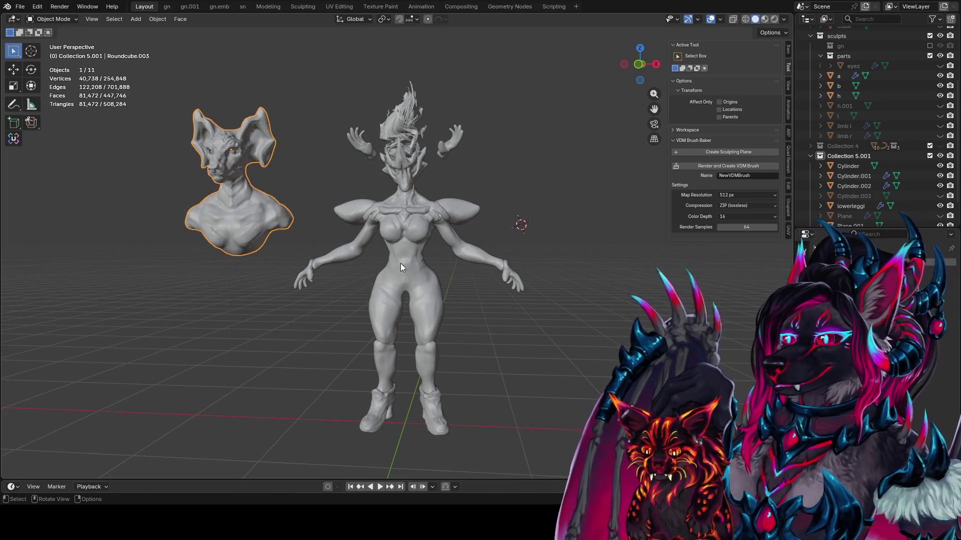
{"action": "mouse_move", "coordinate": [400, 267]}
{"action": "middle_mouse_down"}
{"action": "mouse_move", "coordinate": [480, 263]}
{"action": "mouse_move", "coordinate": [471, 265]}
{"action": "mouse_move", "coordinate": [409, 181]}
{"action": "middle_mouse_up"}
{"action": "key", "text": "r"}
{"action": "key", "text": "z"}
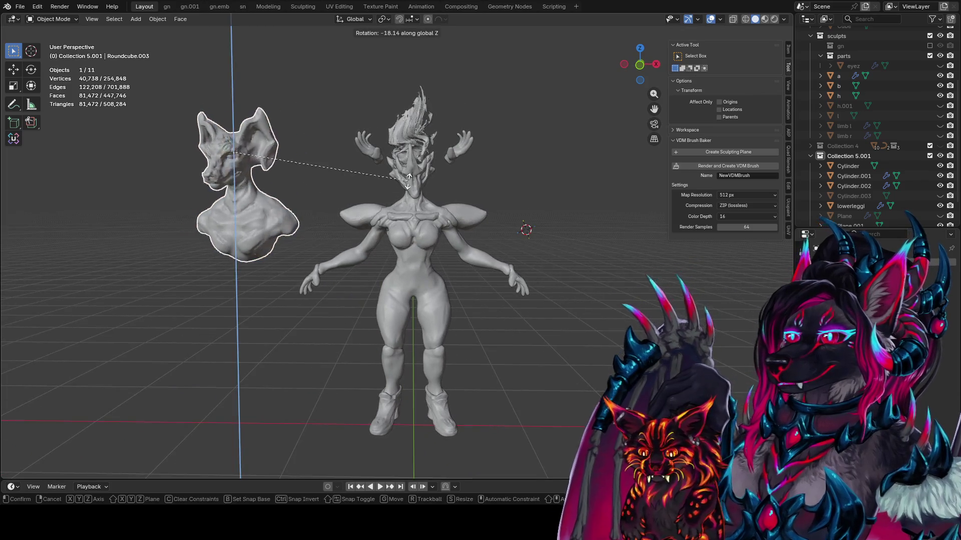
{"action": "left_click", "coordinate": [334, 293]}
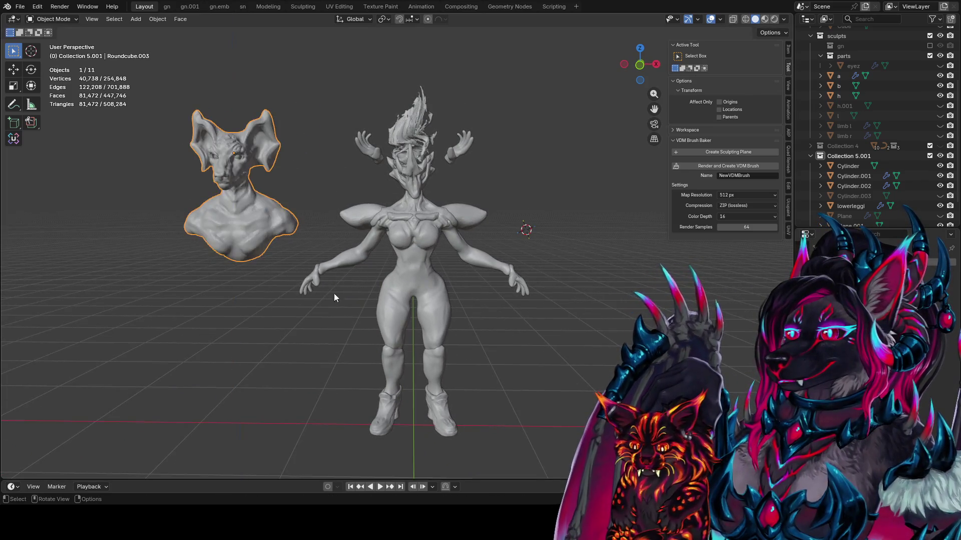
{"action": "middle_click_drag", "start_coordinate": [427, 285], "coordinate": [398, 266], "text": "shift"}
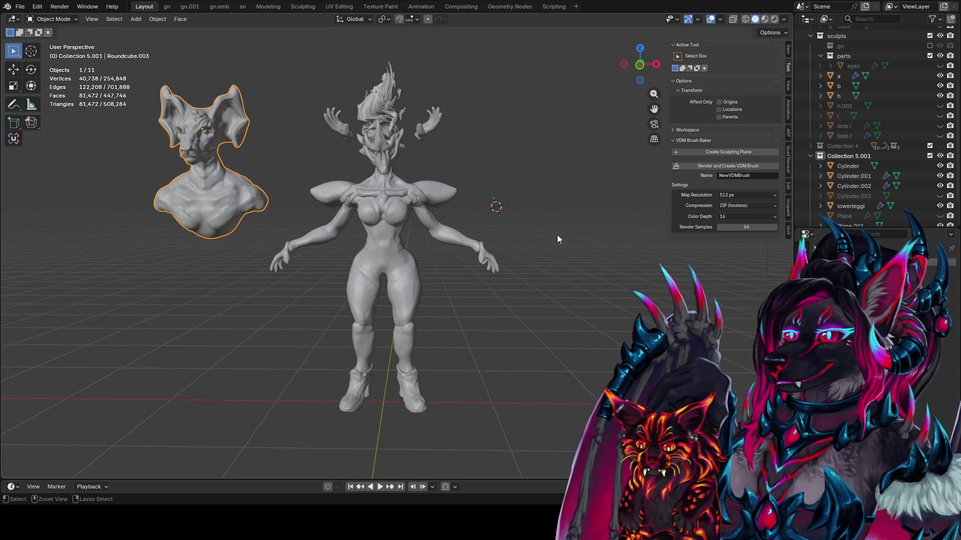
- Save idea farm1.blend and turn off the viewport overlays
{"action": "key", "text": "ctrl+s"}
{"action": "middle_click_drag", "start_coordinate": [503, 217], "coordinate": [519, 233], "text": "shift"}
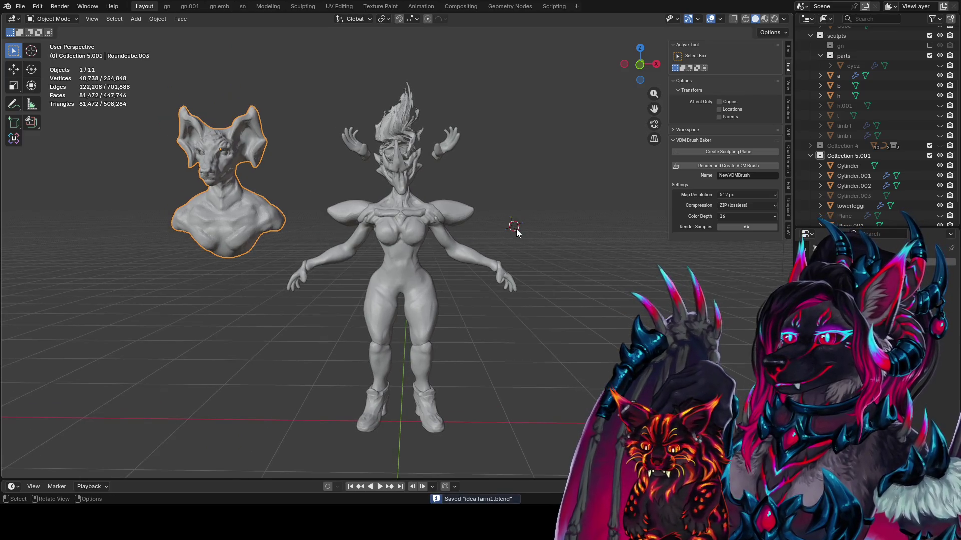
{"action": "left_click", "coordinate": [710, 18]}
{"action": "middle_click_drag", "start_coordinate": [580, 90], "coordinate": [559, 102]}
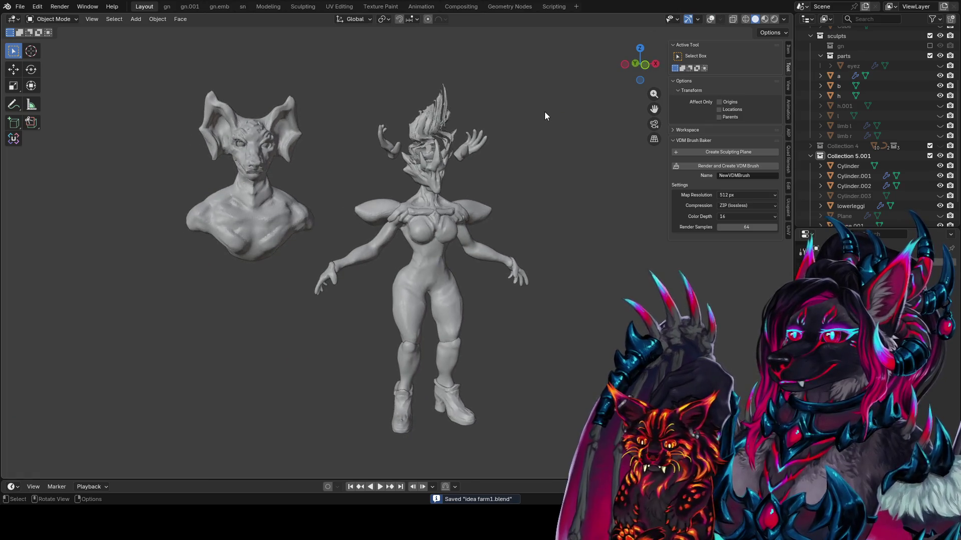
{"action": "scroll", "coordinate": [544, 112], "scroll_direction": "up", "scroll_amount": 3}
- Turn the bust again so it faces nearly forward beside the figure
{"action": "key", "text": "r"}
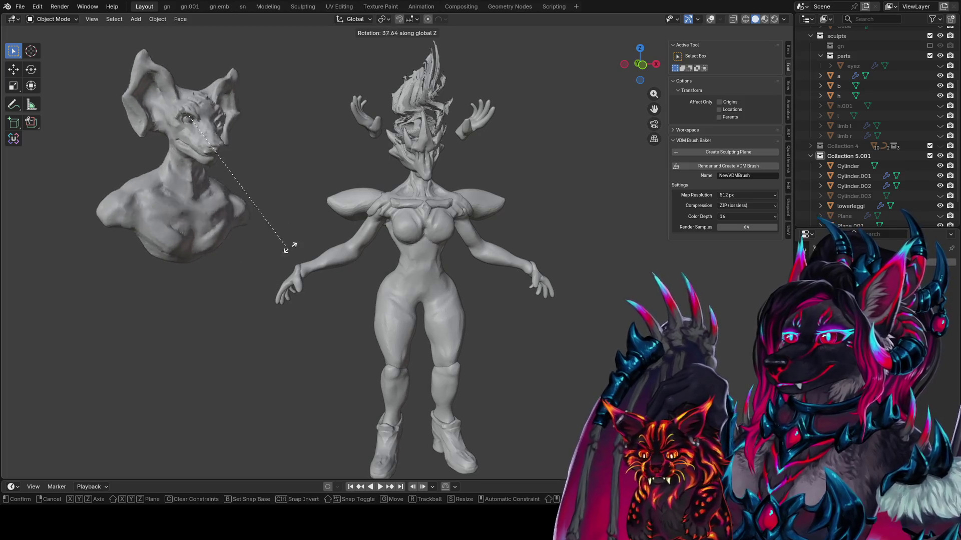
{"action": "left_click", "coordinate": [338, 229]}
{"action": "mouse_move", "coordinate": [338, 229]}
{"action": "middle_mouse_down"}
{"action": "mouse_move", "coordinate": [572, 245]}
{"action": "mouse_move", "coordinate": [543, 223]}
{"action": "mouse_move", "coordinate": [546, 240]}
{"action": "mouse_move", "coordinate": [548, 205]}
{"action": "mouse_move", "coordinate": [557, 232]}
{"action": "middle_mouse_up"}
{"action": "scroll", "coordinate": [558, 227], "scroll_direction": "up", "scroll_amount": 1}
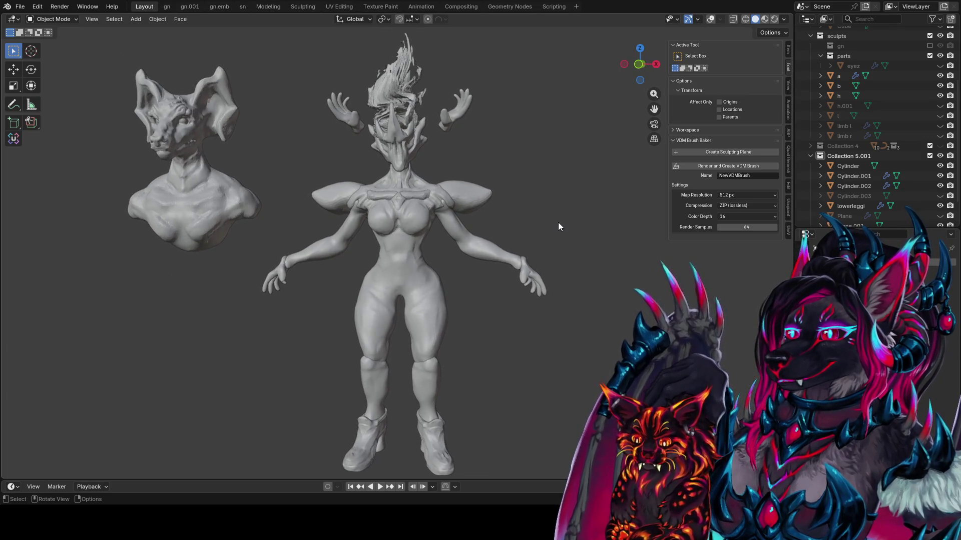